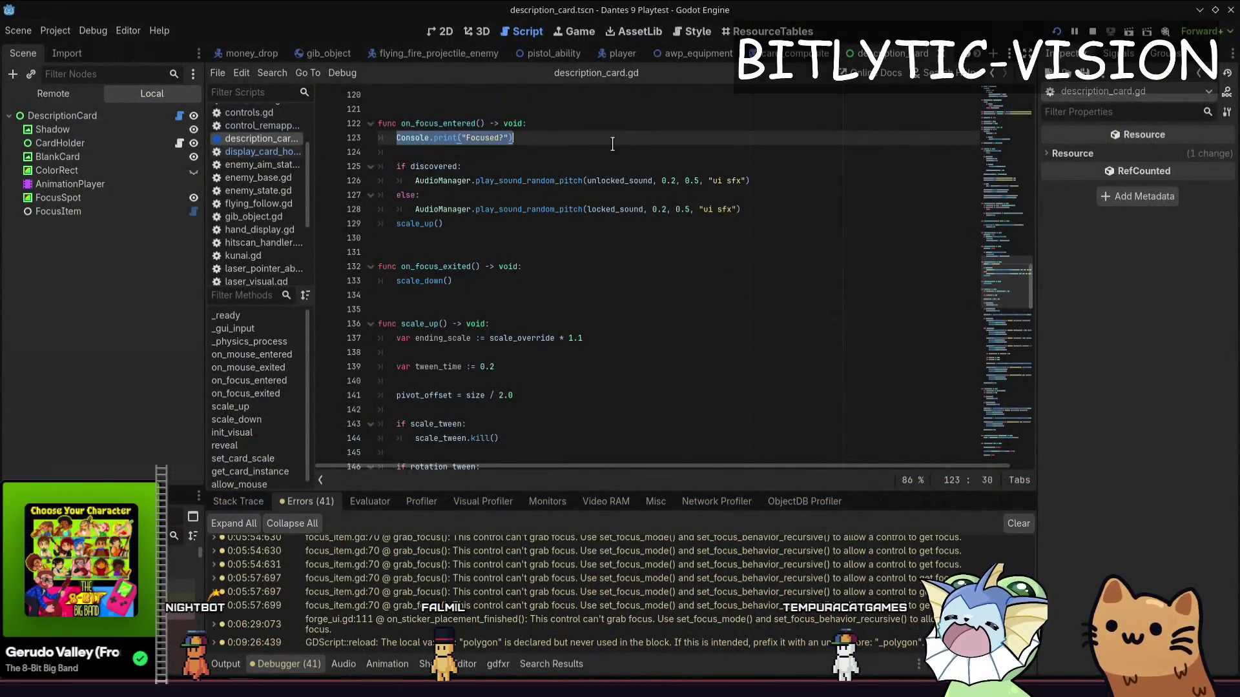
# Delete the Focused? Console.print line from on_focus_entered, tidy the blank lines and save description_card.gd
pyautogui.press('BackSpace')
pyautogui.press('BackSpace')
pyautogui.press('BackSpace')
pyautogui.hotkey('ctrl', 's')
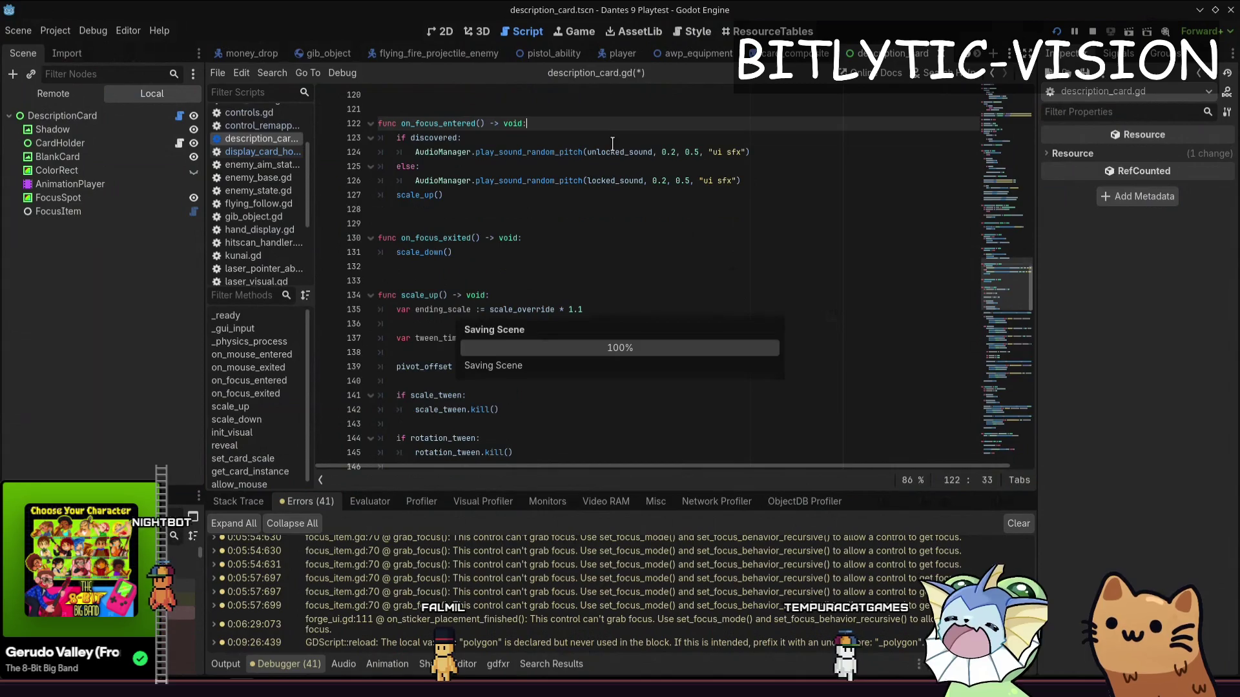
pyautogui.press('Return')
pyautogui.press('Return')
pyautogui.press('Up')
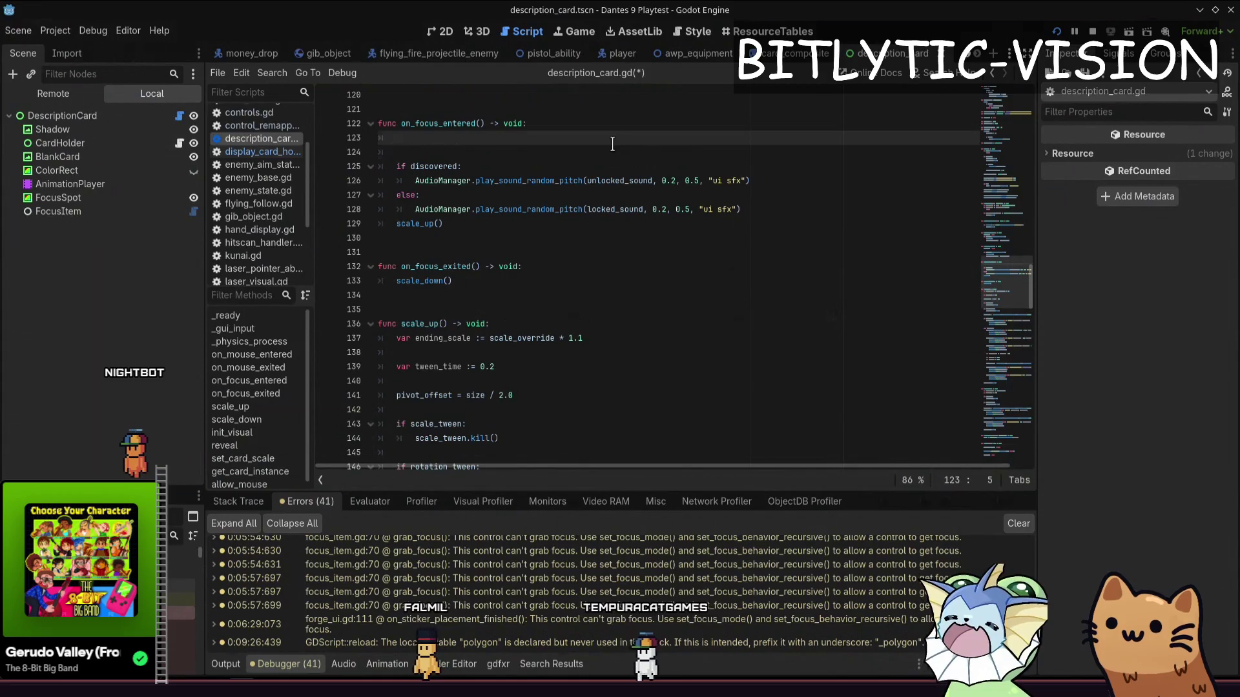
pyautogui.press('BackSpace')
pyautogui.press('BackSpace')
pyautogui.press('BackSpace')
pyautogui.hotkey('ctrl', 's')
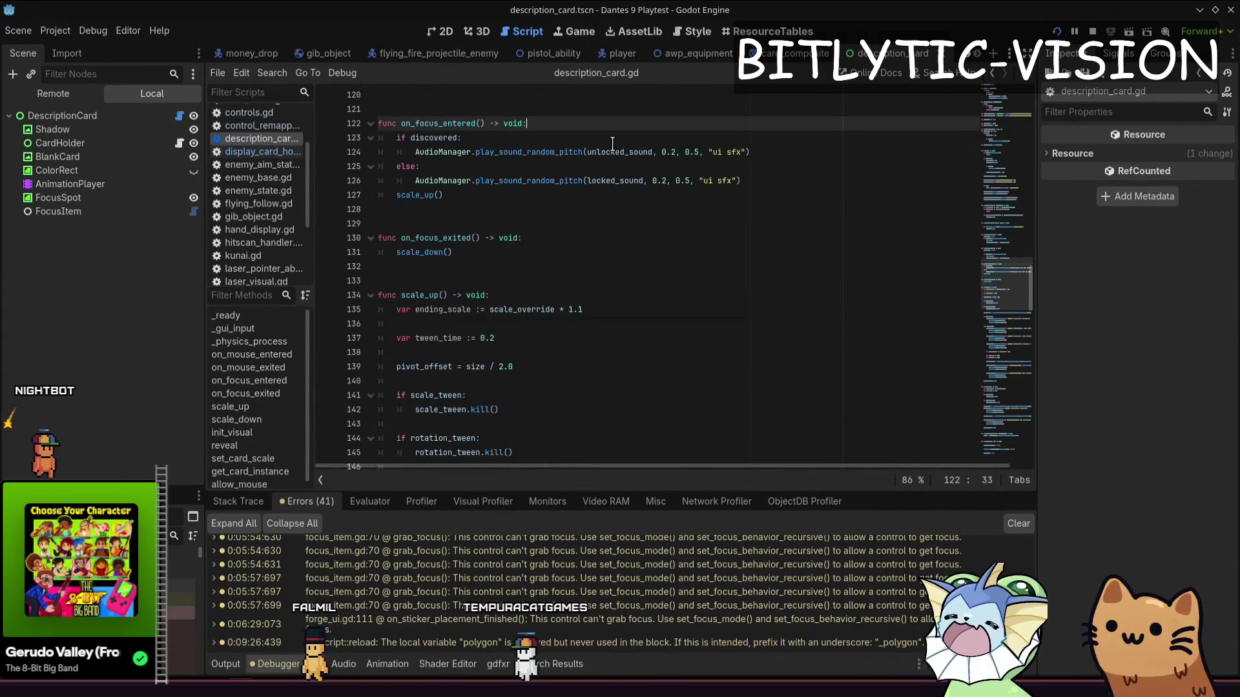
# Briefly bring up and dismiss the quick resource search, leaving the cursor on the on_focus_entered header
pyautogui.hotkey('ctrl', 'alt', 'o')
pyautogui.press('Escape')
pyautogui.press('Up')
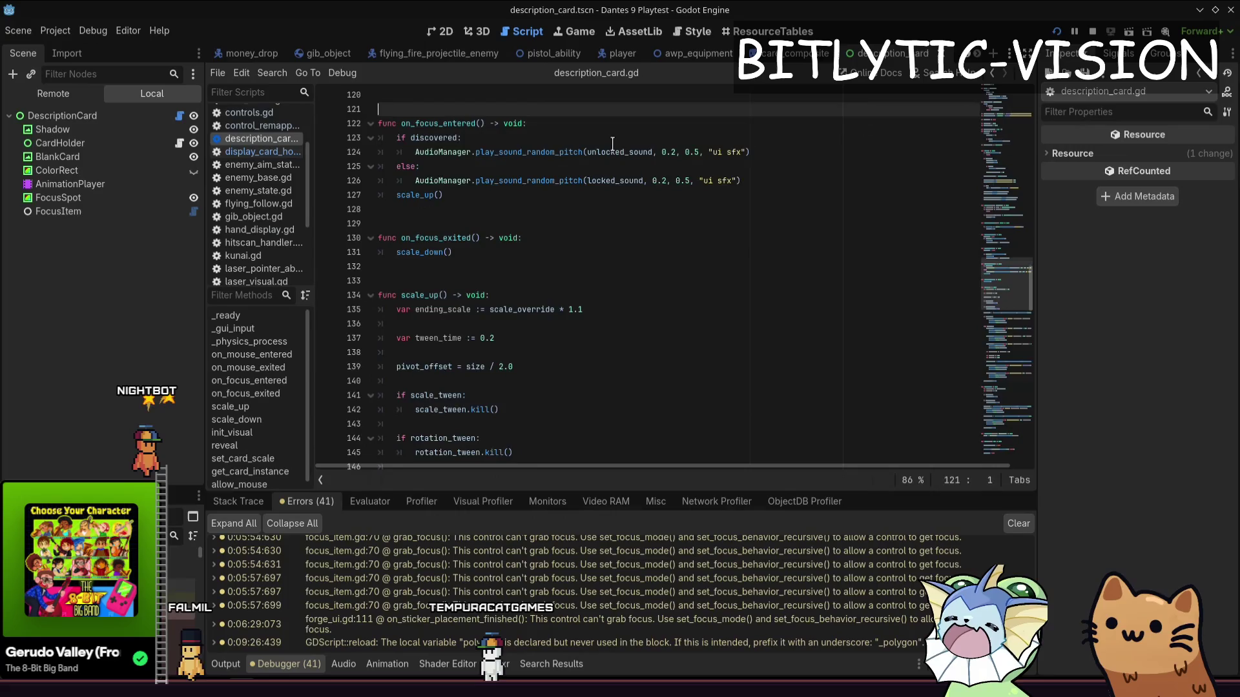
pyautogui.scroll(5, 612, 143)
pyautogui.press('Down')
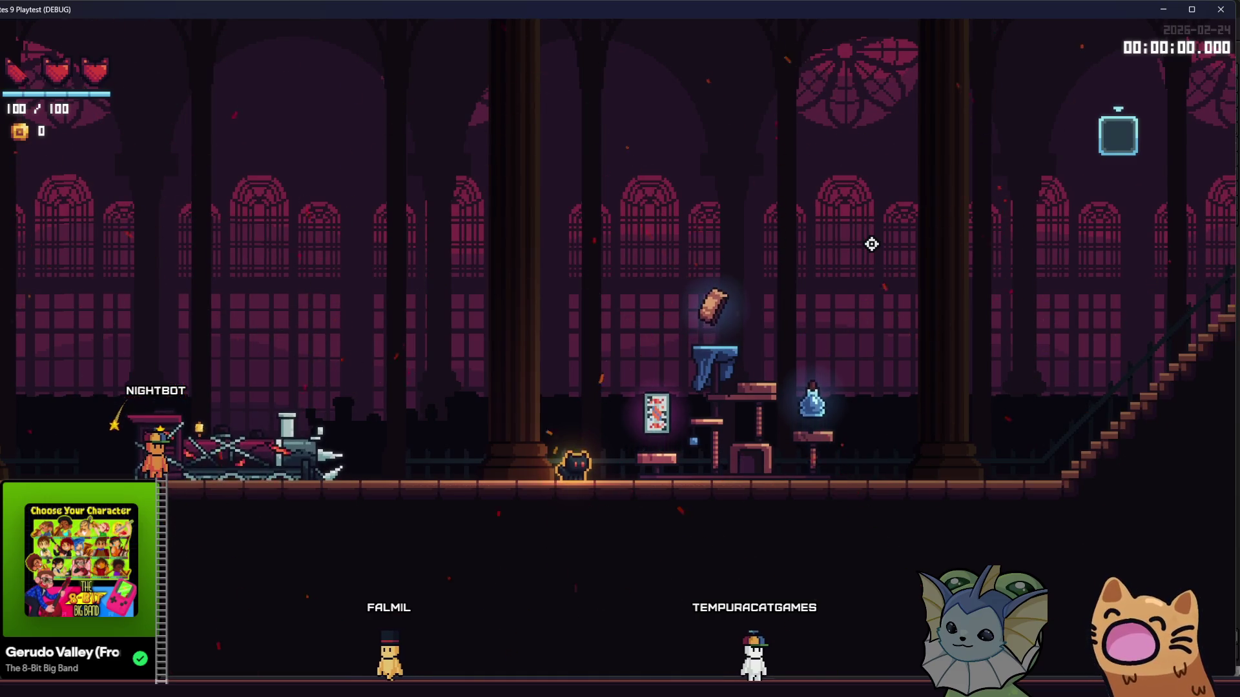
# Walk the cat back and forth through the shop to read the soul potion and Joker card banners
pyautogui.press('d')
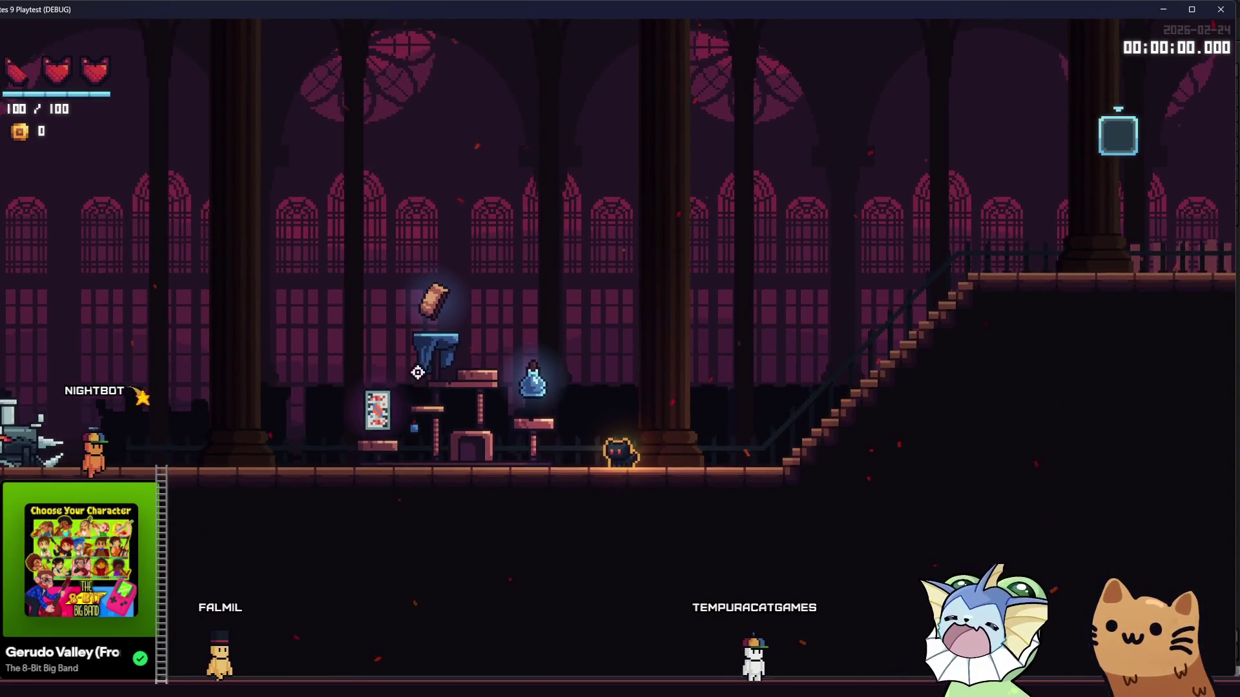
pyautogui.press('a')
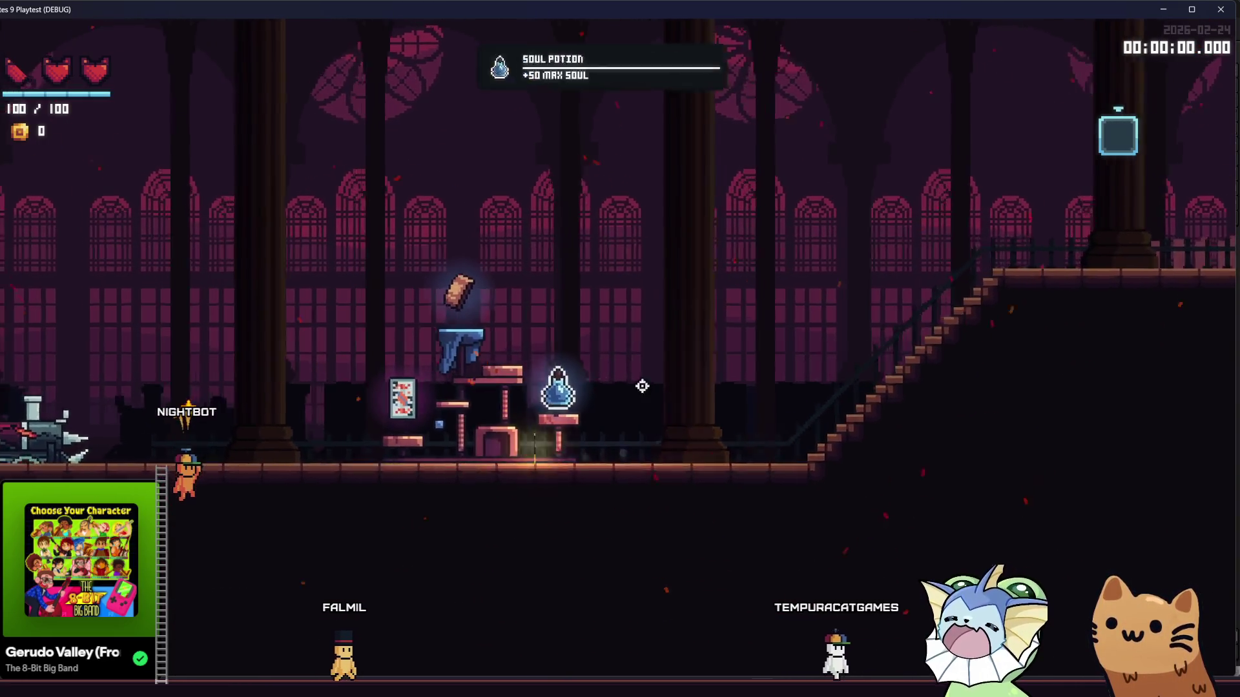
pyautogui.press('a')
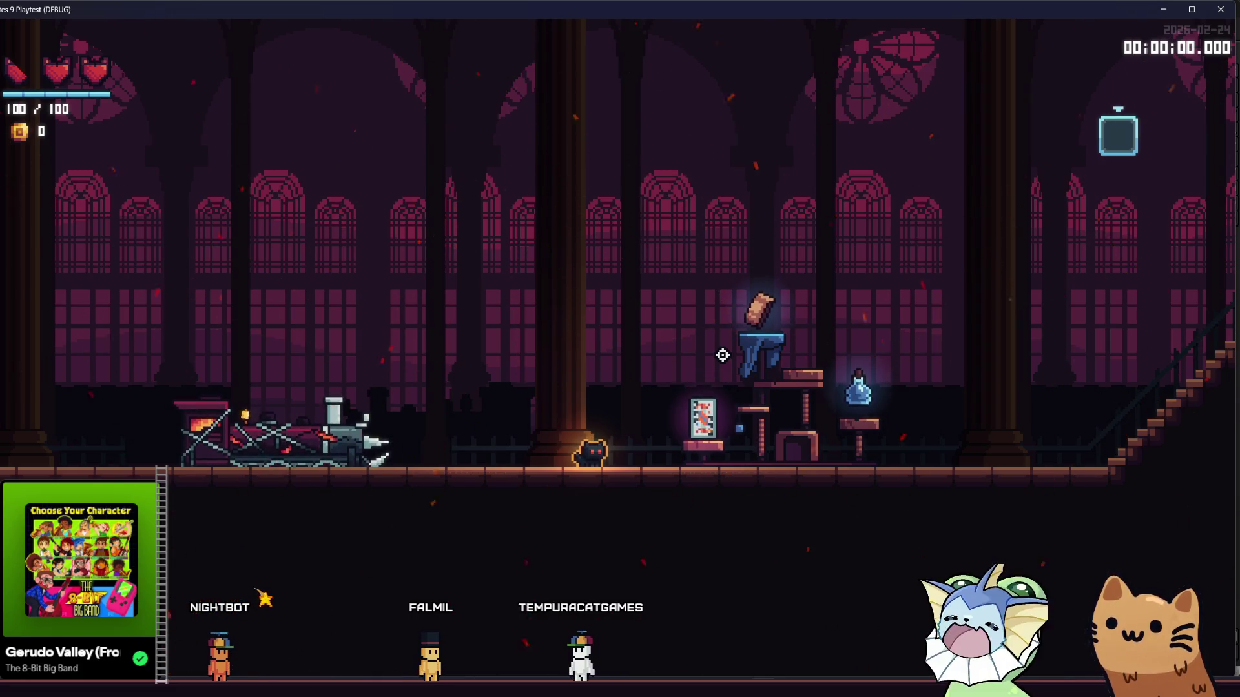
pyautogui.press('d')
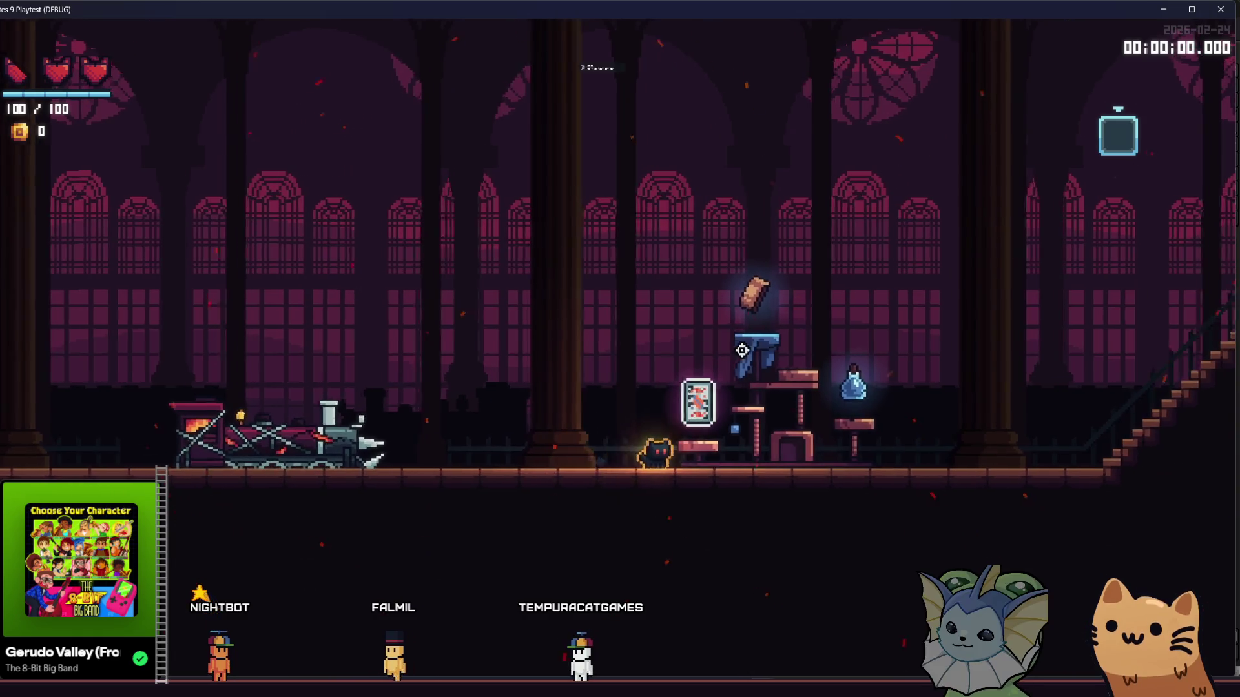
pyautogui.press('d')
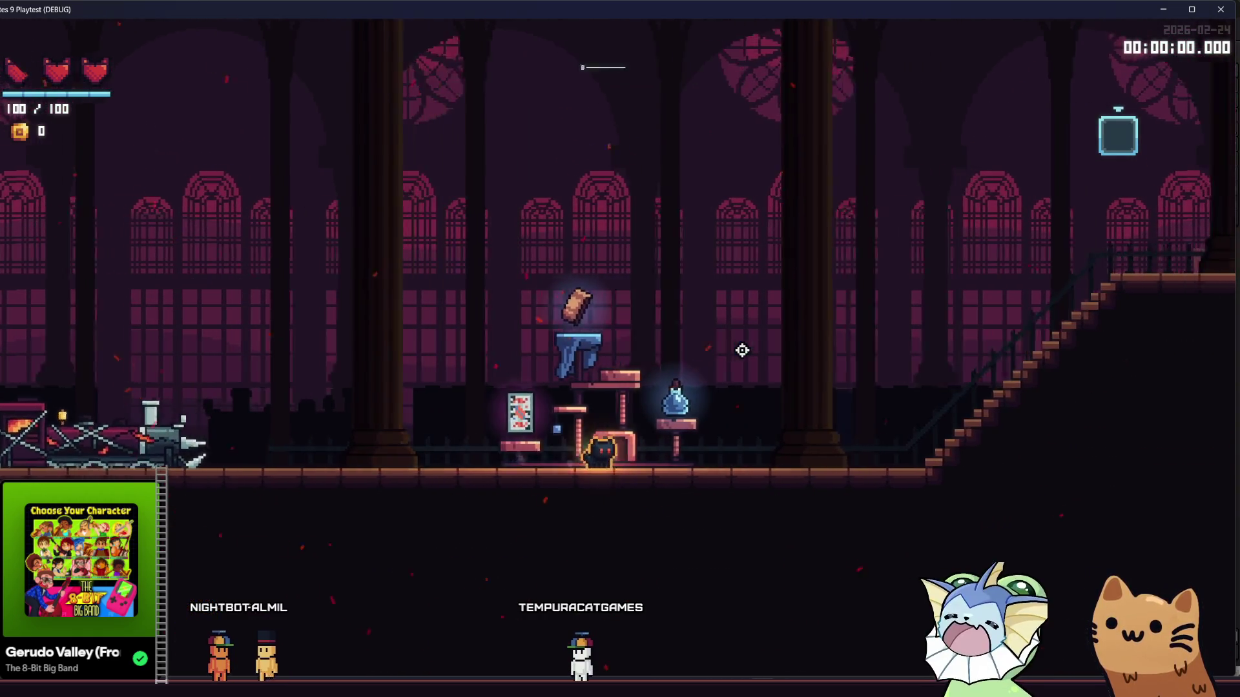
# Jump onto the rations pedestal to view Emergency Rations, drop down, stop the playtest with F8 and bring up resource search
pyautogui.press('a')
pyautogui.press('space')
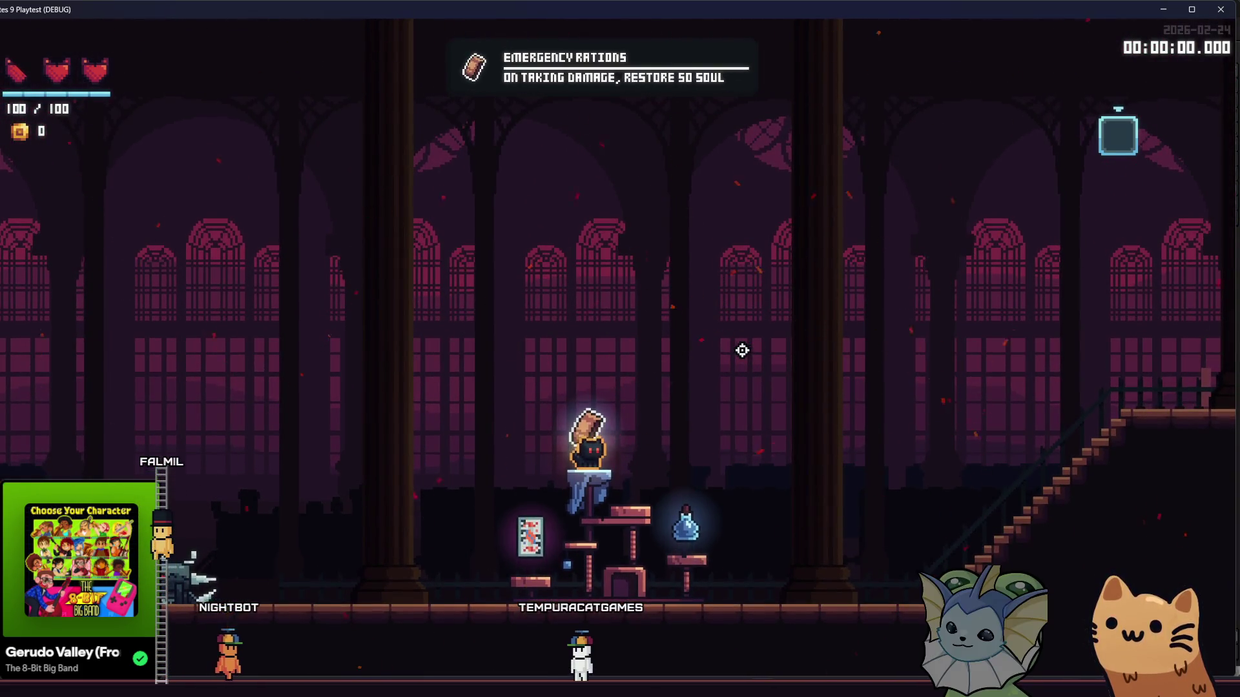
pyautogui.press('s')
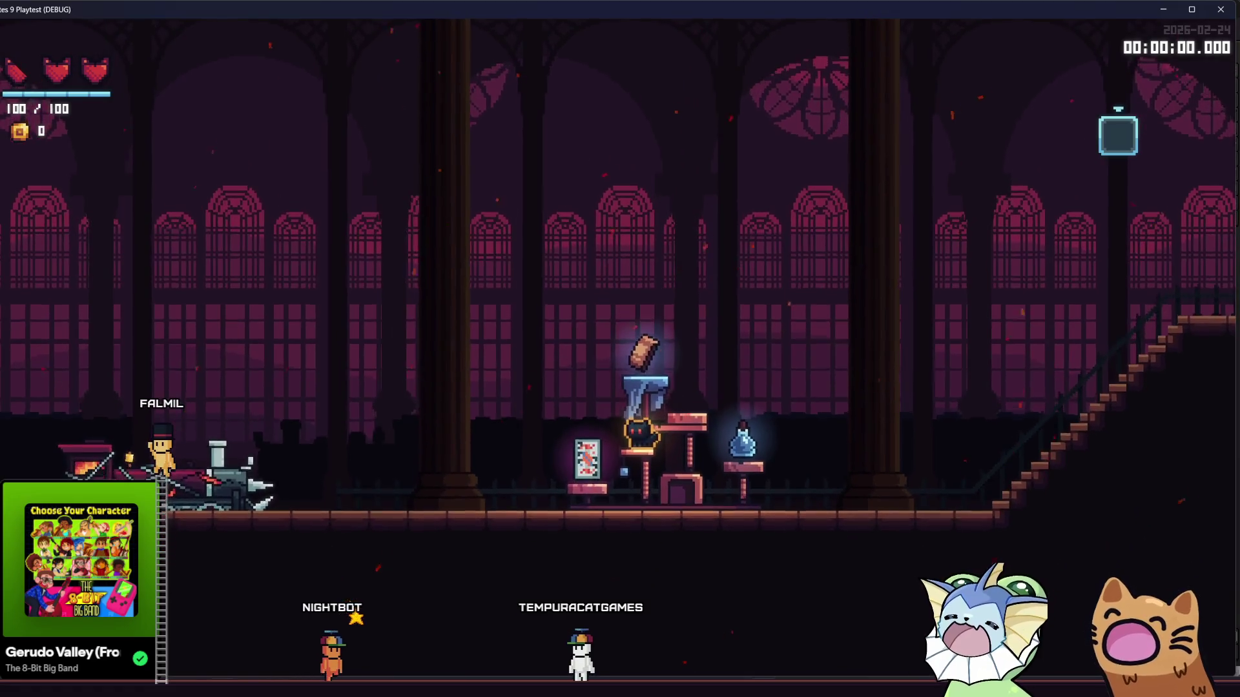
pyautogui.press('F8')
pyautogui.hotkey('alt', 'shift', 'o')
pyautogui.write('player')
# Load player.tscn, duplicate its Sprite node into Sprite2 and bring up player_sprite.gd
pyautogui.doubleClick(312, 224)
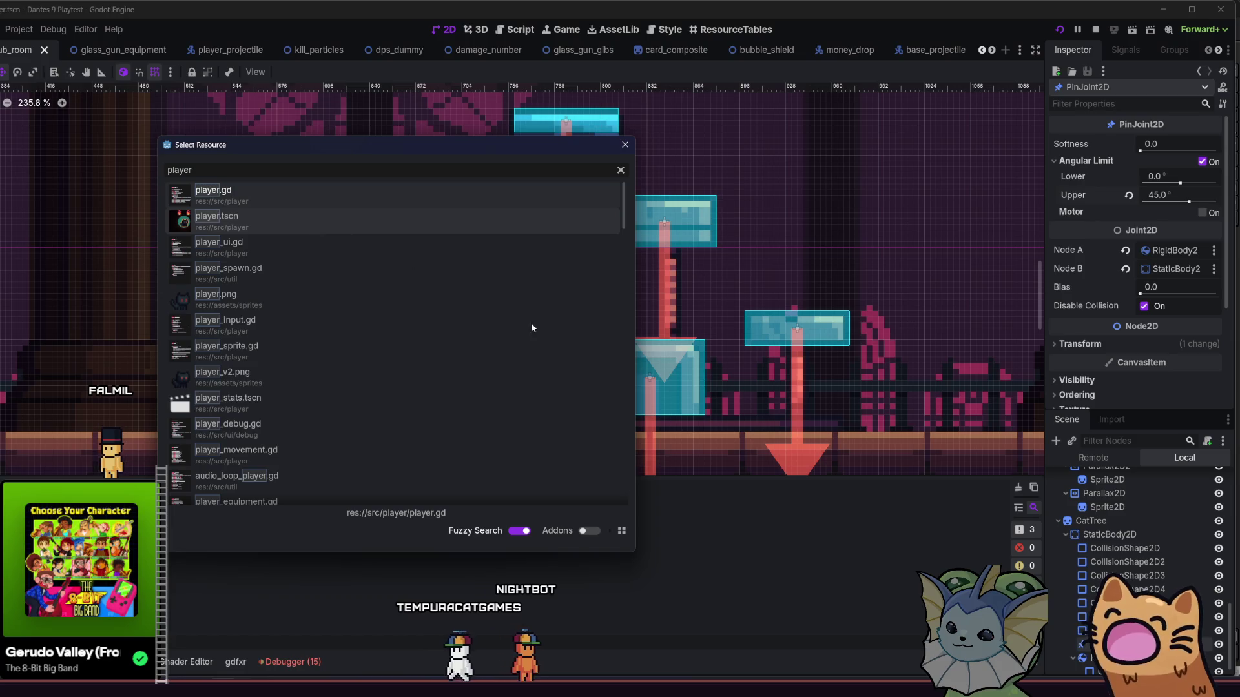
pyautogui.scroll(-3, 1086, 556)
pyautogui.scroll(-2, 1115, 572)
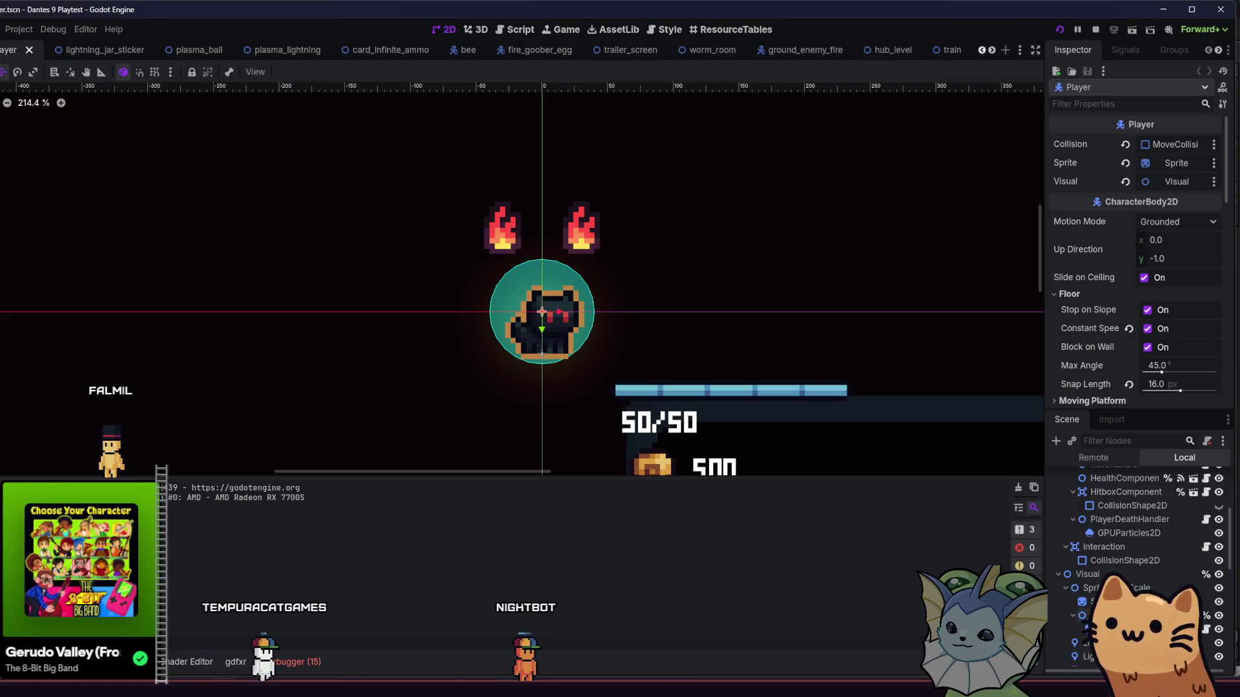
pyautogui.click(1099, 588)
pyautogui.click(1094, 616)
pyautogui.click(1100, 588)
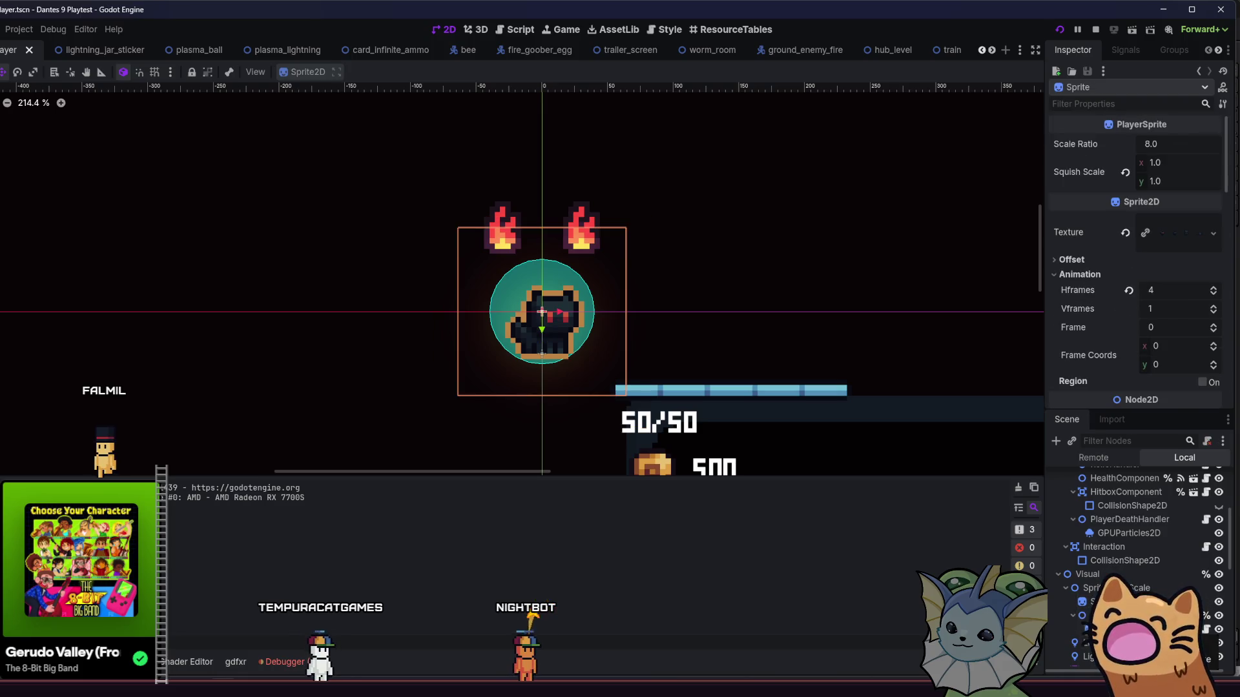
pyautogui.hotkey('ctrl', 'd')
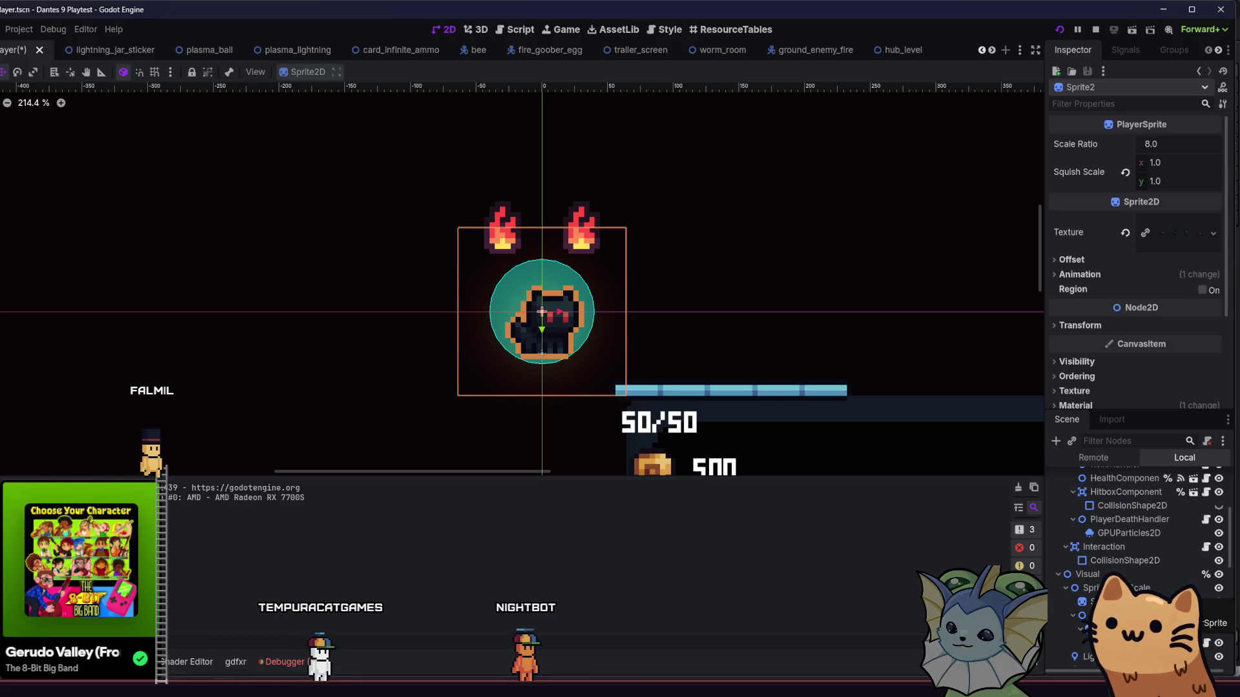
pyautogui.click(1206, 643)
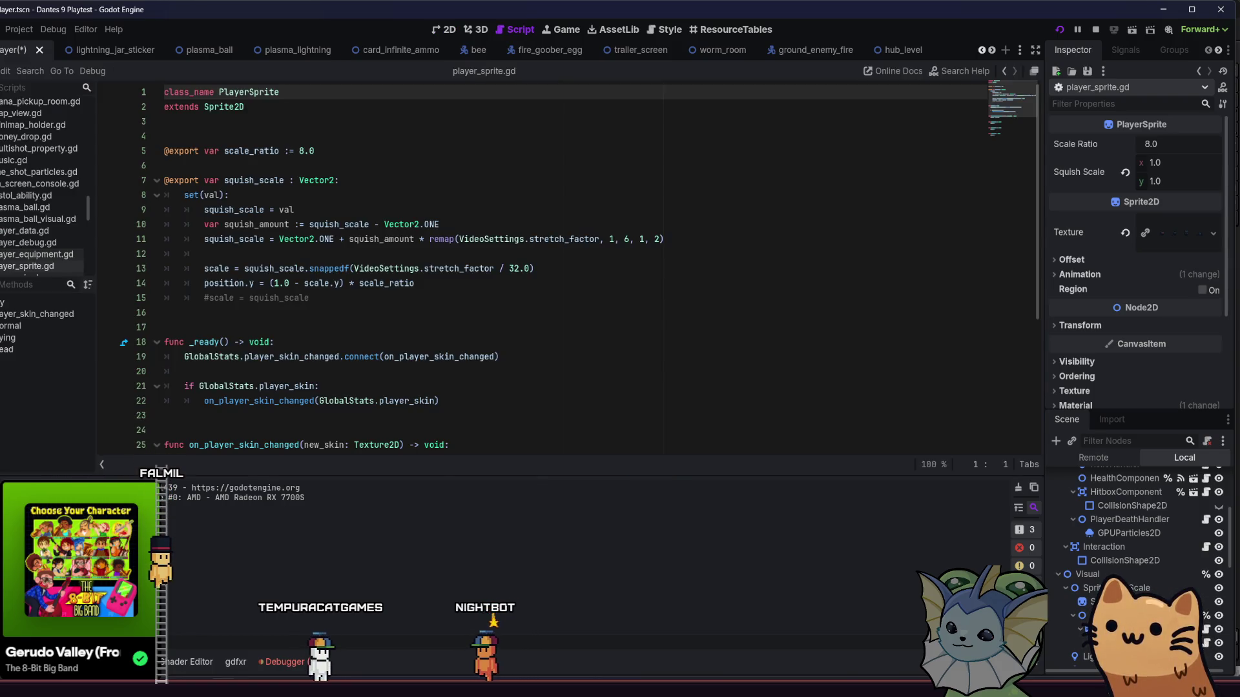
pyautogui.scroll(-2, 845, 356)
pyautogui.scroll(-3, 845, 355)
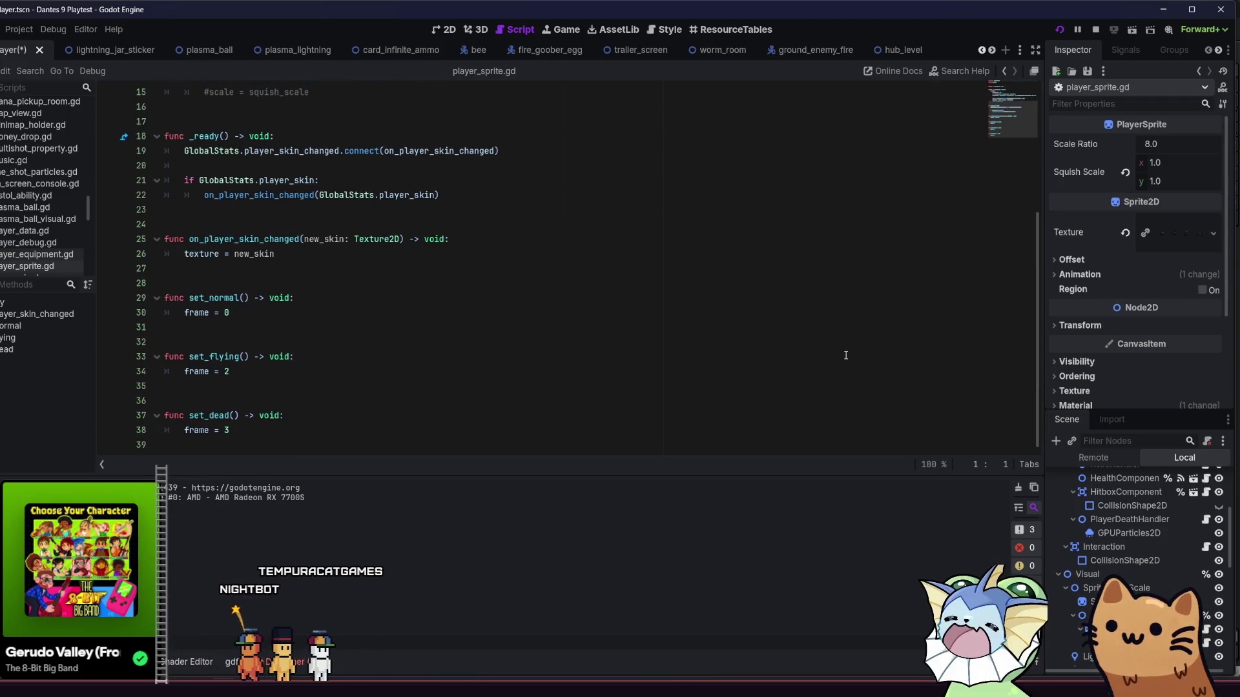
pyautogui.scroll(5, 880, 368)
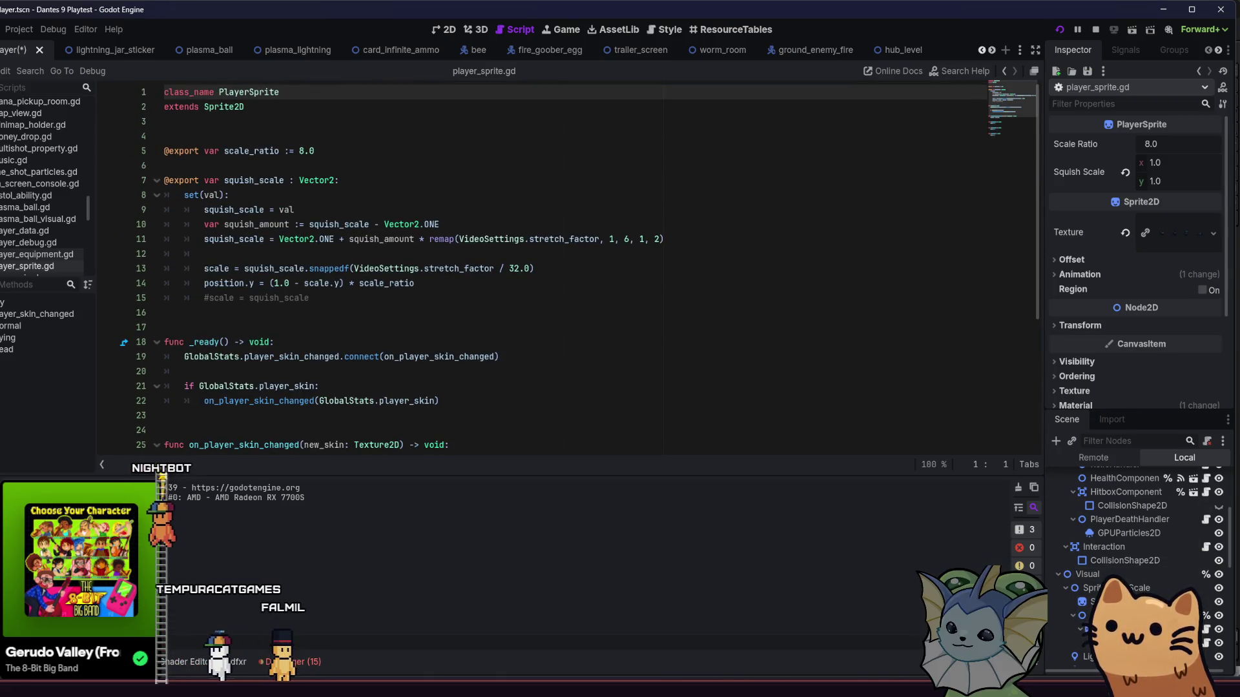
# Revert the Sprite's shader Outline Color to default black and its Thickness to default, then save the player scene
pyautogui.click(1080, 275)
pyautogui.scroll(-2, 1098, 311)
pyautogui.scroll(-5, 1097, 310)
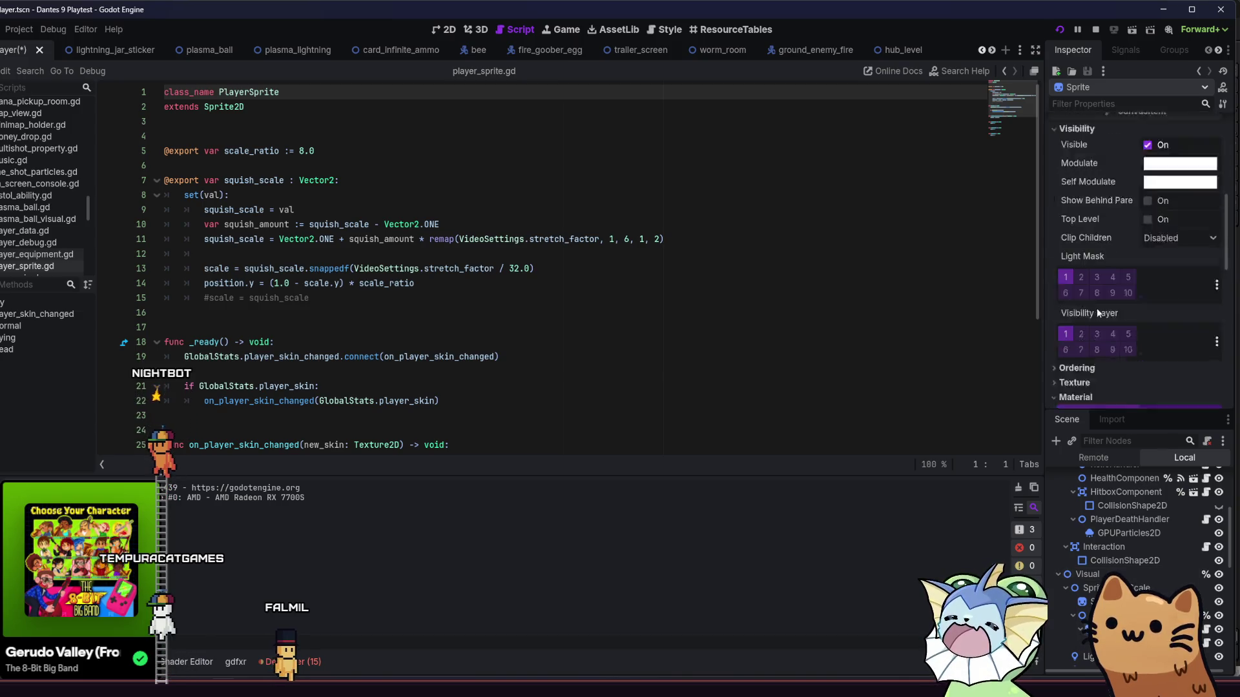
pyautogui.scroll(-1, 1108, 262)
pyautogui.scroll(-1, 1109, 265)
pyautogui.scroll(-1, 1110, 268)
pyautogui.scroll(-1, 1119, 310)
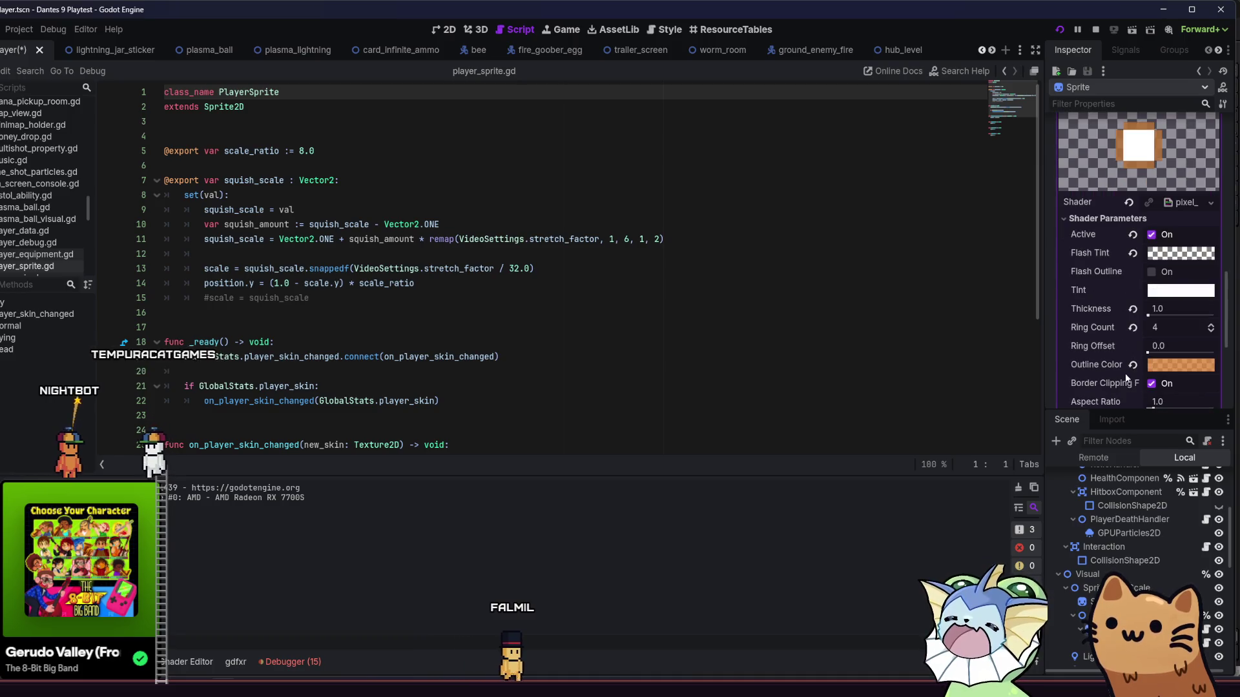
pyautogui.click(1132, 365)
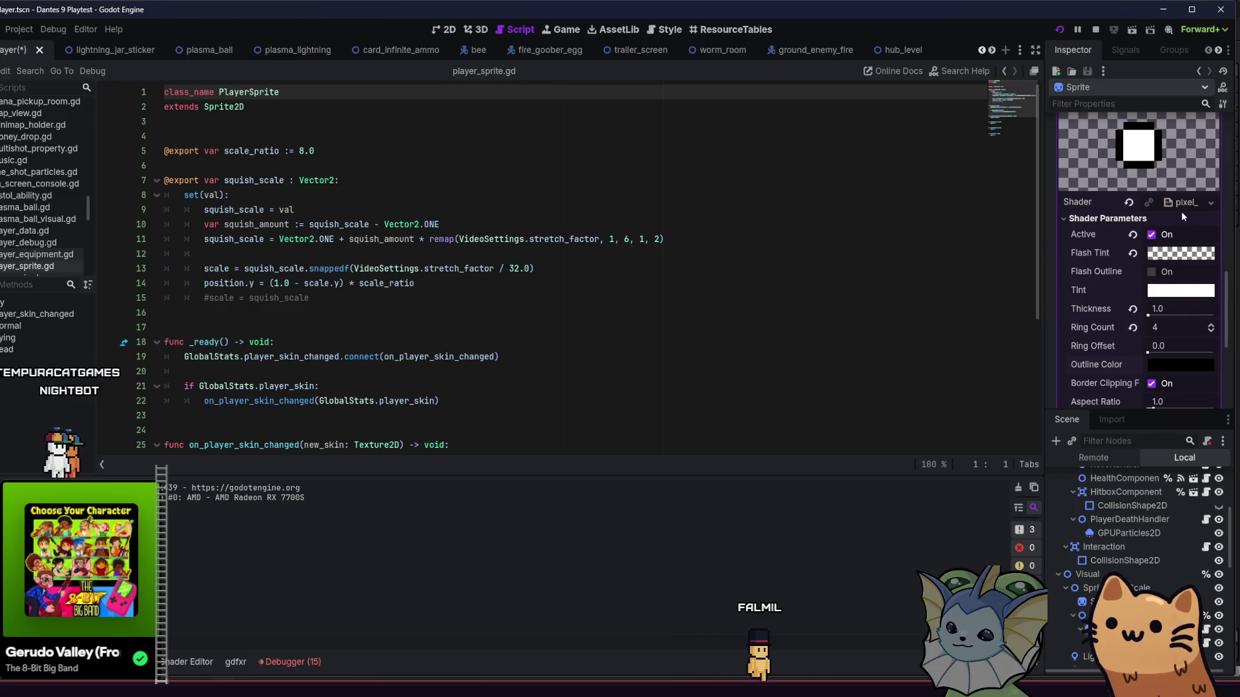
pyautogui.scroll(-1, 1155, 371)
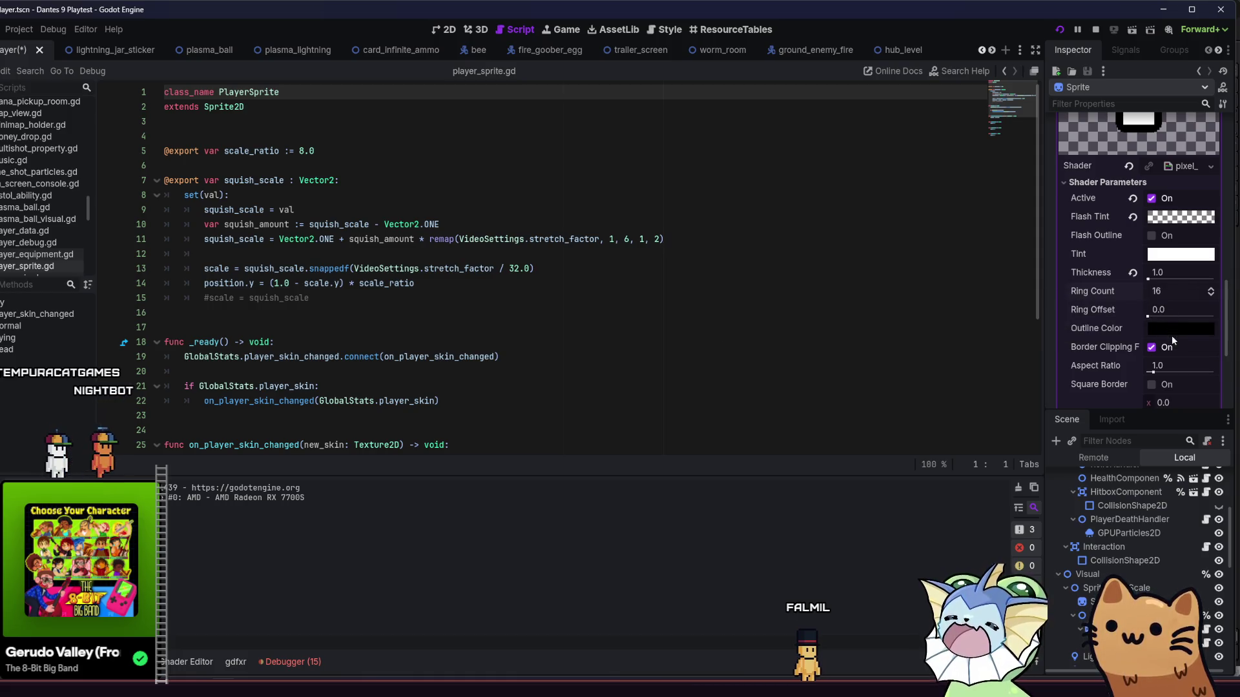
pyautogui.click(1131, 273)
pyautogui.hotkey('ctrl', 's')
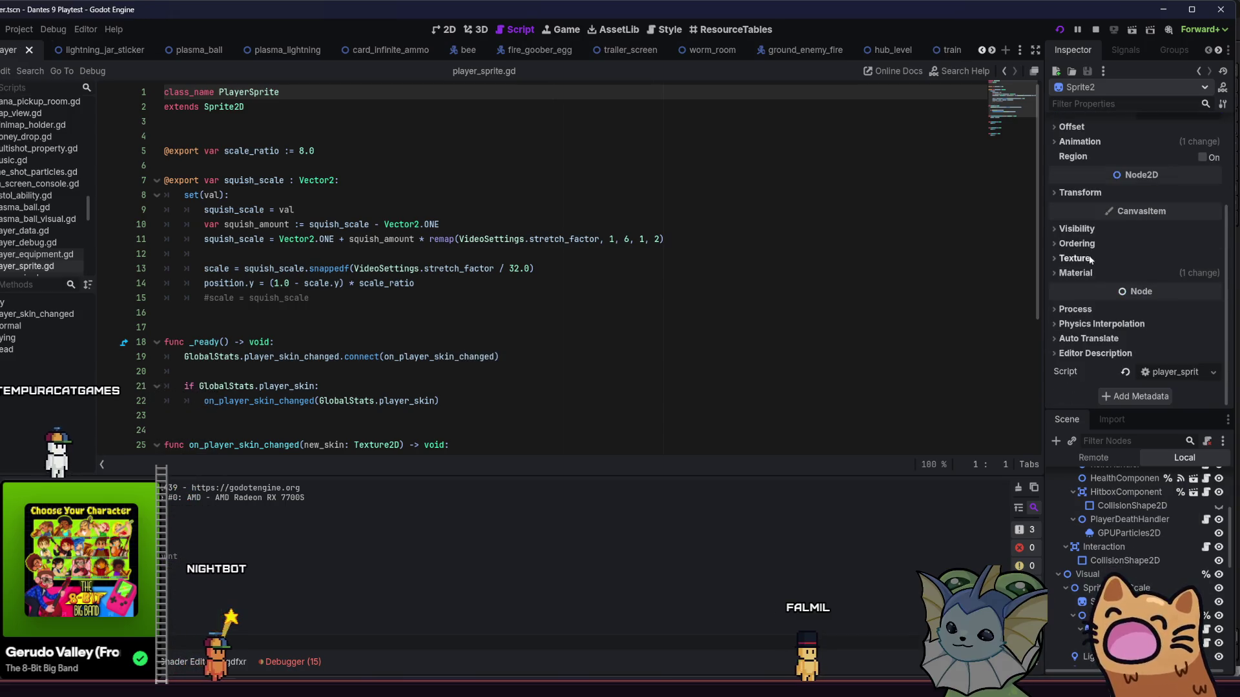
pyautogui.scroll(2, 1091, 260)
# Inspect Sprite2's shader material parameters, then return to the original Sprite and bring up its shader code
pyautogui.click(1080, 345)
pyautogui.scroll(-3, 1084, 352)
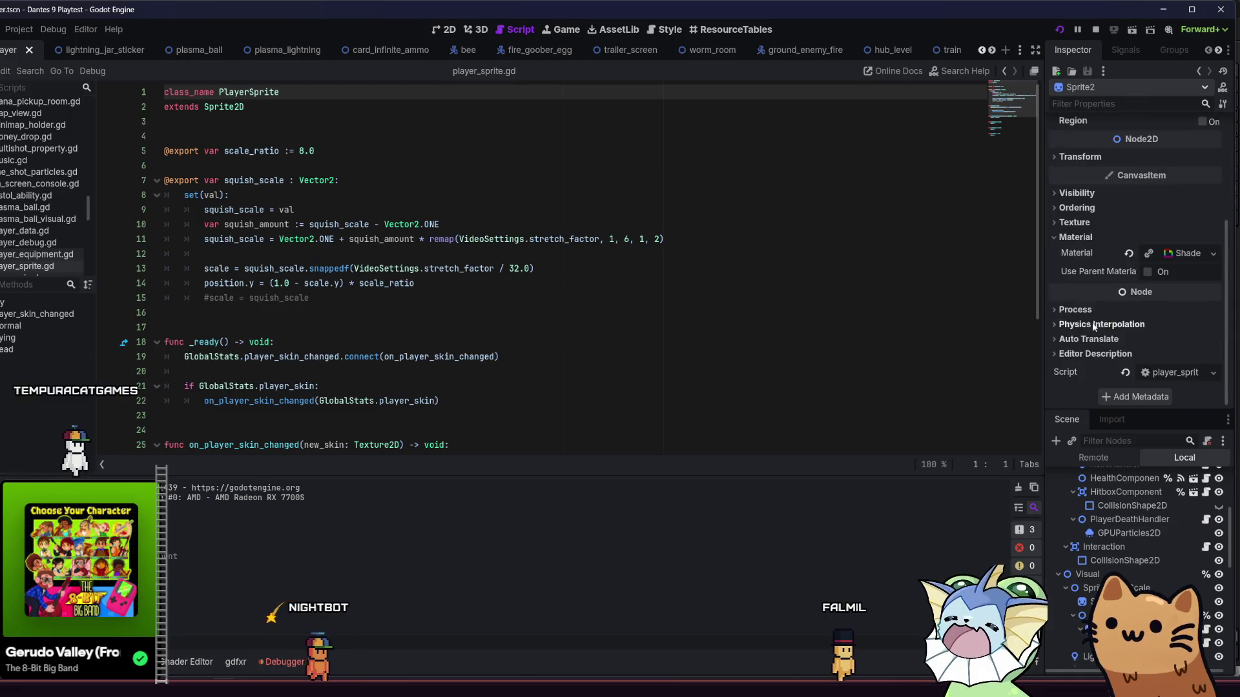
pyautogui.click(1180, 254)
pyautogui.scroll(-2, 1180, 257)
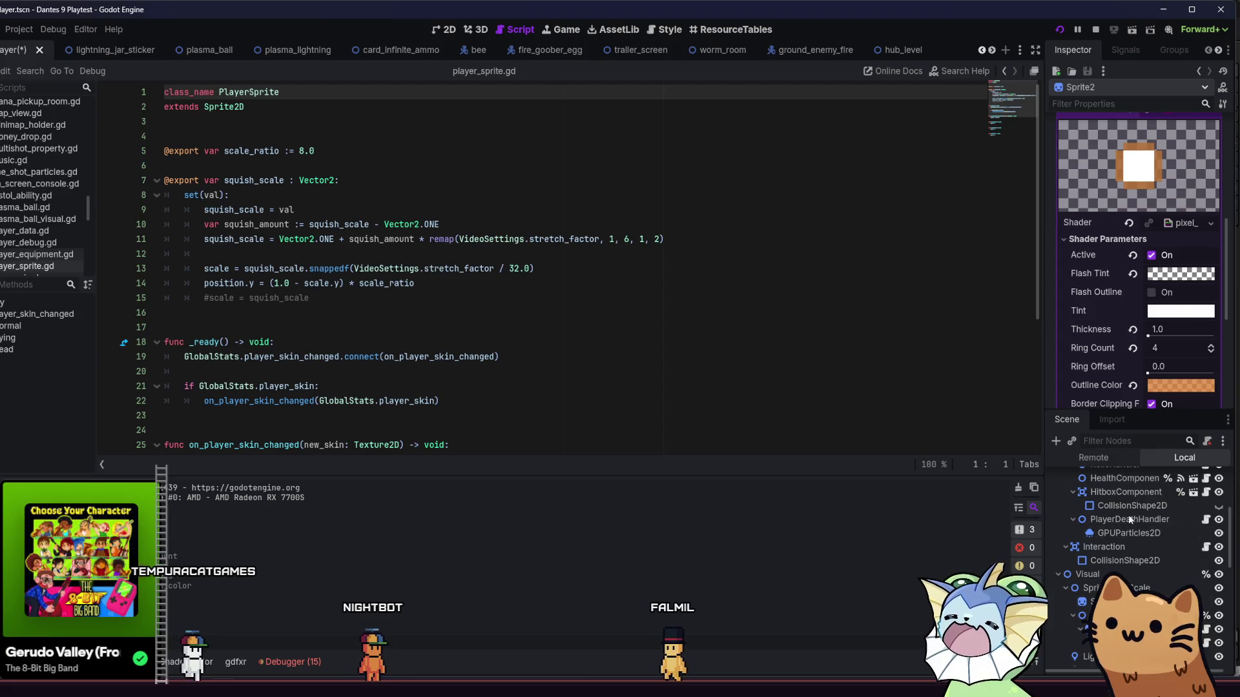
pyautogui.scroll(3, 1110, 263)
pyautogui.click(1107, 348)
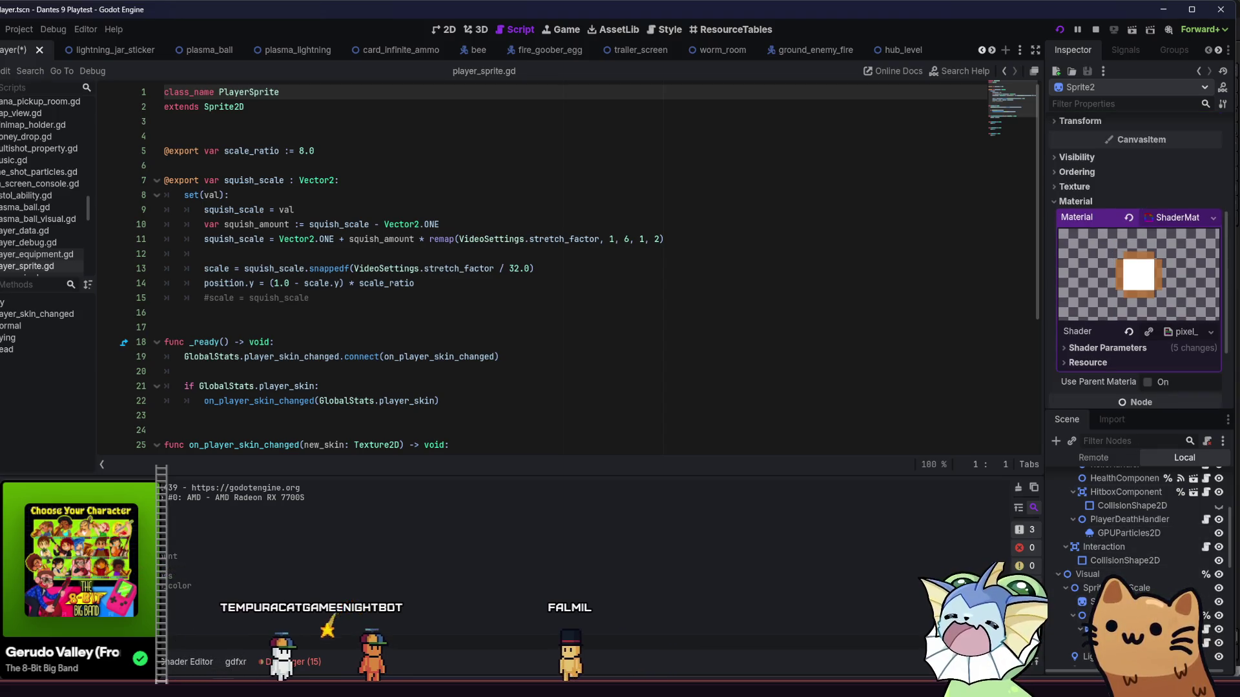
pyautogui.click(1104, 587)
pyautogui.scroll(3, 1071, 280)
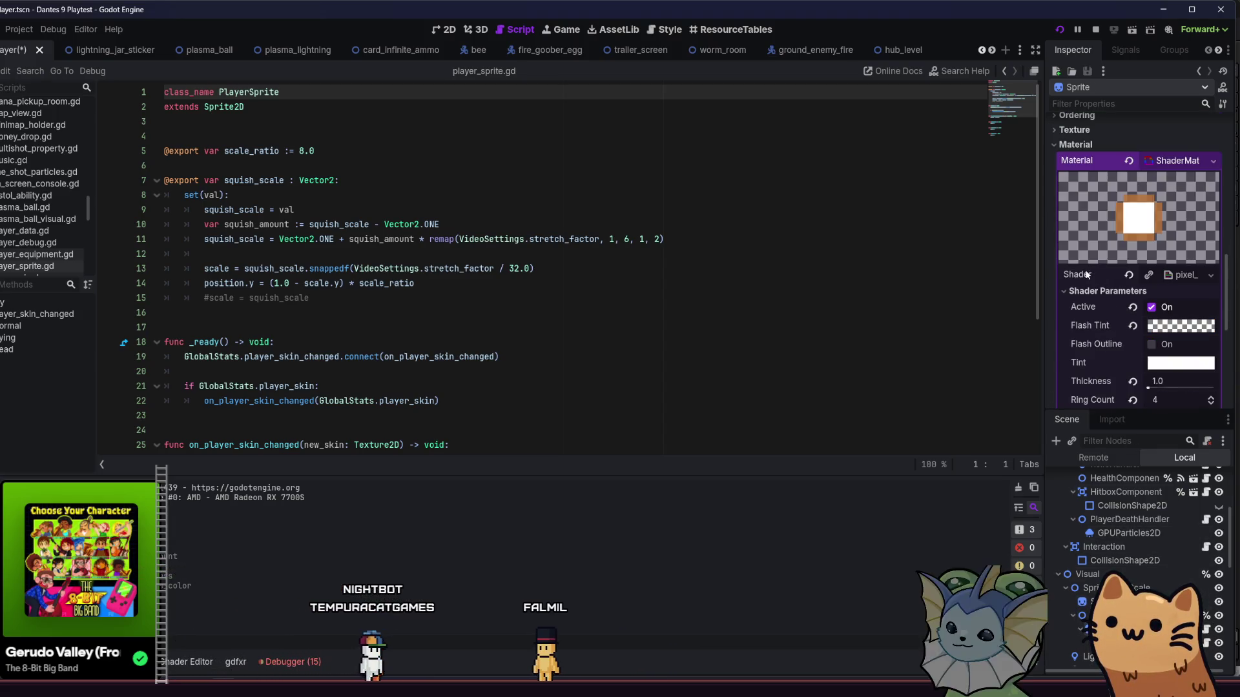
pyautogui.click(1150, 275)
pyautogui.click(1175, 240)
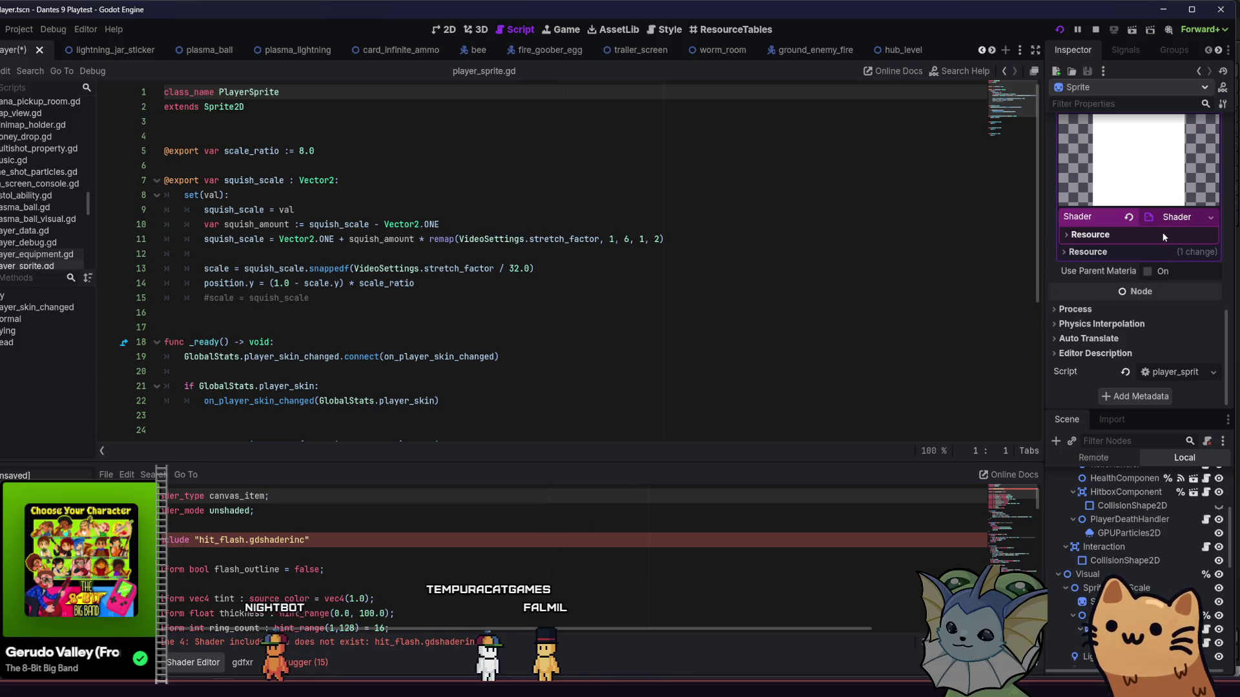
pyautogui.scroll(1, 1154, 226)
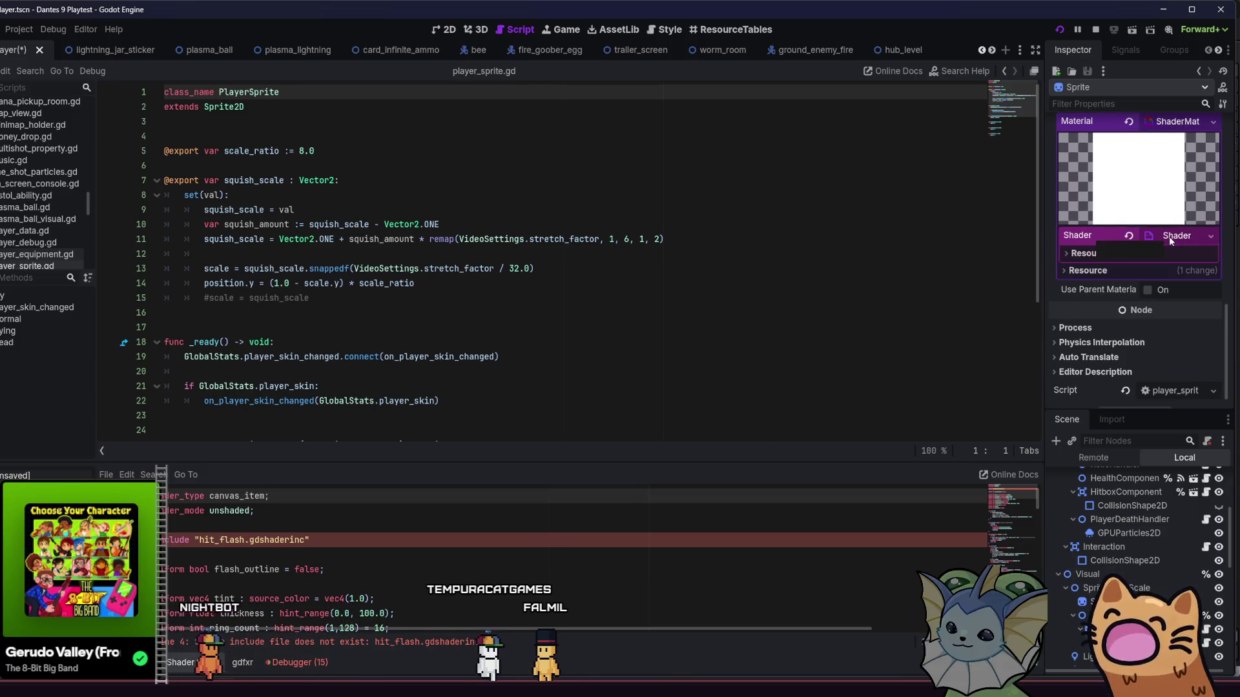
# Fold away the shader resource details and revert the Sprite's outline Thickness to 0.0
pyautogui.click(513, 602)
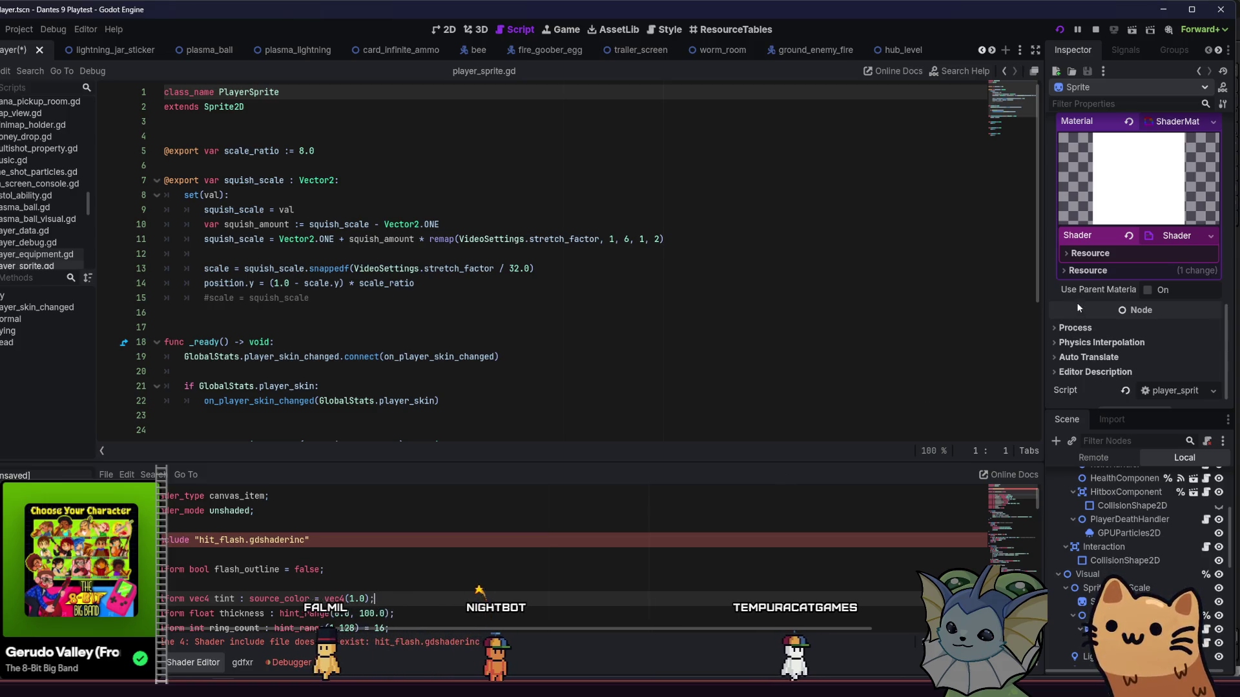
pyautogui.scroll(2, 1113, 291)
pyautogui.scroll(2, 1162, 252)
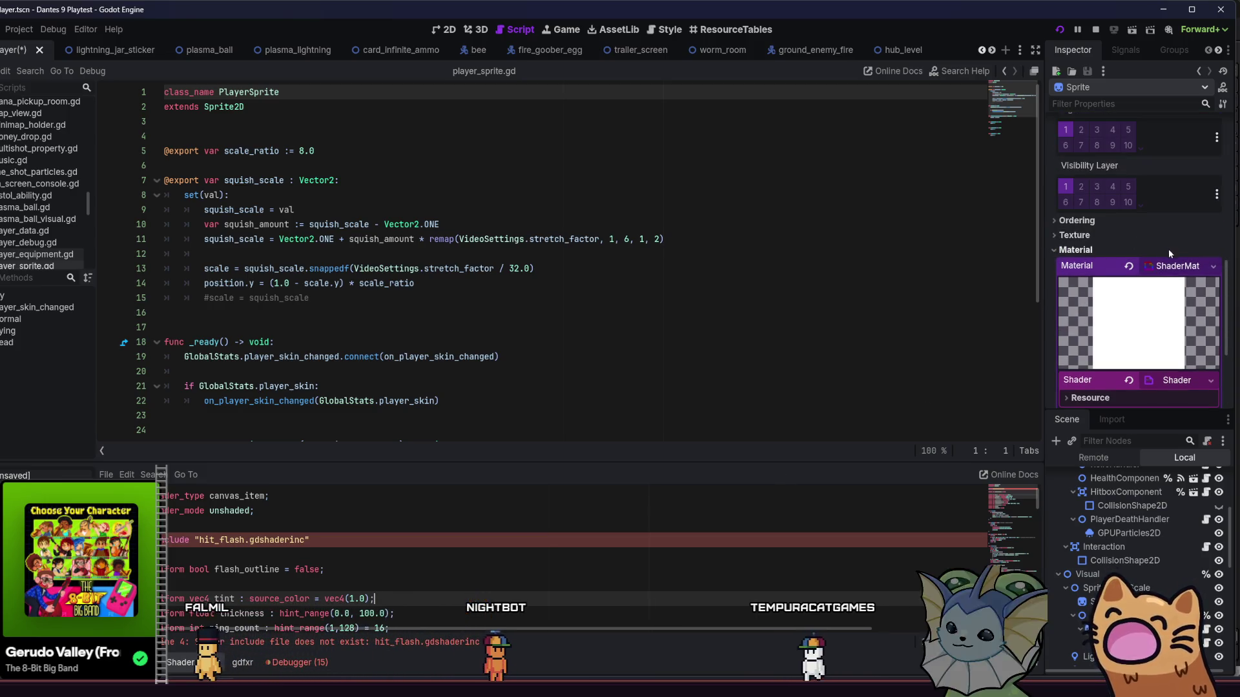
pyautogui.click(1161, 271)
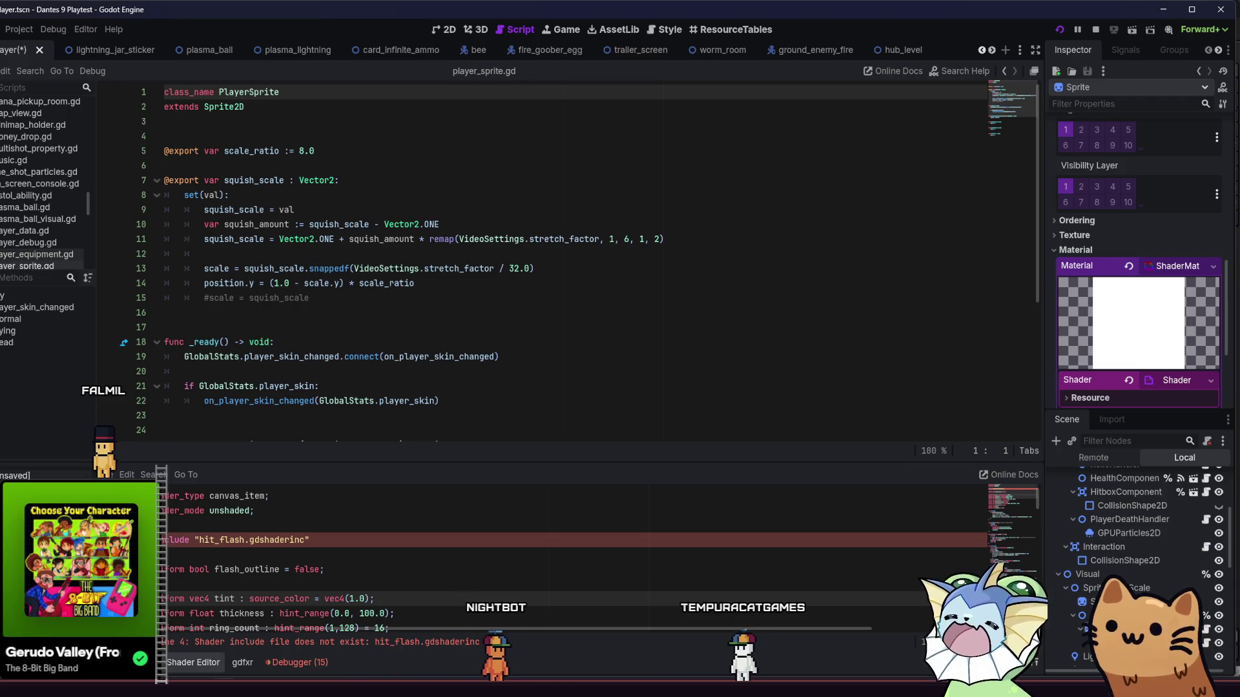
pyautogui.scroll(-1, 1110, 244)
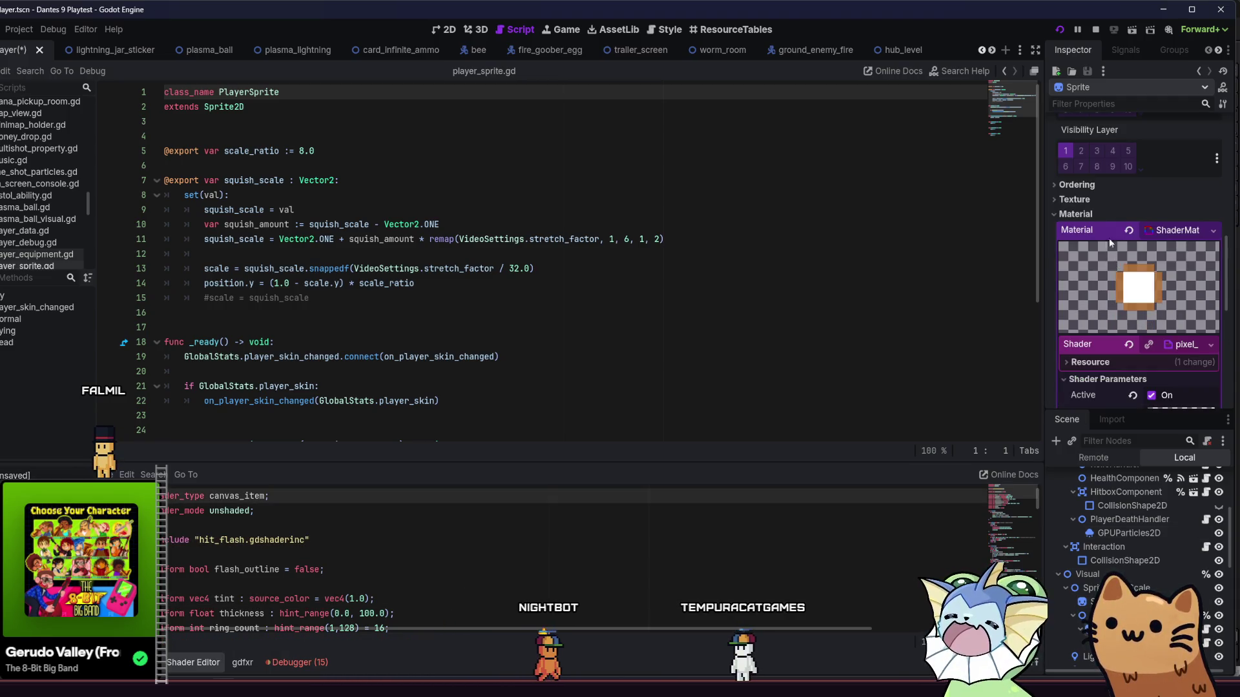
pyautogui.scroll(-2, 1104, 252)
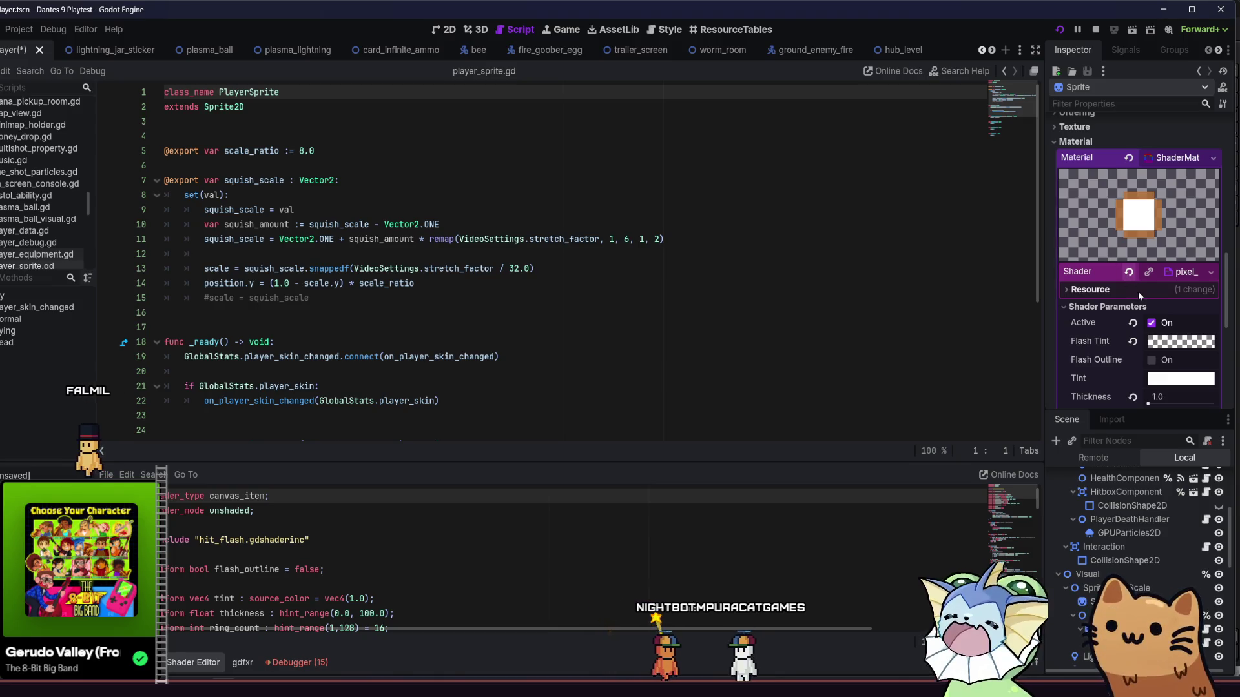
pyautogui.click(1182, 273)
pyautogui.scroll(-1, 1166, 282)
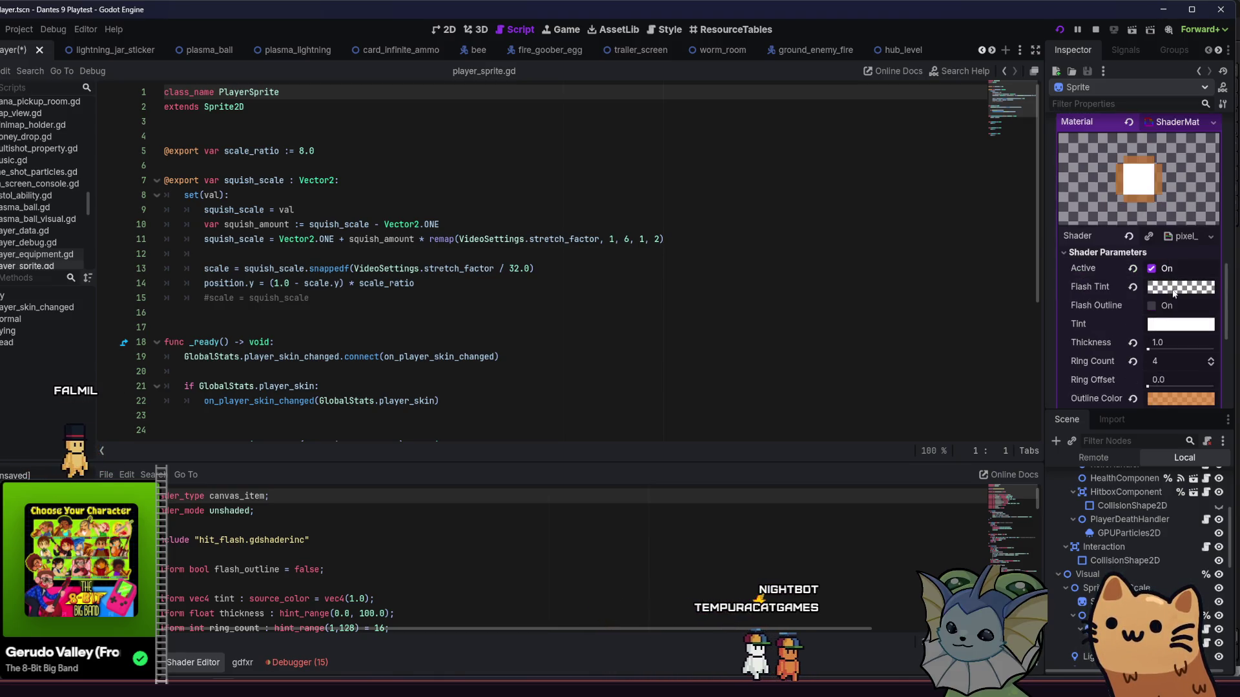
pyautogui.scroll(-1, 1148, 296)
pyautogui.click(1134, 308)
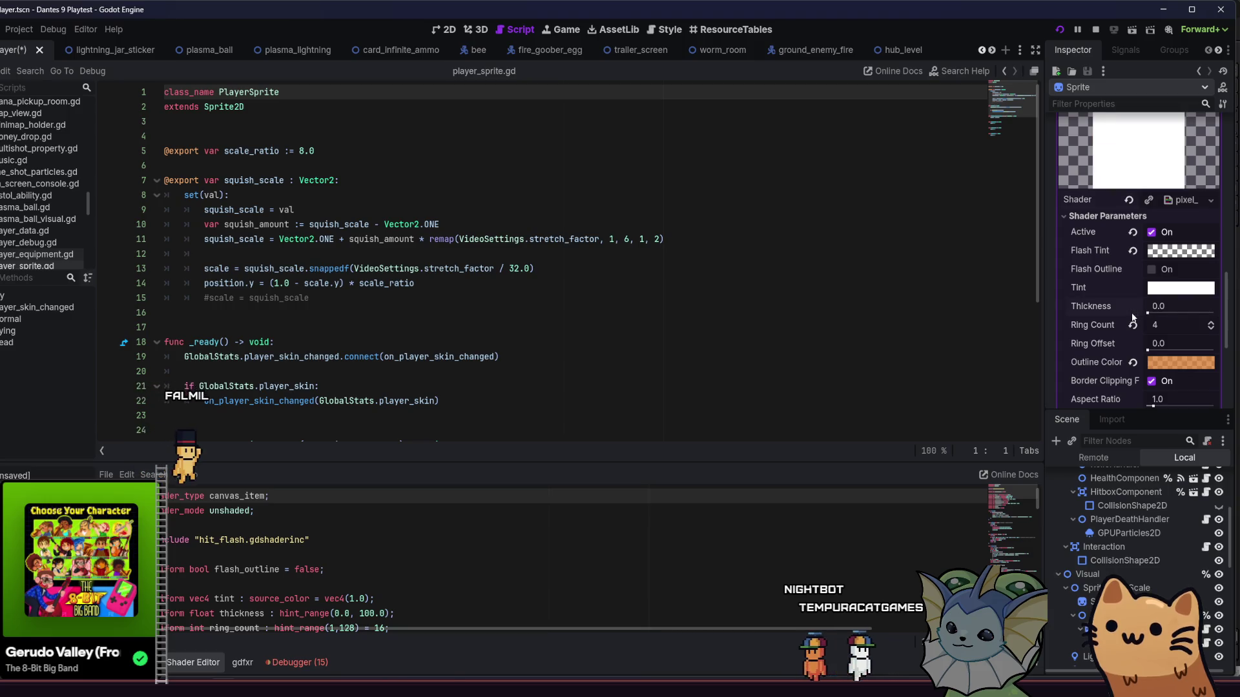
# Compare Sprite and Sprite2 materials, check Sprite2's Ordering Z Index, save the scene and launch the playtest
pyautogui.click(1114, 615)
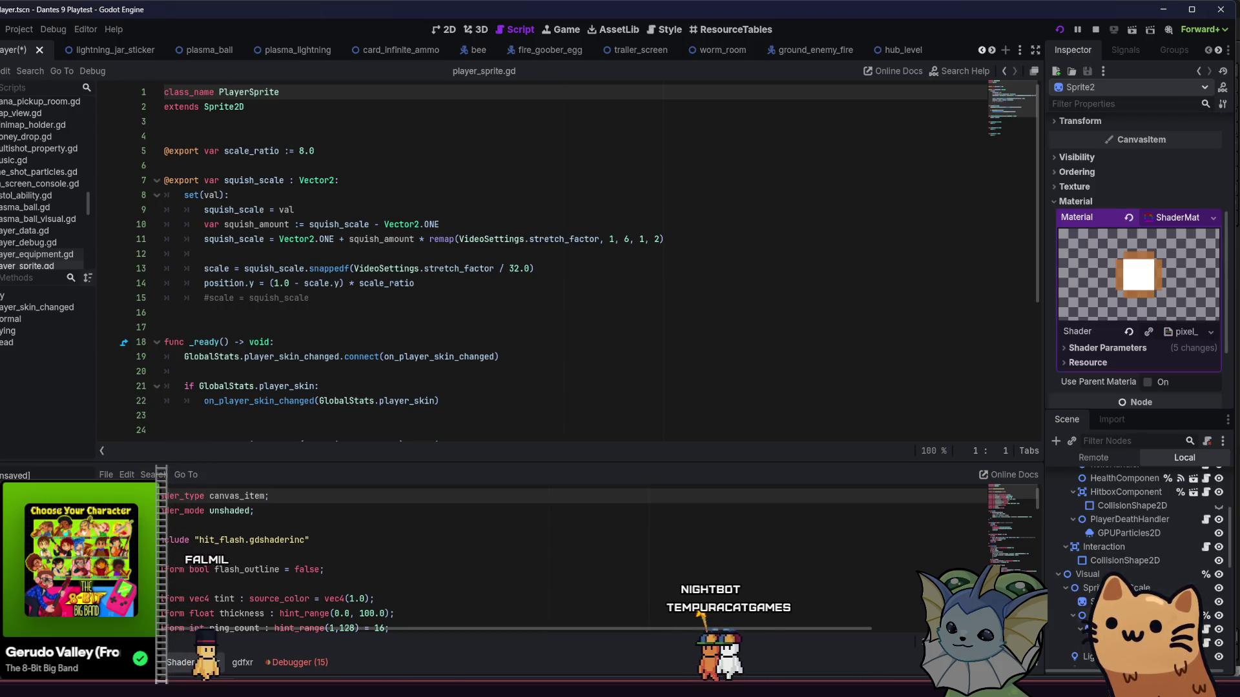
pyautogui.scroll(-1, 1171, 332)
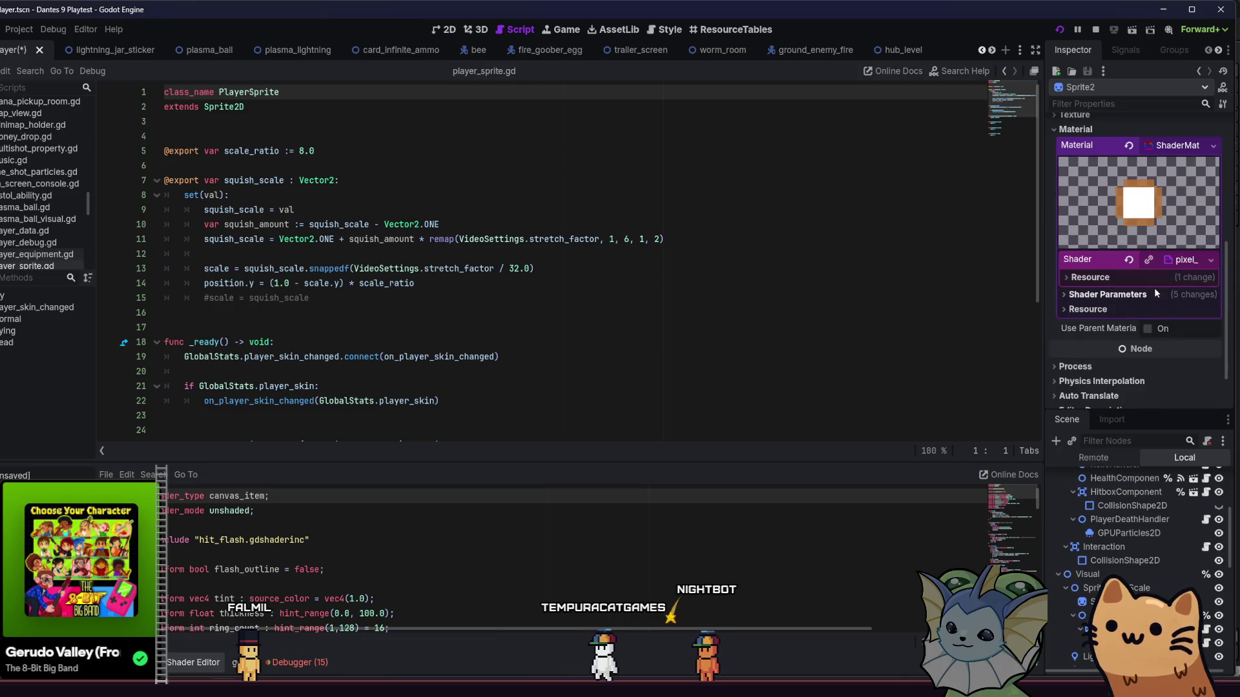
pyautogui.click(1115, 271)
pyautogui.scroll(-1, 1140, 299)
pyautogui.scroll(-1, 1139, 298)
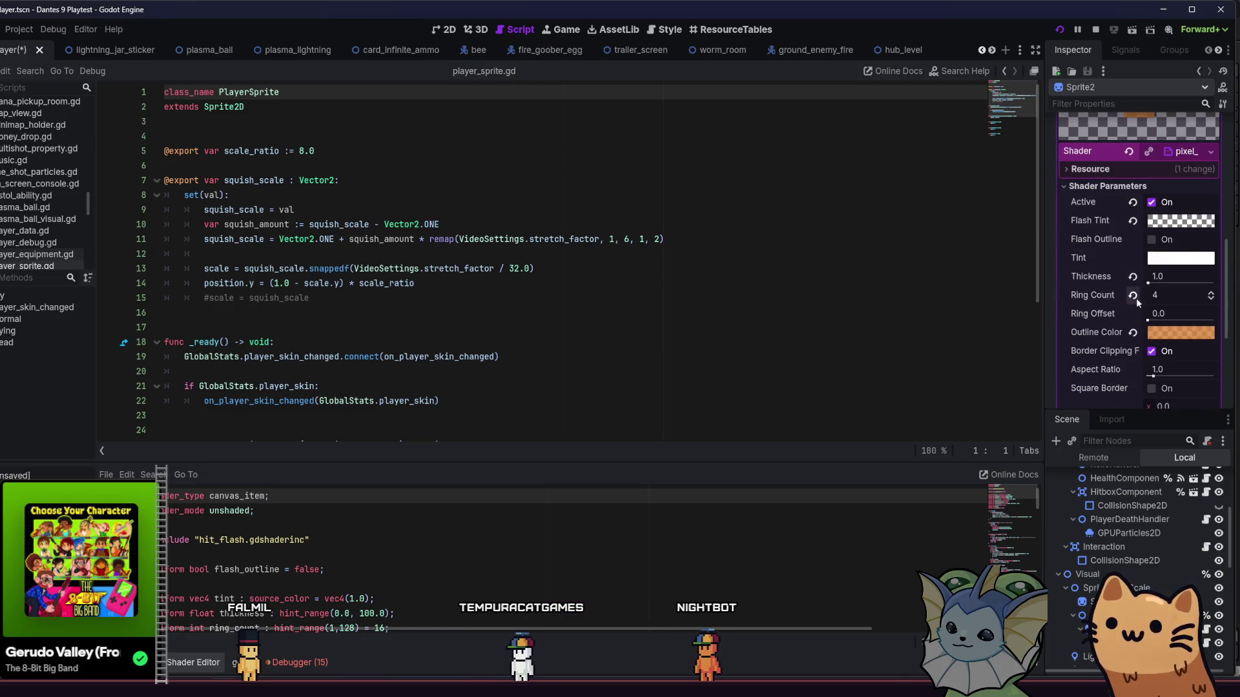
pyautogui.scroll(1, 1135, 281)
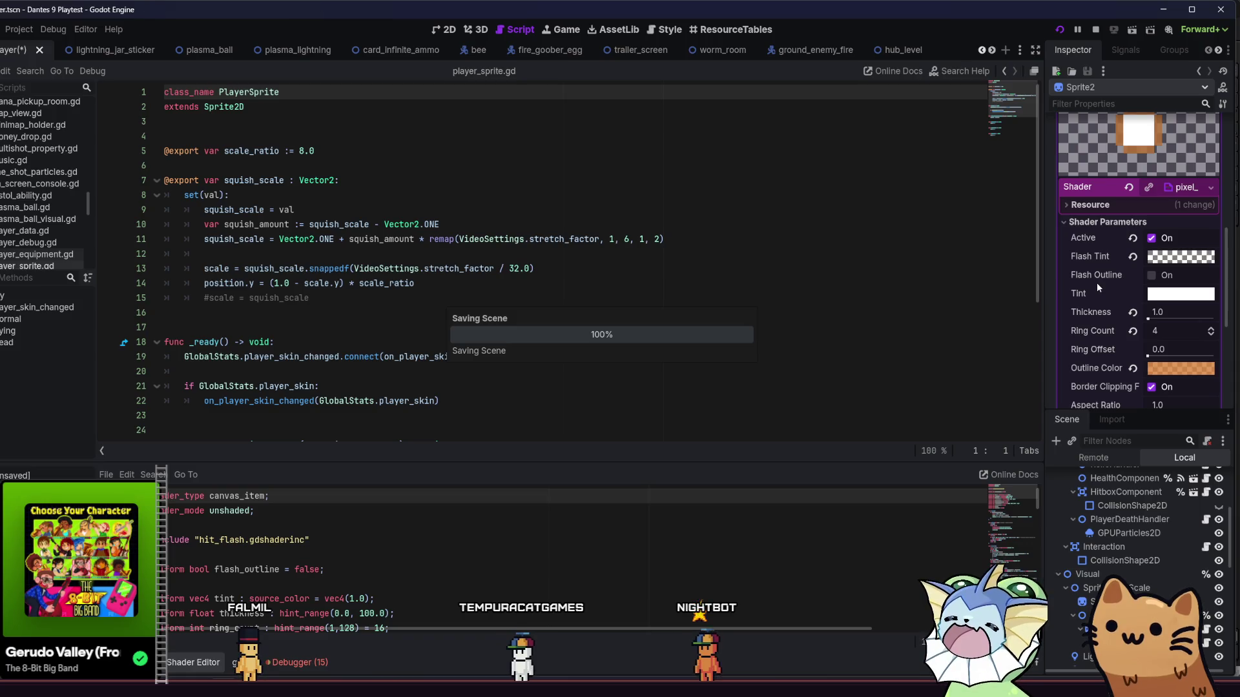
pyautogui.scroll(2, 1086, 289)
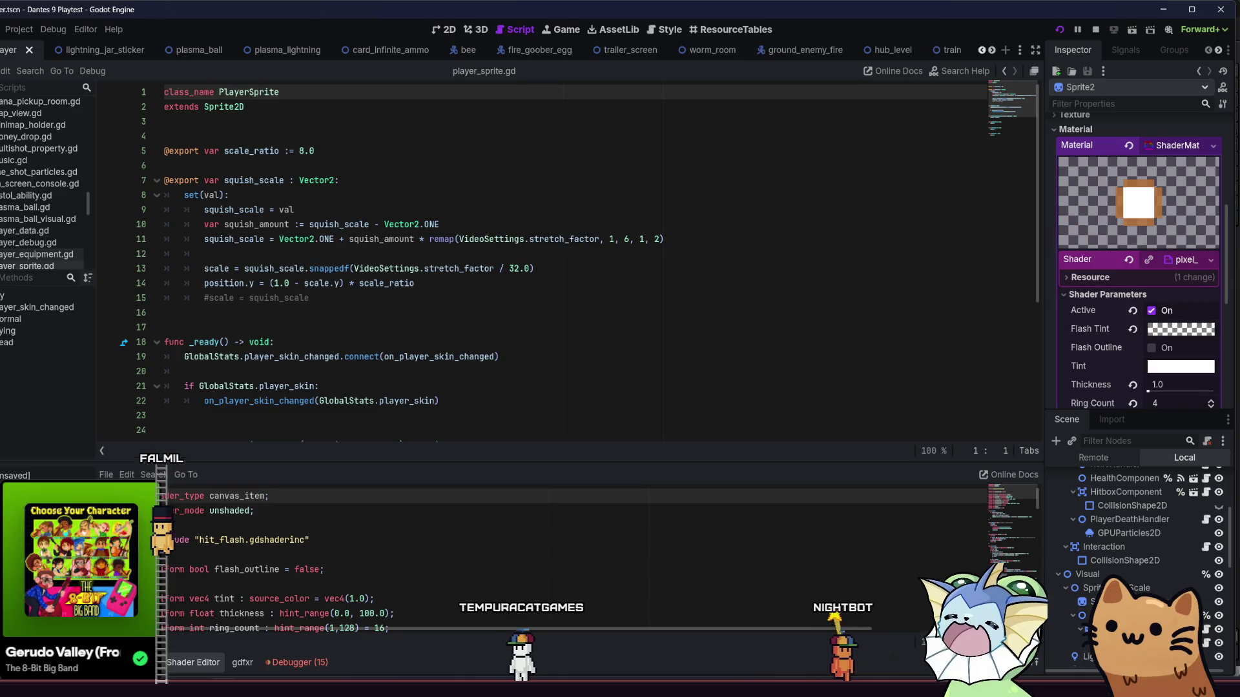
pyautogui.click(1099, 602)
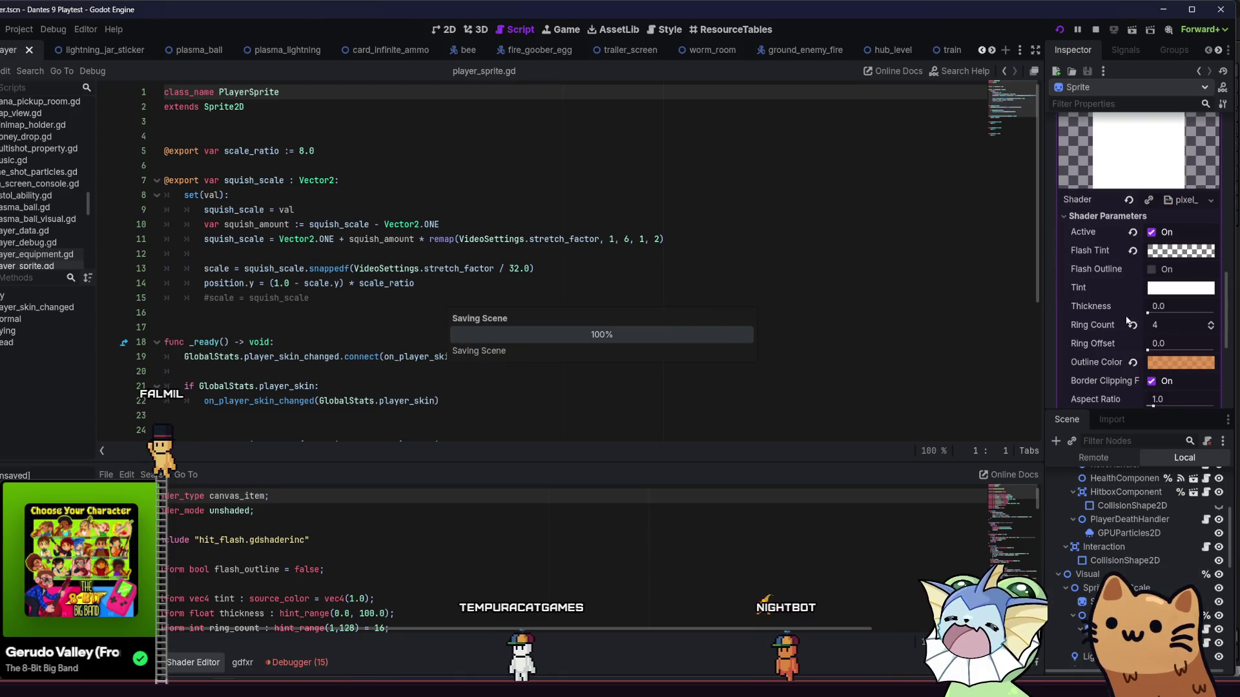
pyautogui.scroll(1, 1111, 325)
pyautogui.scroll(-1, 1111, 324)
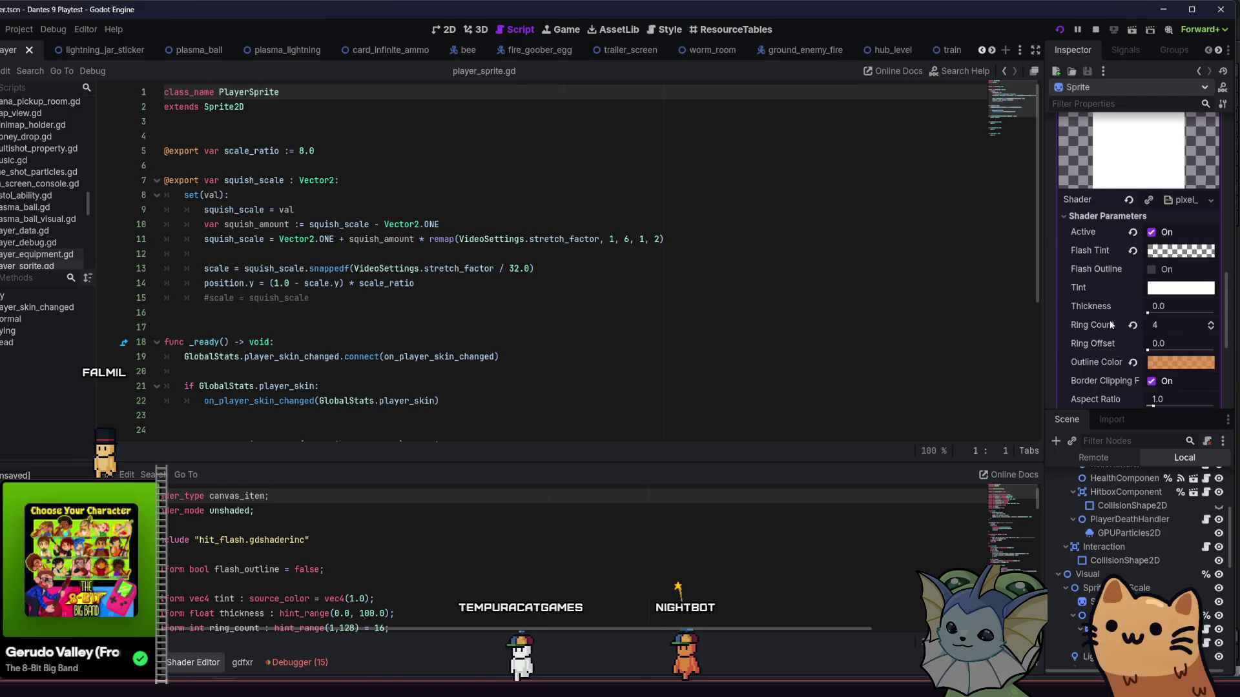
pyautogui.scroll(-1, 1111, 326)
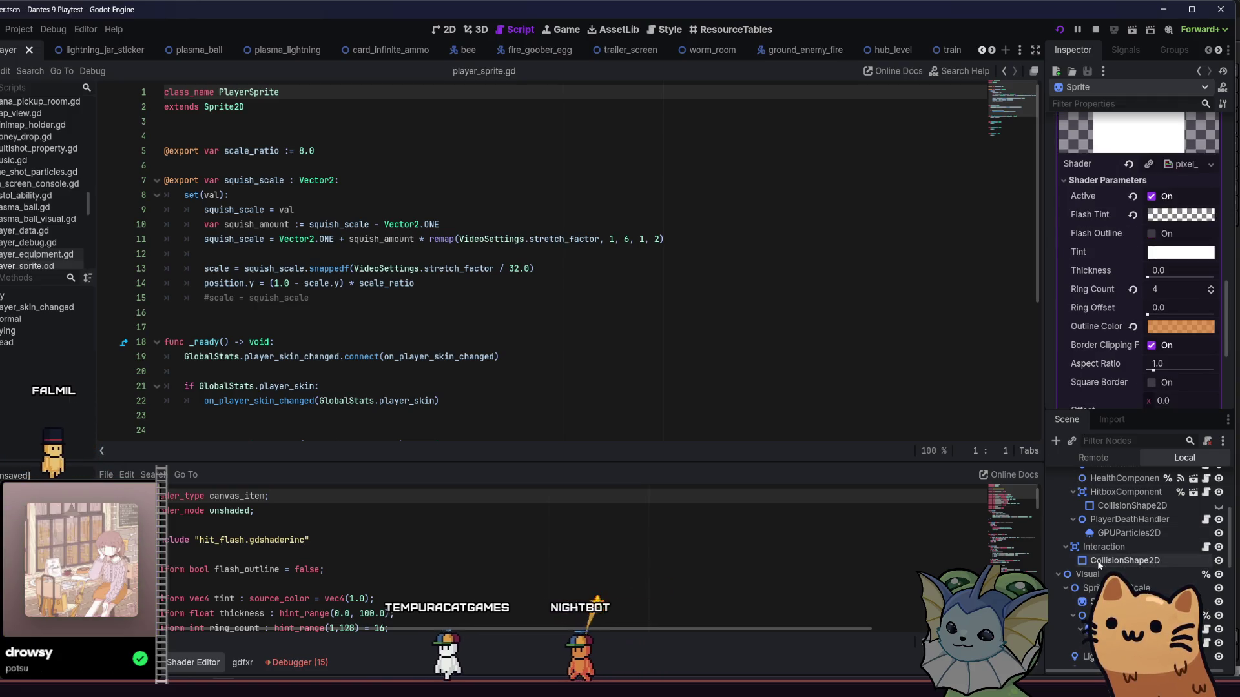
pyautogui.press('Down')
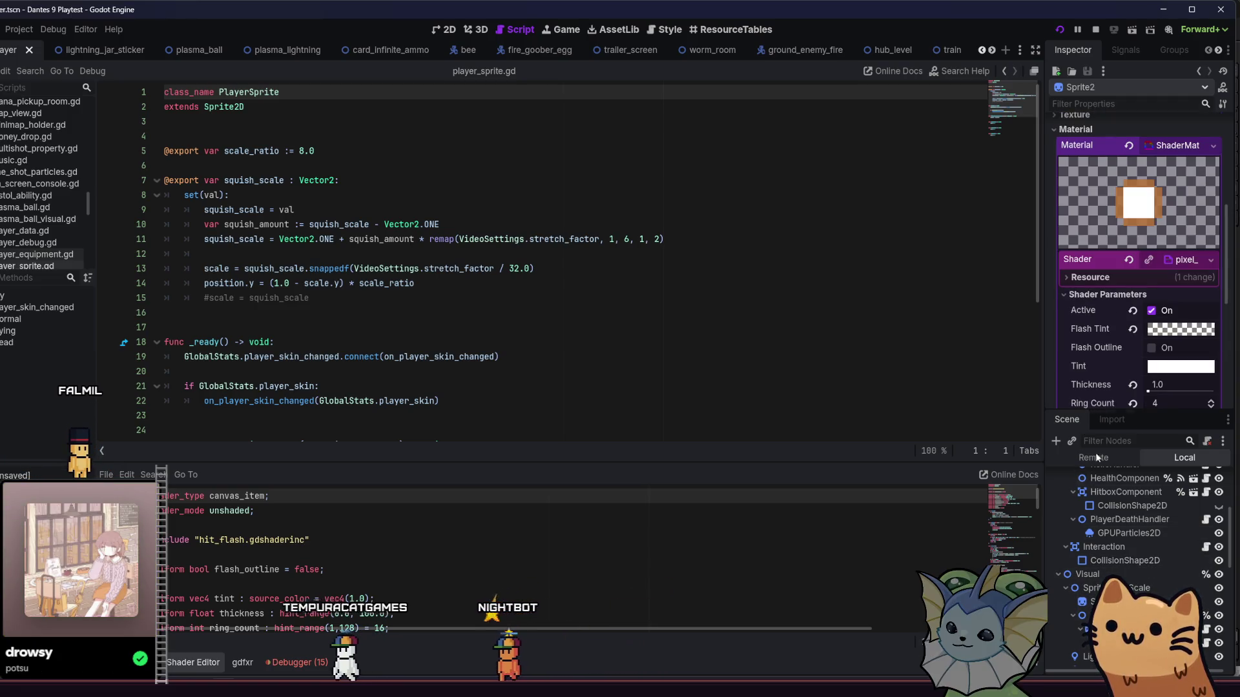
pyautogui.scroll(-3, 1084, 339)
pyautogui.scroll(-1, 1084, 337)
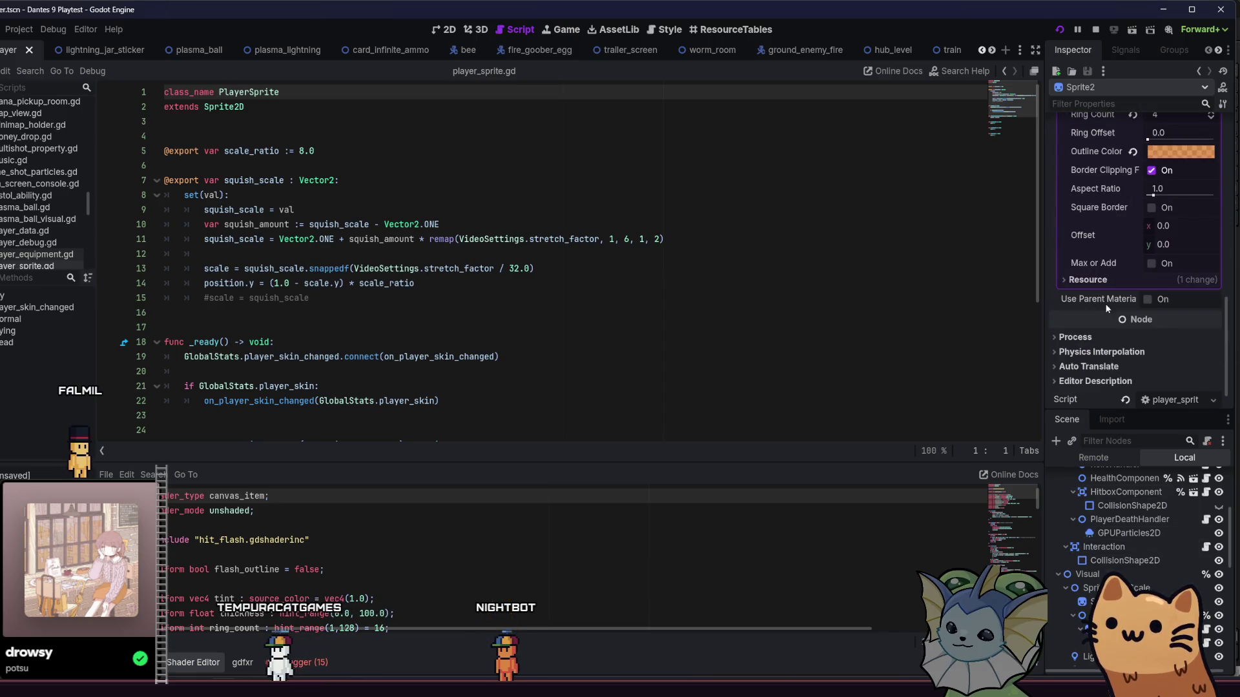
pyautogui.scroll(2, 1103, 337)
pyautogui.scroll(2, 1106, 332)
pyautogui.scroll(1, 1106, 332)
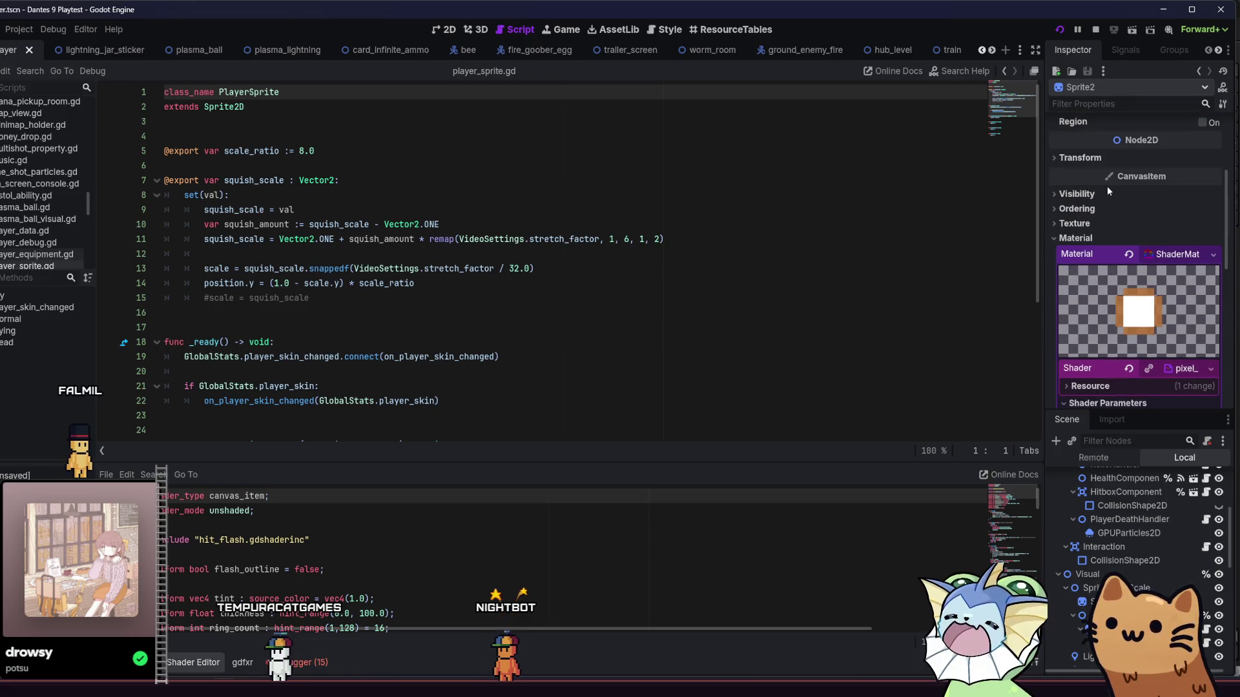
pyautogui.click(1103, 205)
pyautogui.hotkey('ctrl', 's')
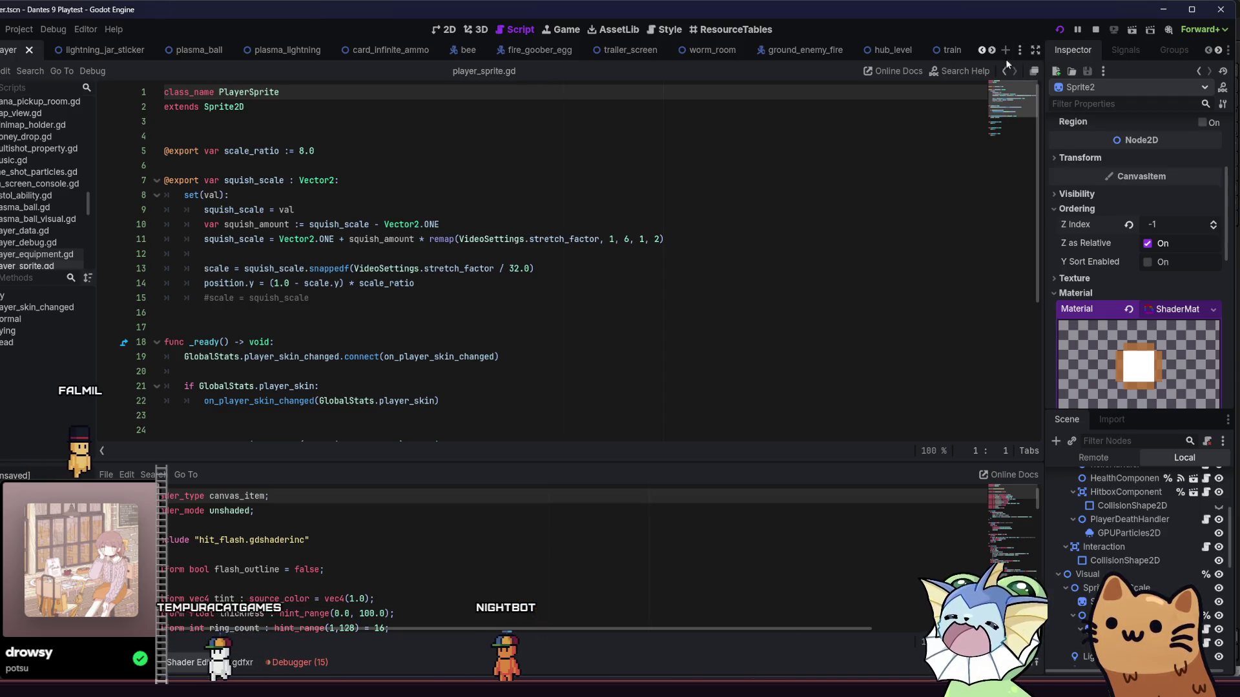
pyautogui.click(1059, 30)
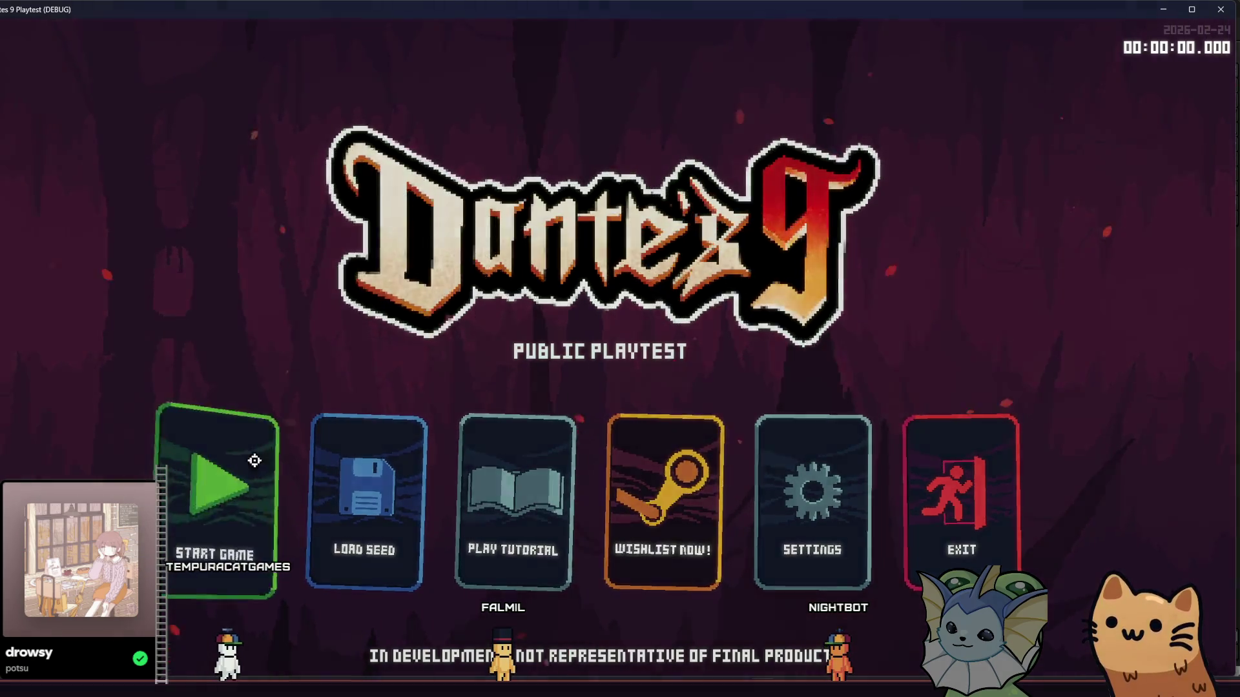
# Start a new game and walk the cat right past the train, jumping onto the small desk and up to the blue desk
pyautogui.click(254, 460)
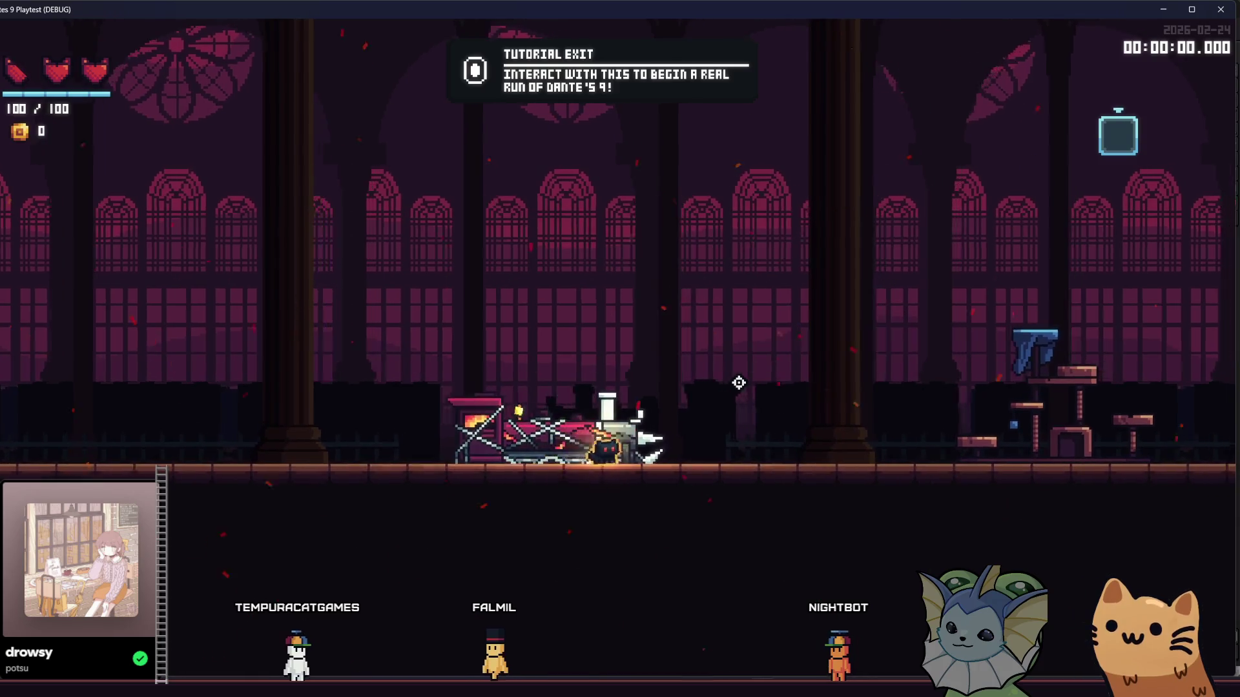
pyautogui.press('d')
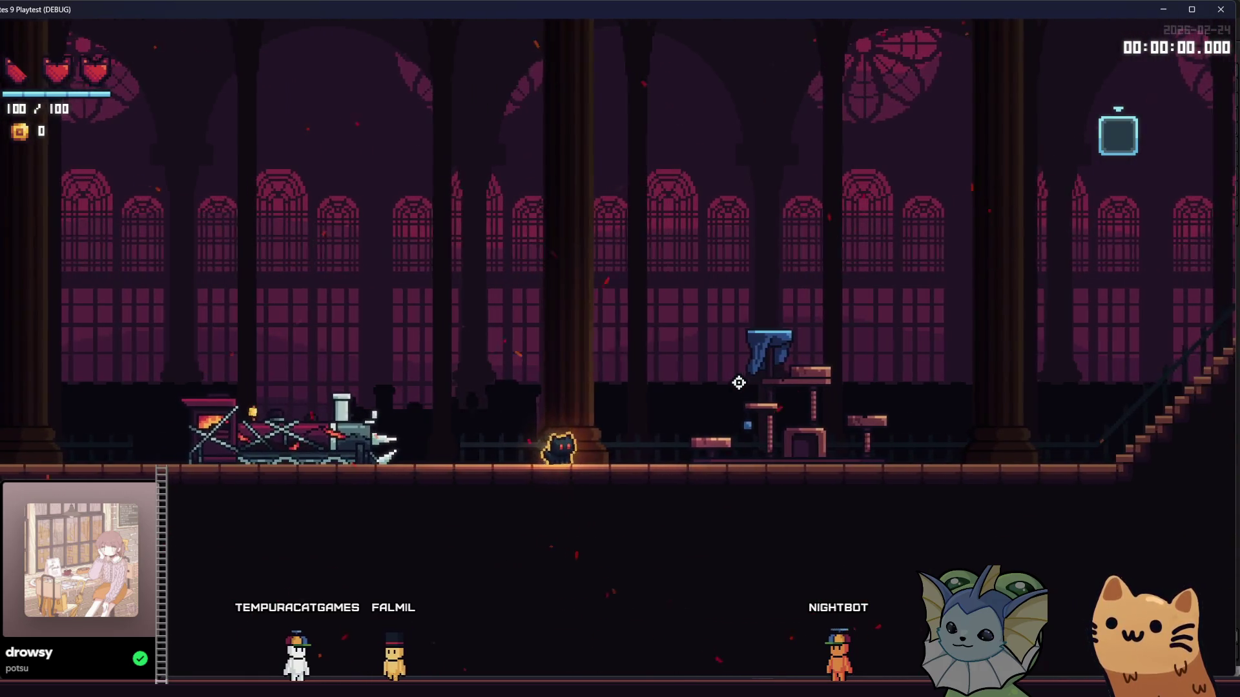
pyautogui.press('d')
pyautogui.press('space')
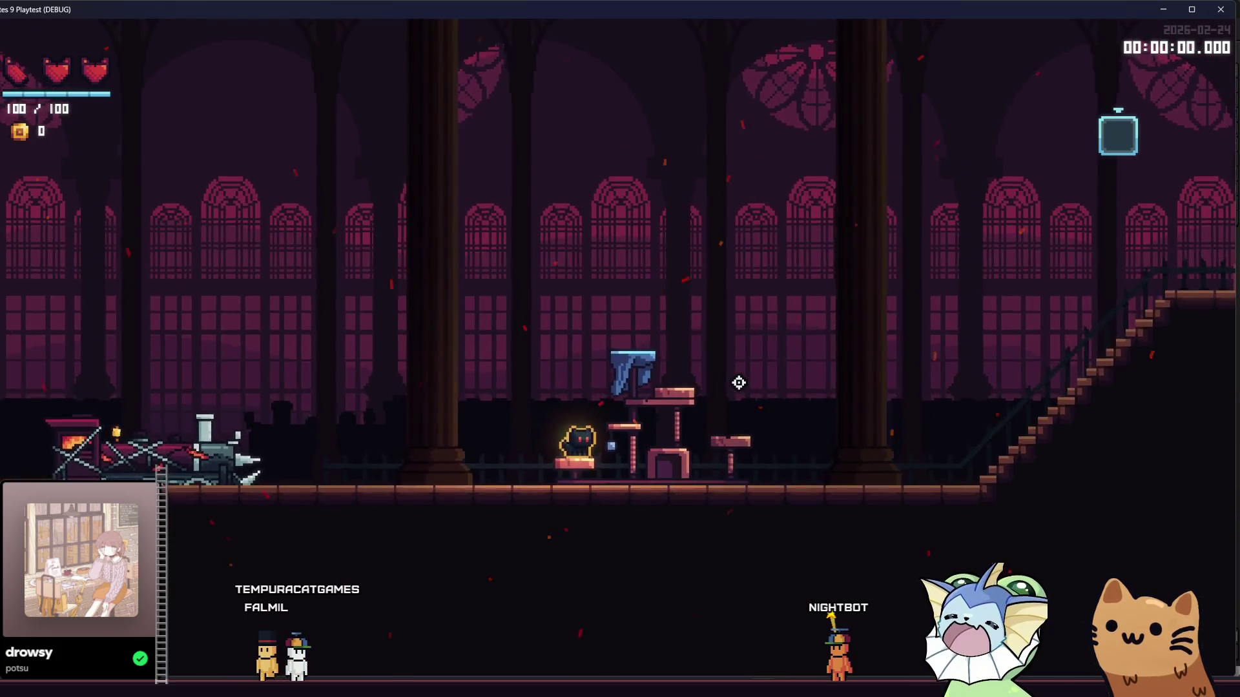
pyautogui.press('space')
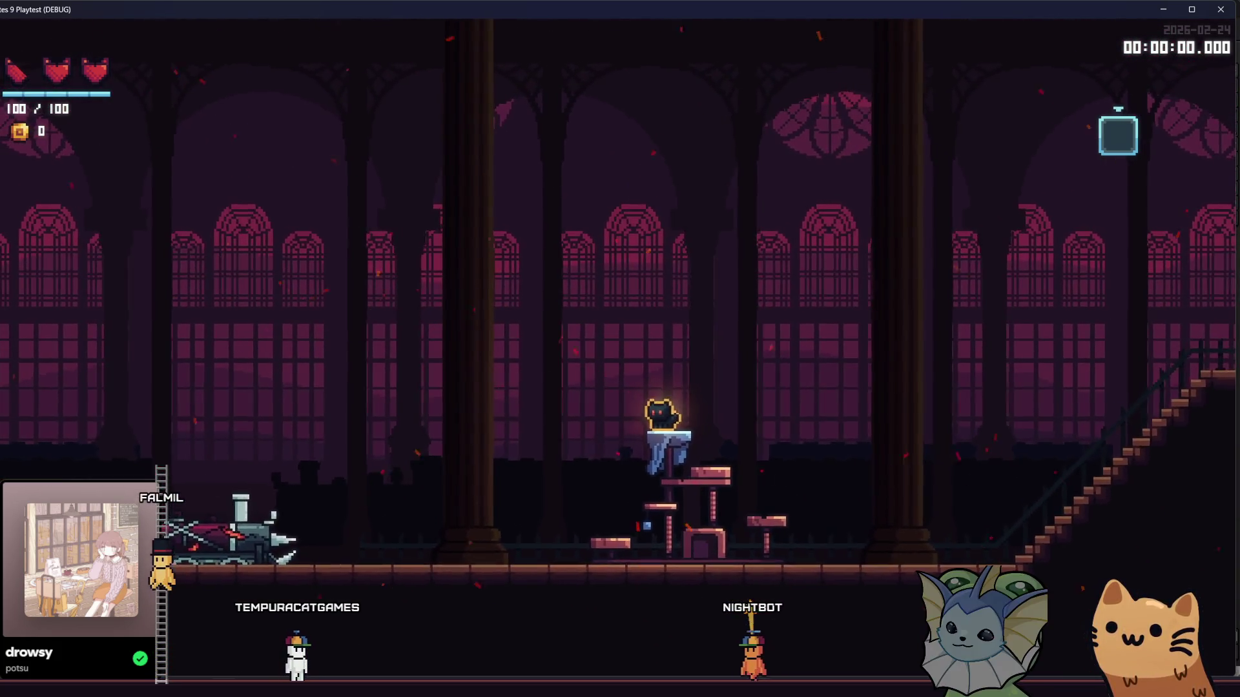
pyautogui.press('F8')
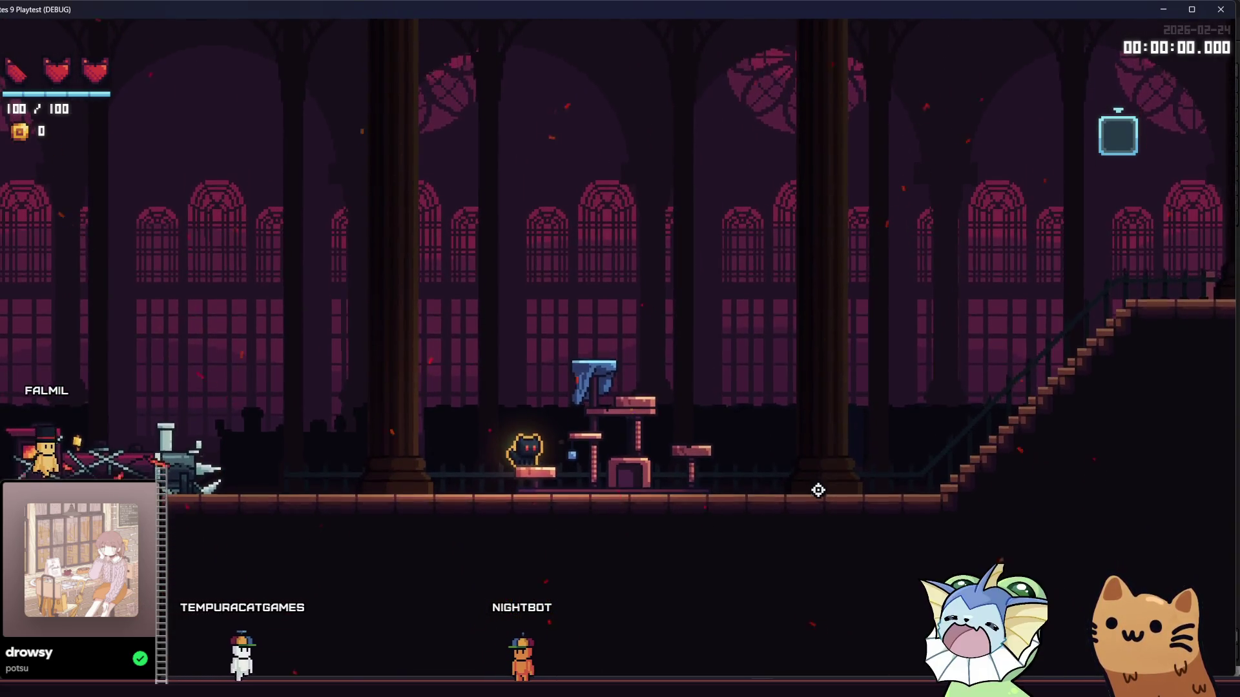
# Walk back to the train and across to the desk platform again, then leave the game for the editor
pyautogui.press('a')
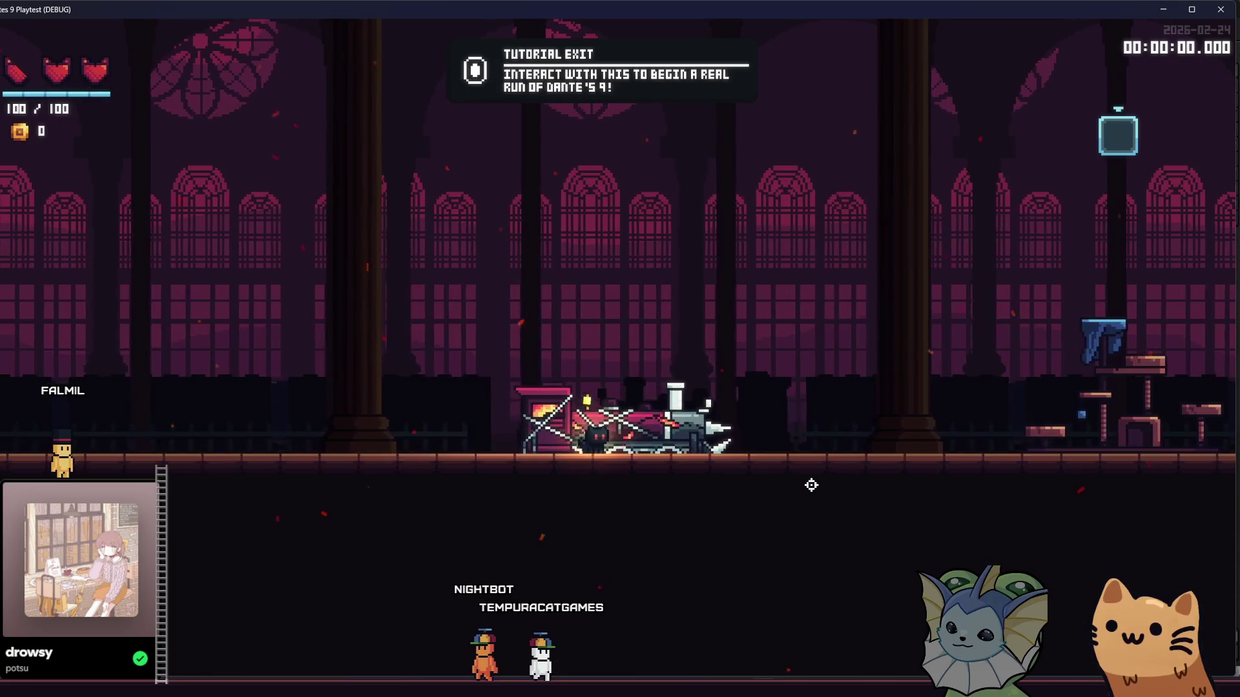
pyautogui.press('d')
pyautogui.press('space')
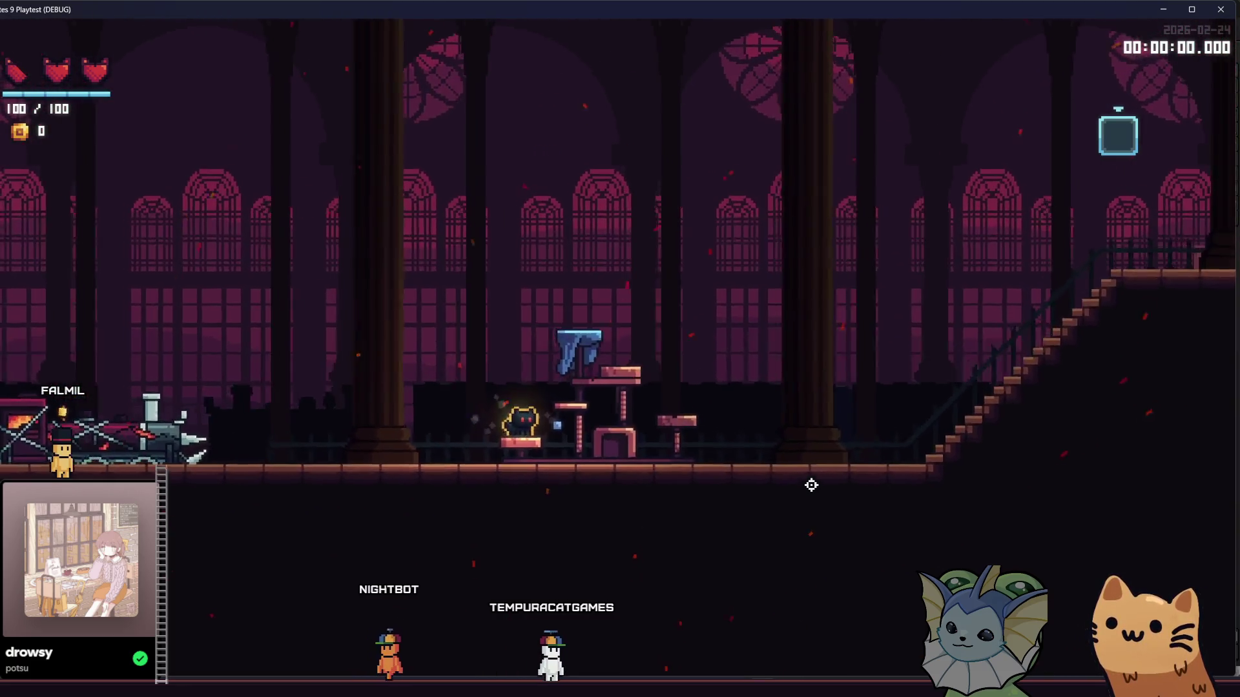
pyautogui.press('space')
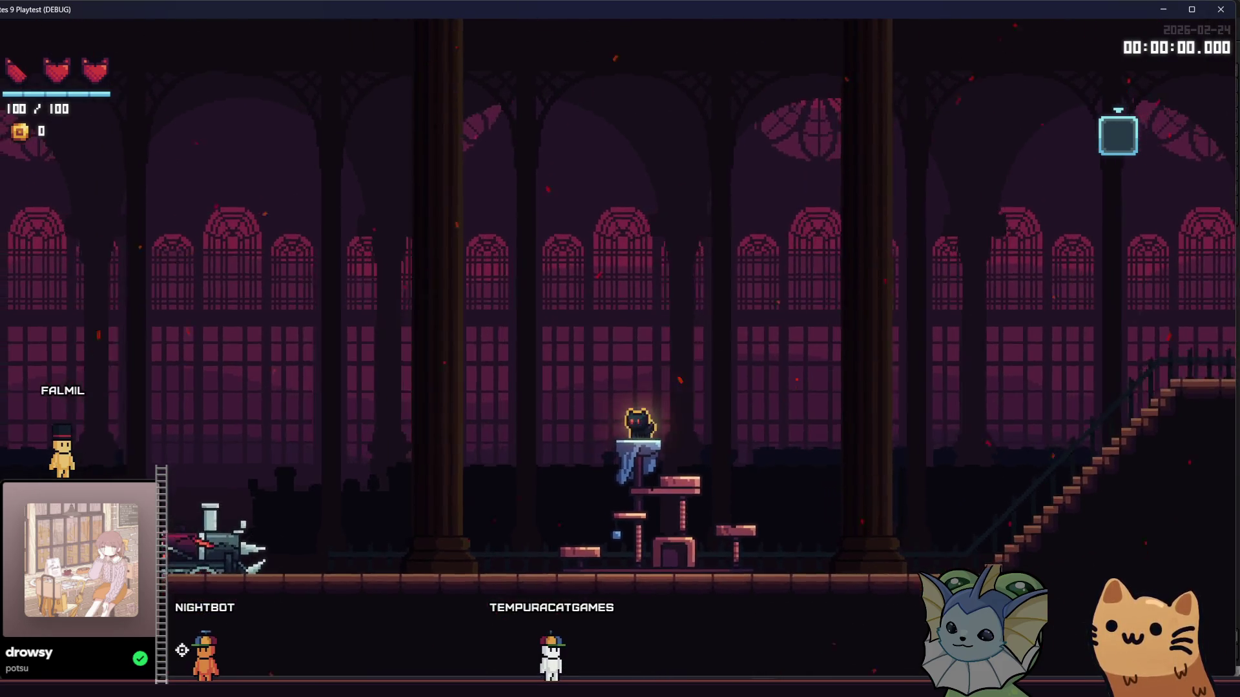
pyautogui.hotkey('alt', 'Tab')
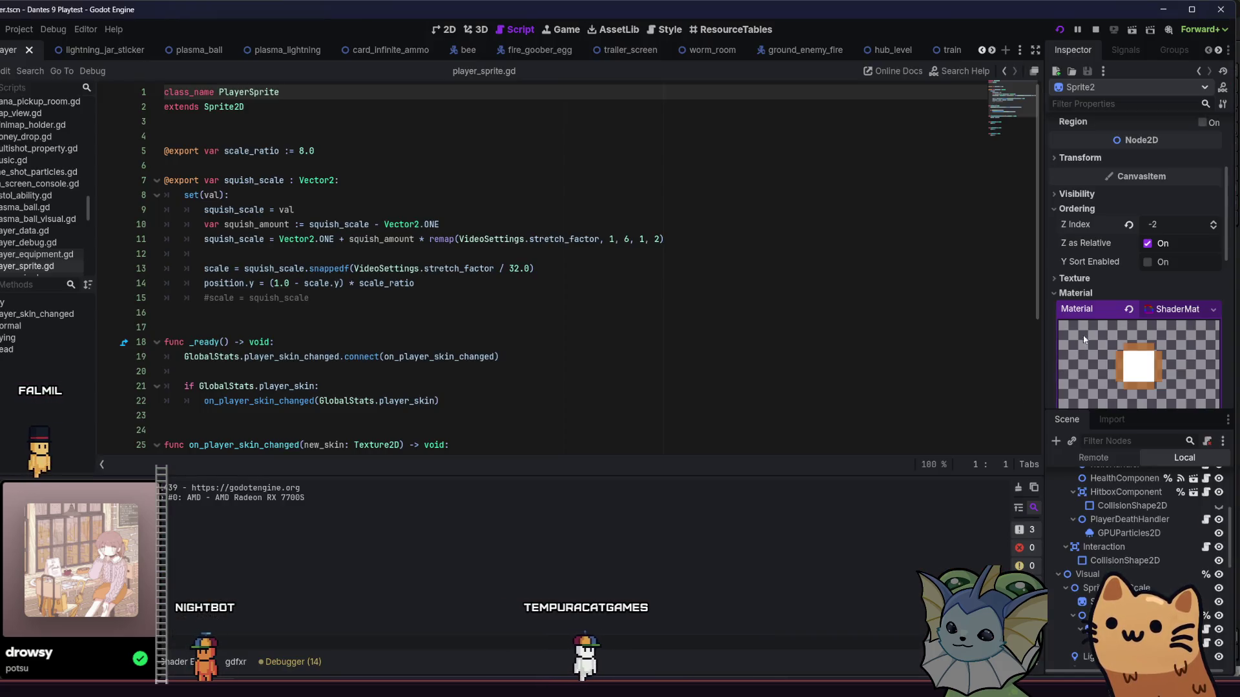
pyautogui.scroll(-2, 1099, 308)
# Expand Sprite2's shader parameters and its Visibility properties in the Inspector
pyautogui.click(1095, 315)
pyautogui.scroll(-5, 1090, 317)
pyautogui.scroll(-2, 1087, 317)
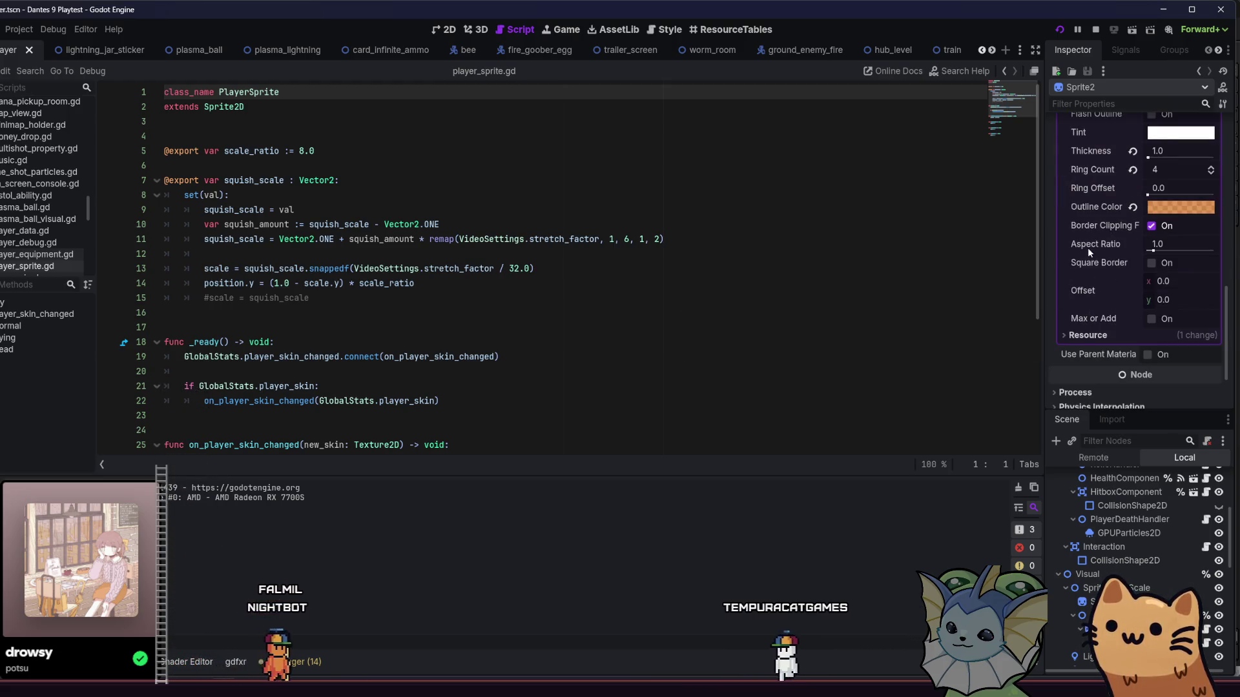
pyautogui.scroll(3, 1088, 248)
pyautogui.scroll(2, 1089, 254)
pyautogui.scroll(2, 1089, 259)
pyautogui.scroll(1, 1124, 233)
pyautogui.scroll(1, 1152, 204)
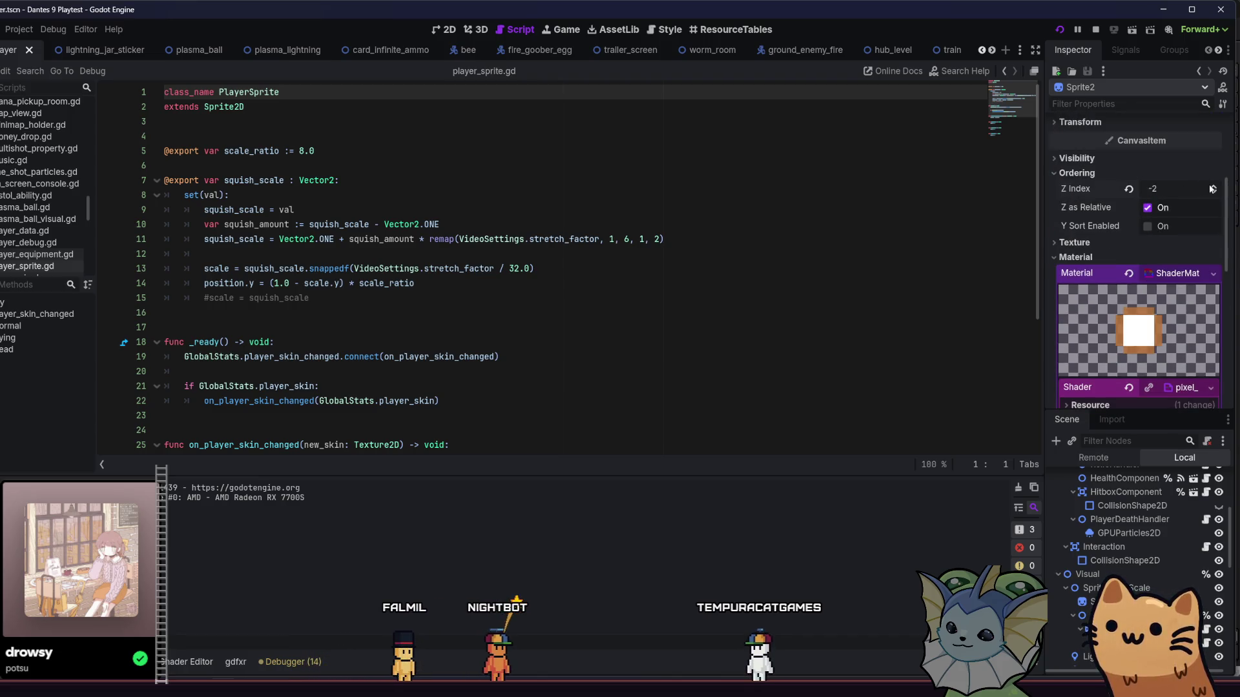
pyautogui.click(1183, 157)
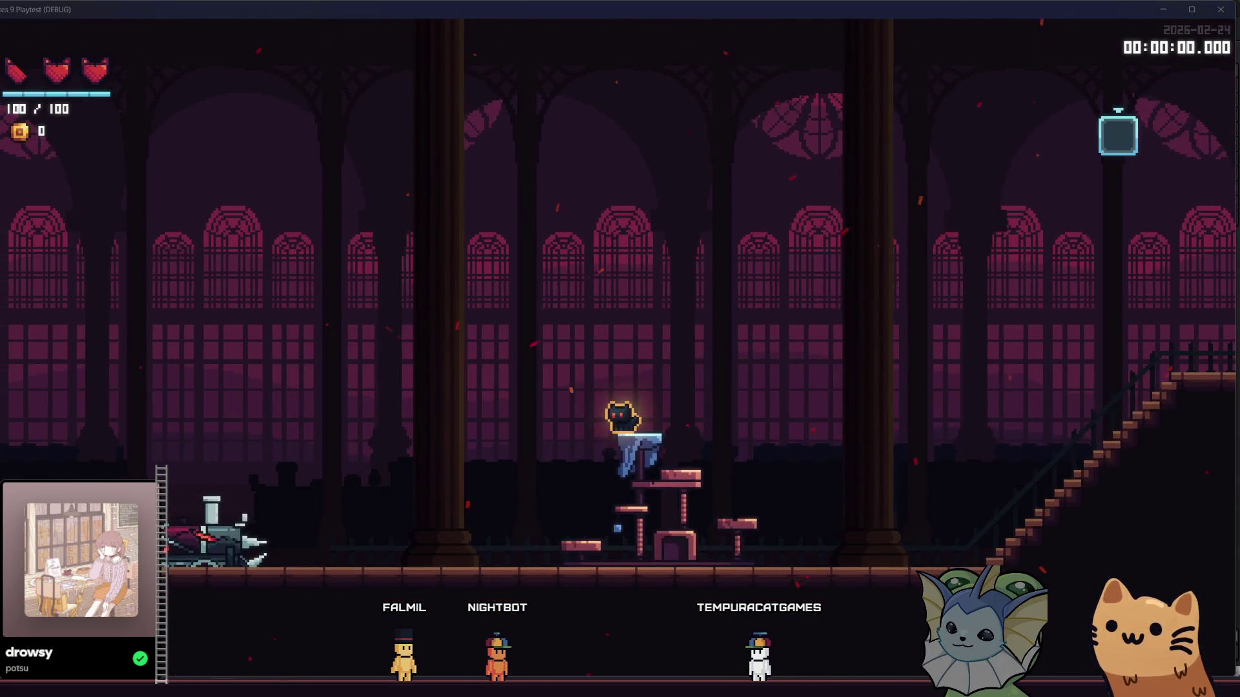
# Stop the running playtest and check the sprite's Self Modulate colour in the Inspector
pyautogui.press('F8')
pyautogui.scroll(-3, 1101, 271)
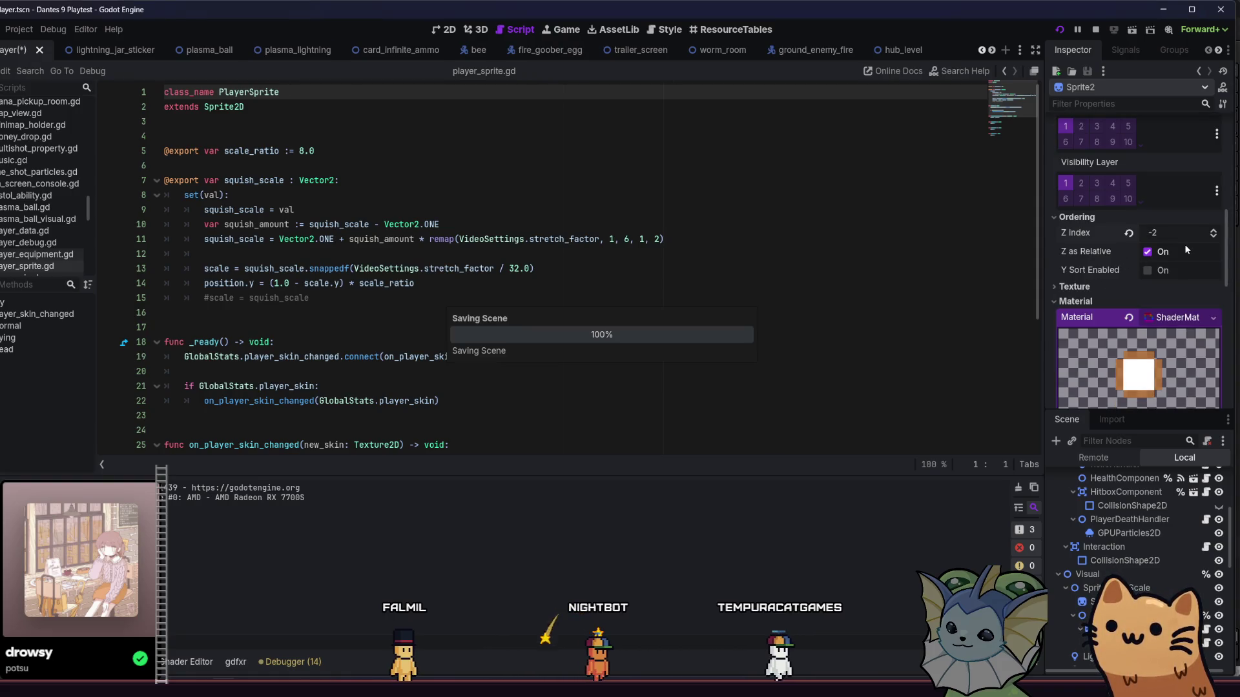
pyautogui.scroll(3, 1184, 244)
pyautogui.click(1155, 179)
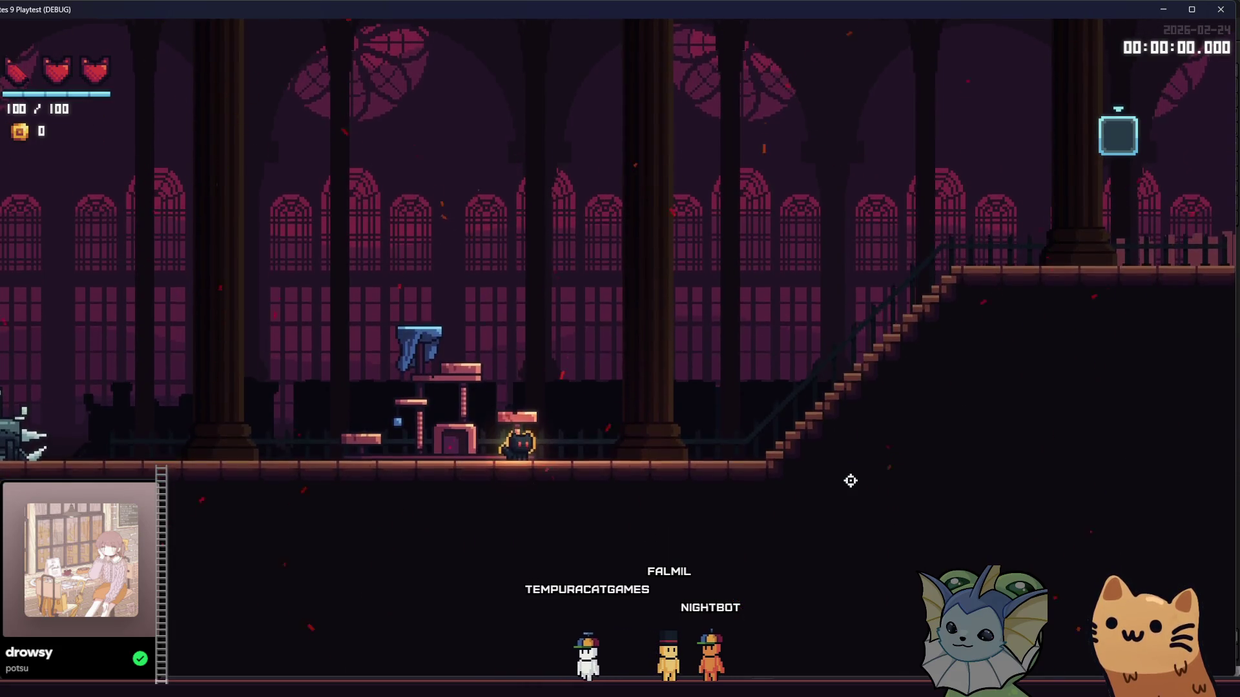
# Walk the cat left past the train, up and down the staircase, then off the ledge and onto the higher platforms
pyautogui.press('Left')
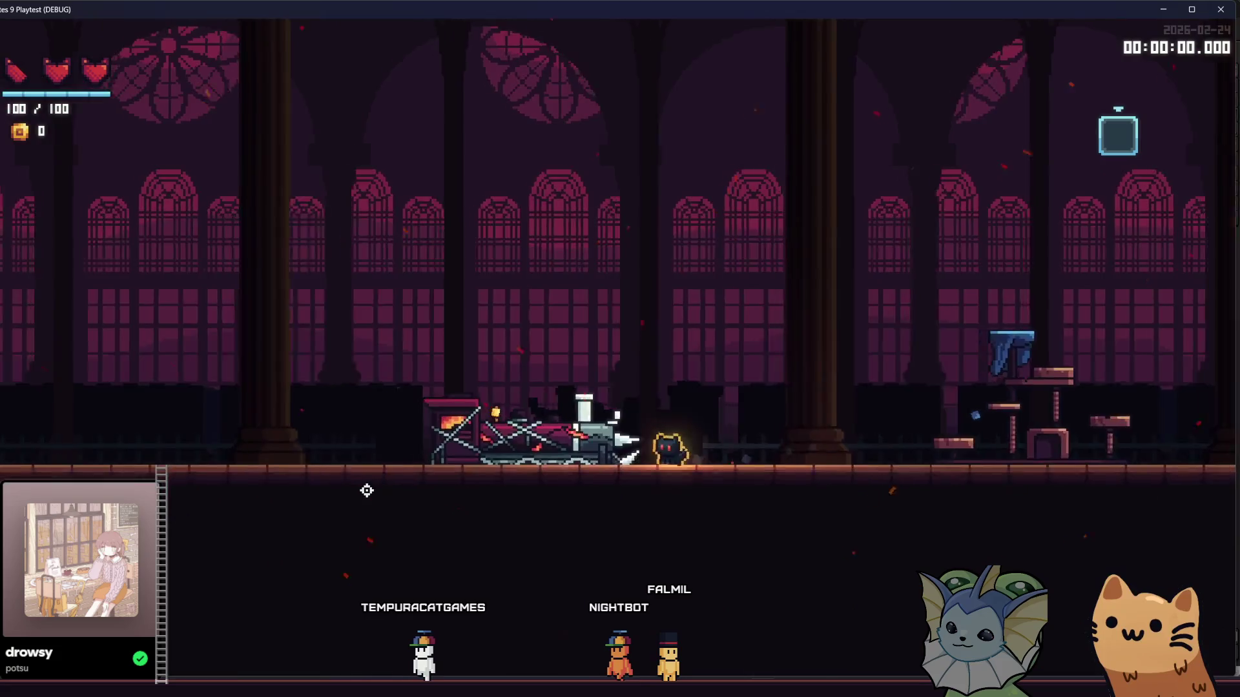
pyautogui.press('Left')
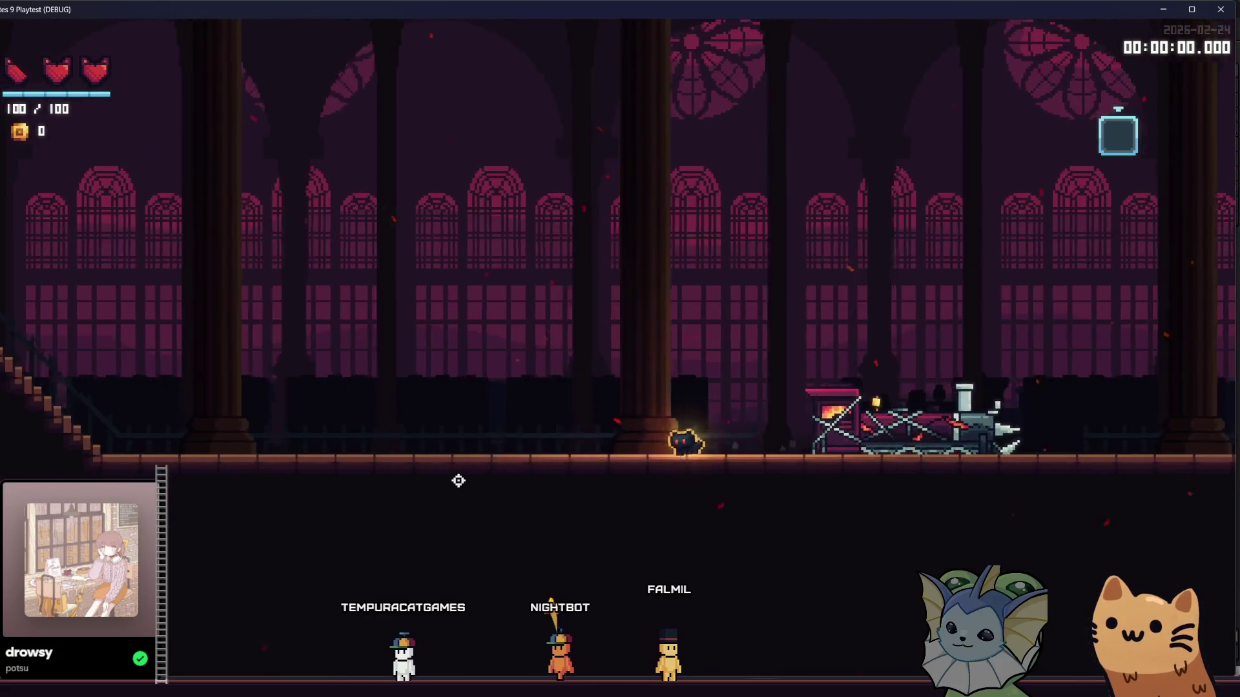
pyautogui.press('Left')
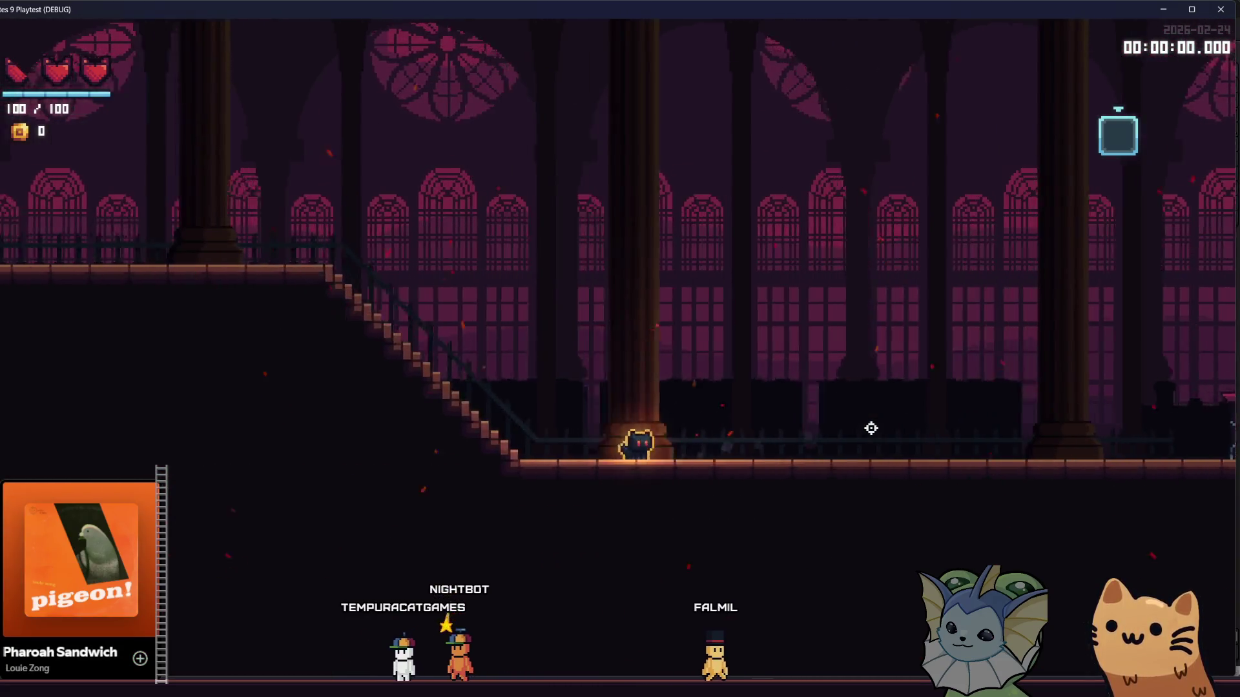
pyautogui.press('Left')
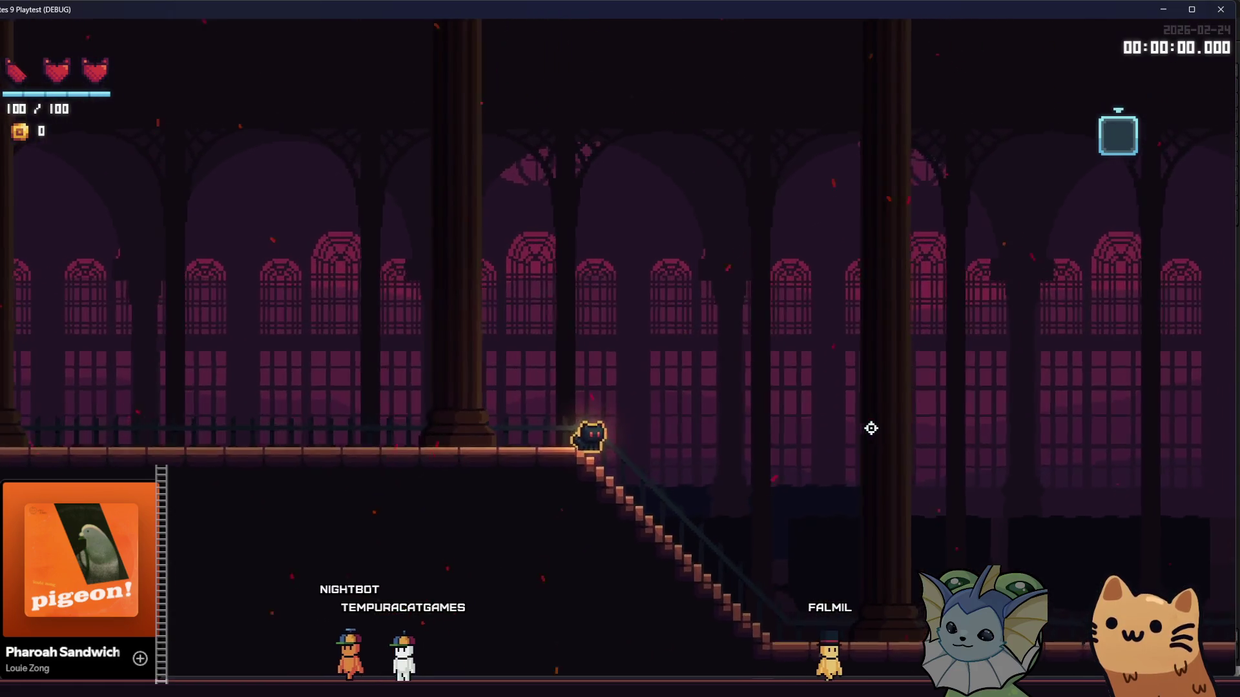
pyautogui.press('Right')
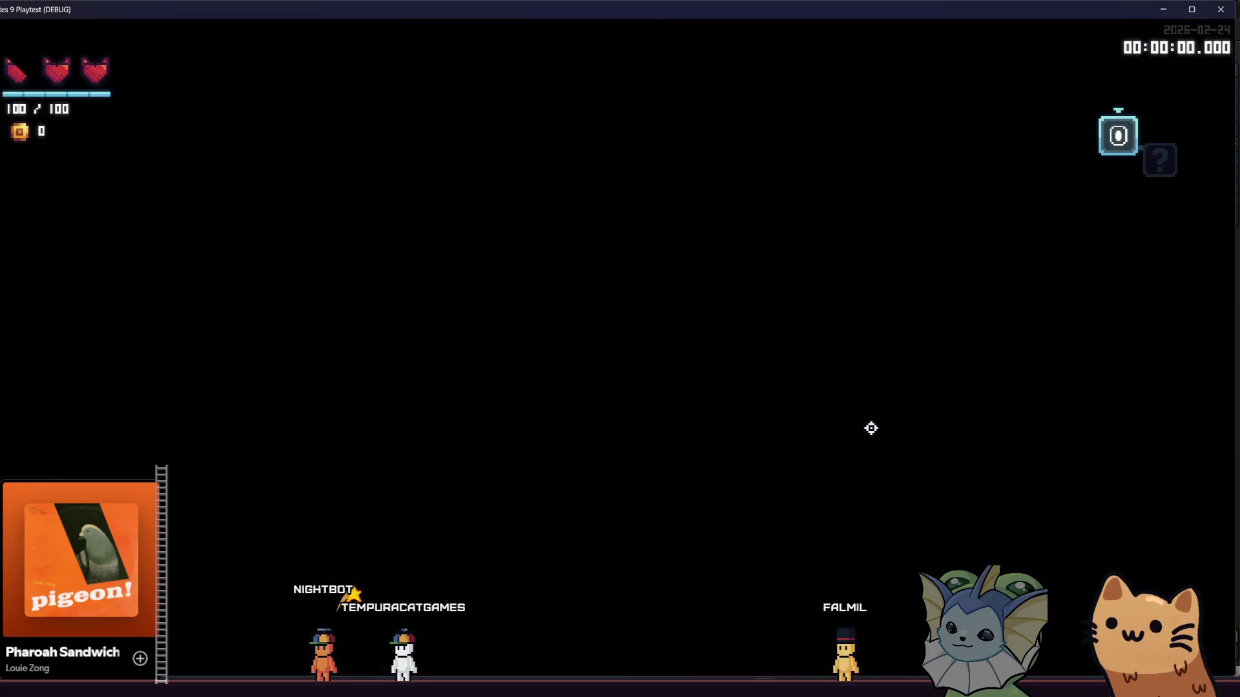
pyautogui.press('Left')
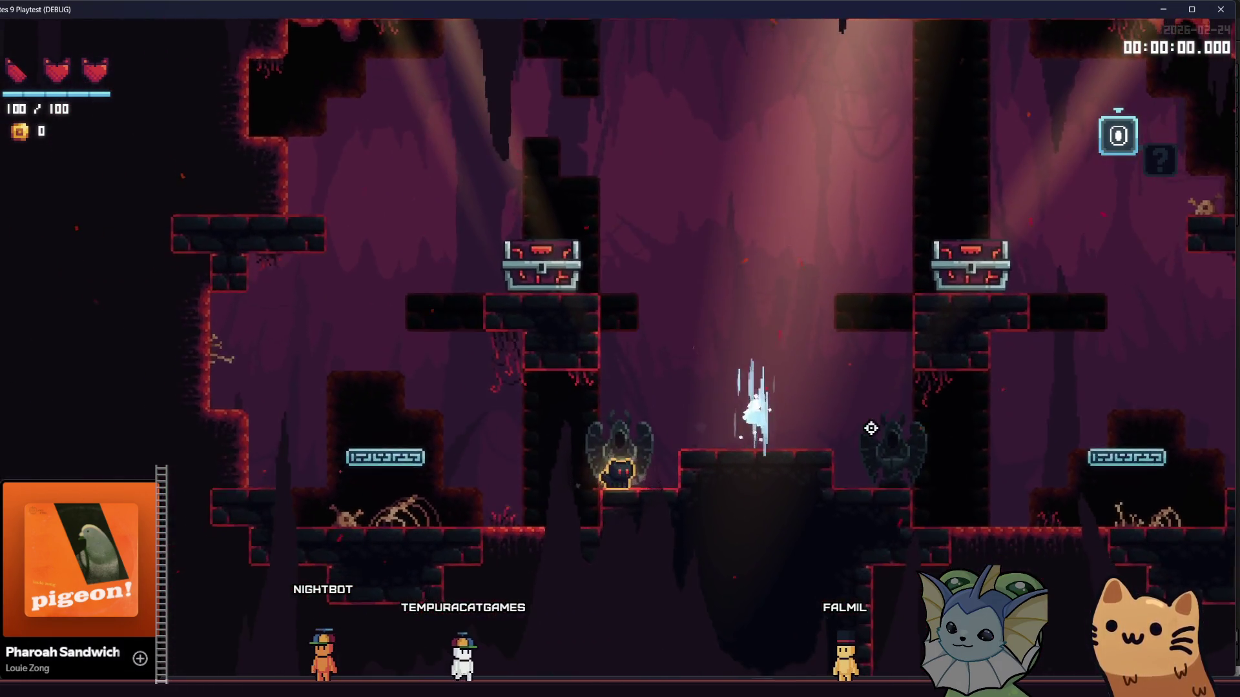
pyautogui.press('space')
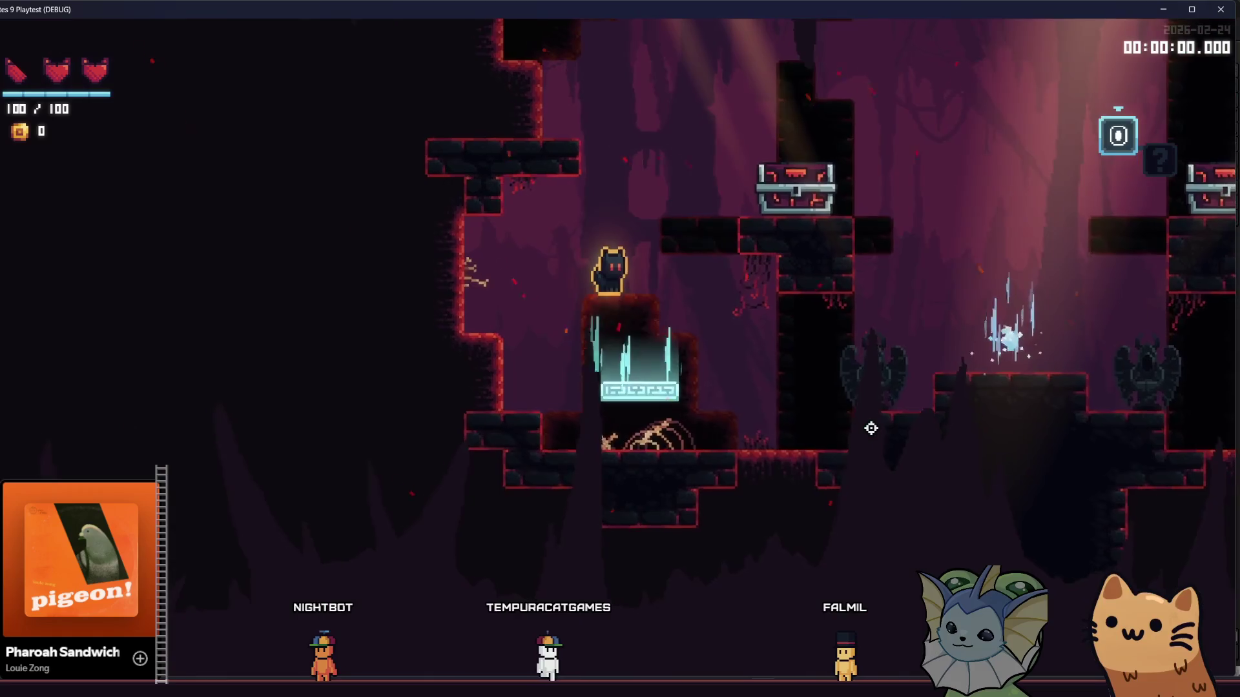
# Climb to the chest platform, cross the teleporter into the next cave room, run through it and stop the playtest
pyautogui.press('Right')
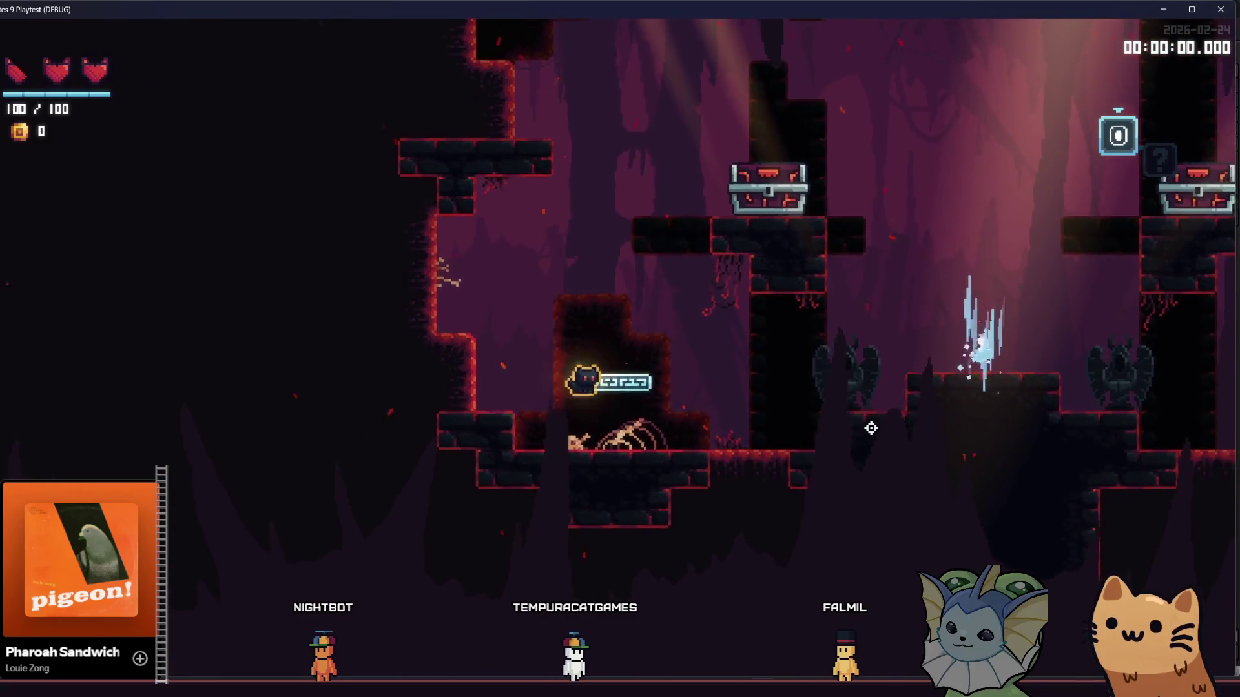
pyautogui.press('space')
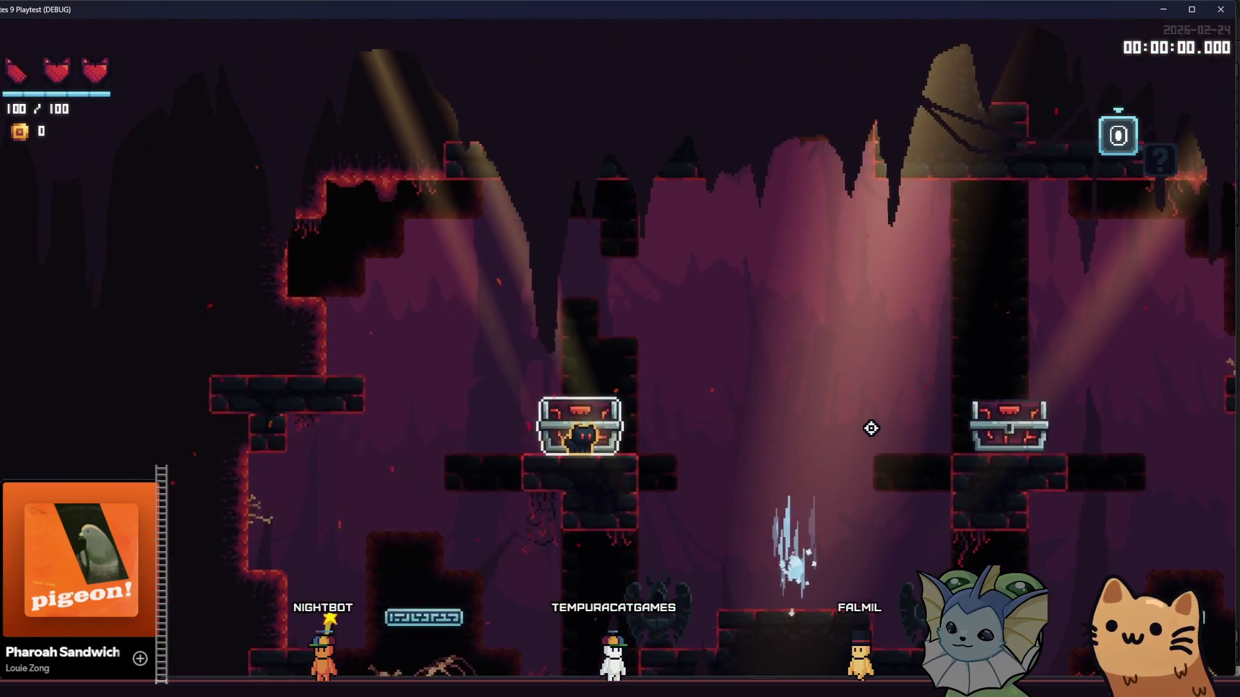
pyautogui.press('Right')
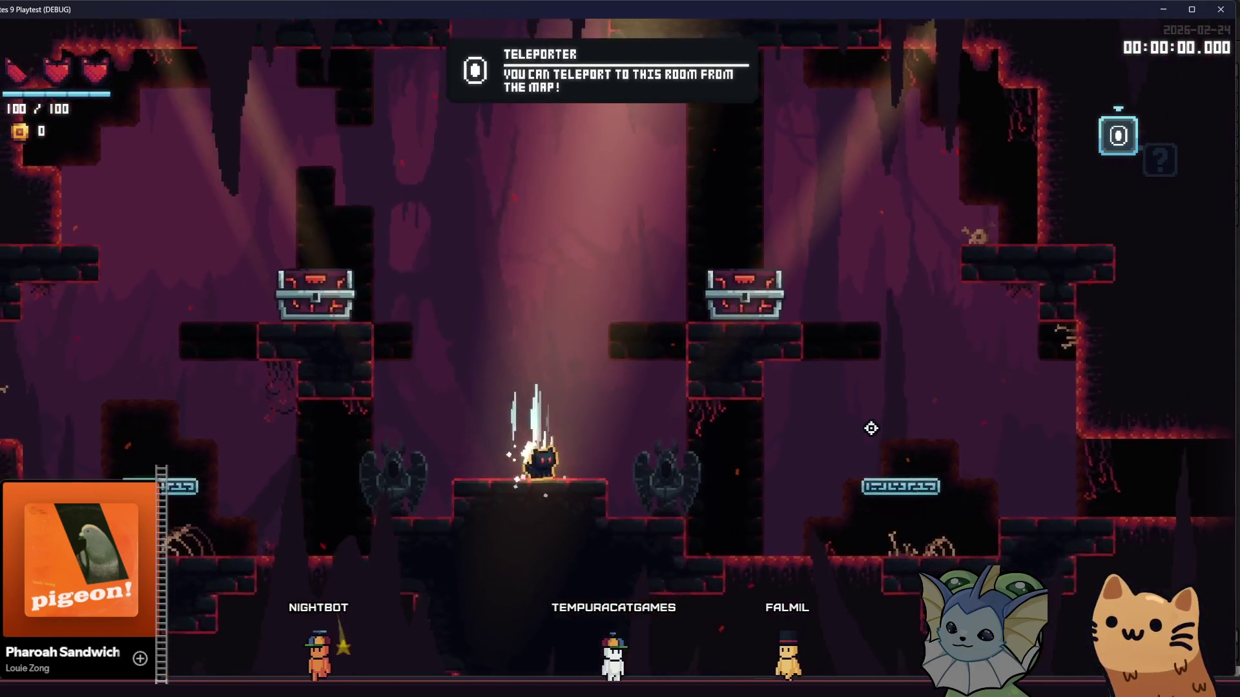
pyautogui.press('Right')
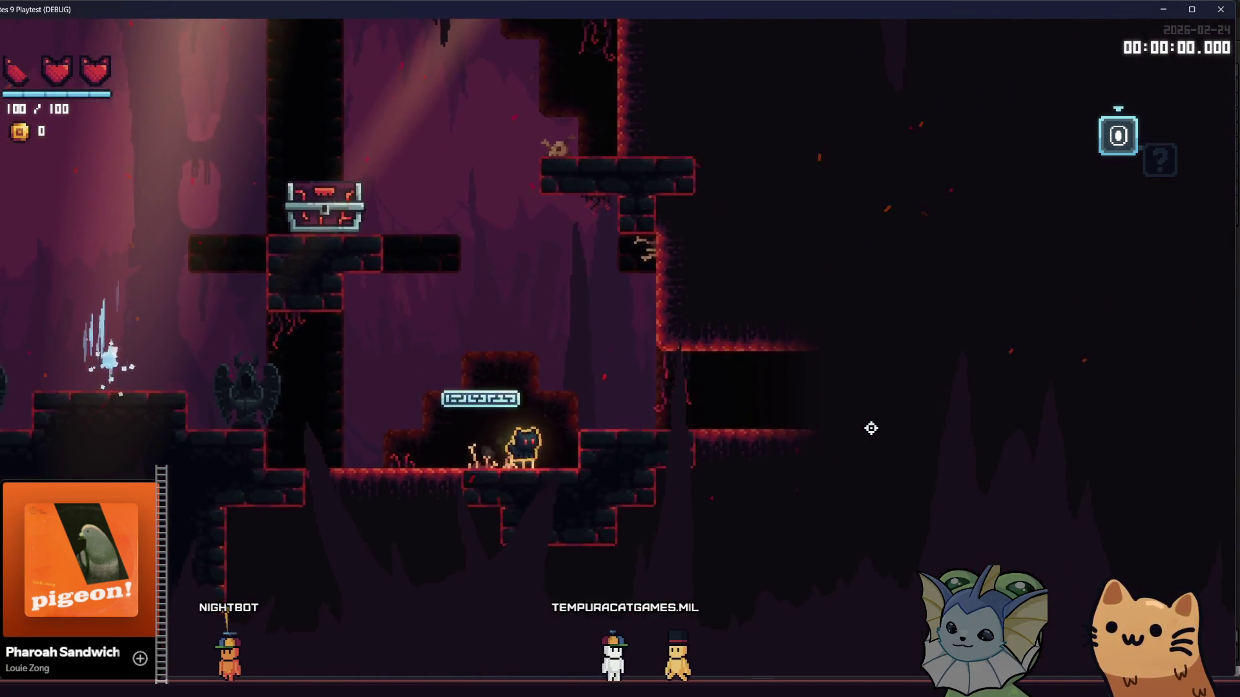
pyautogui.press('Right')
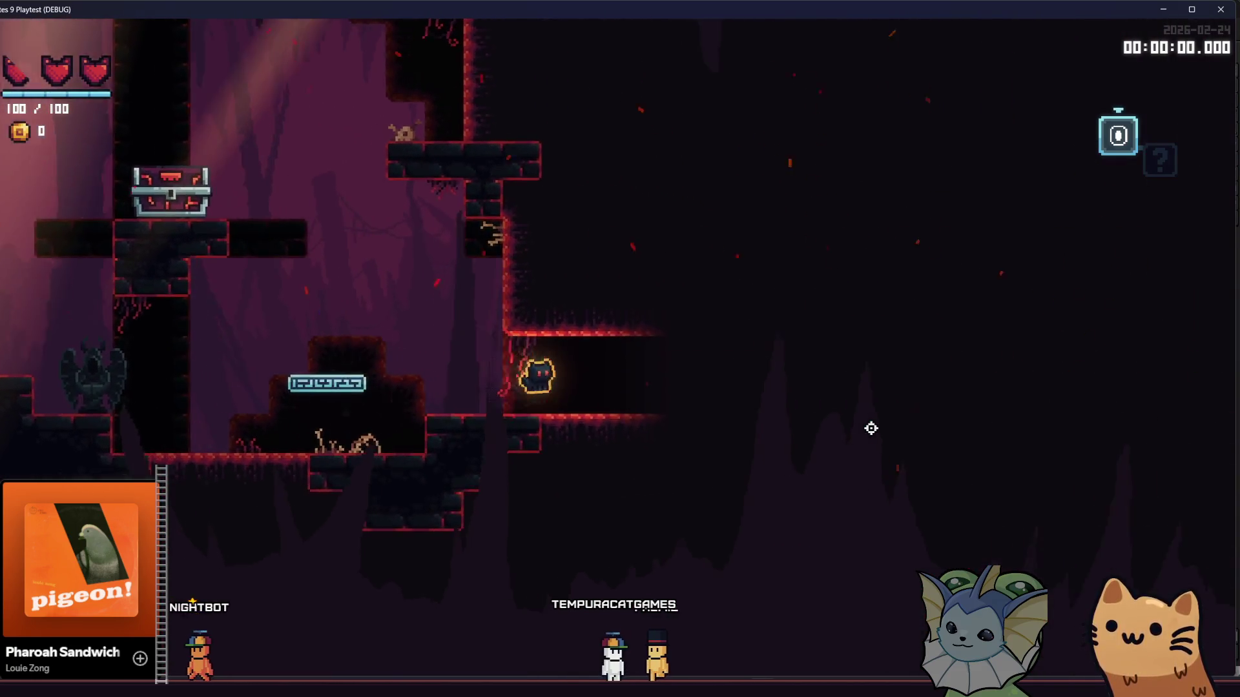
pyautogui.press('Right')
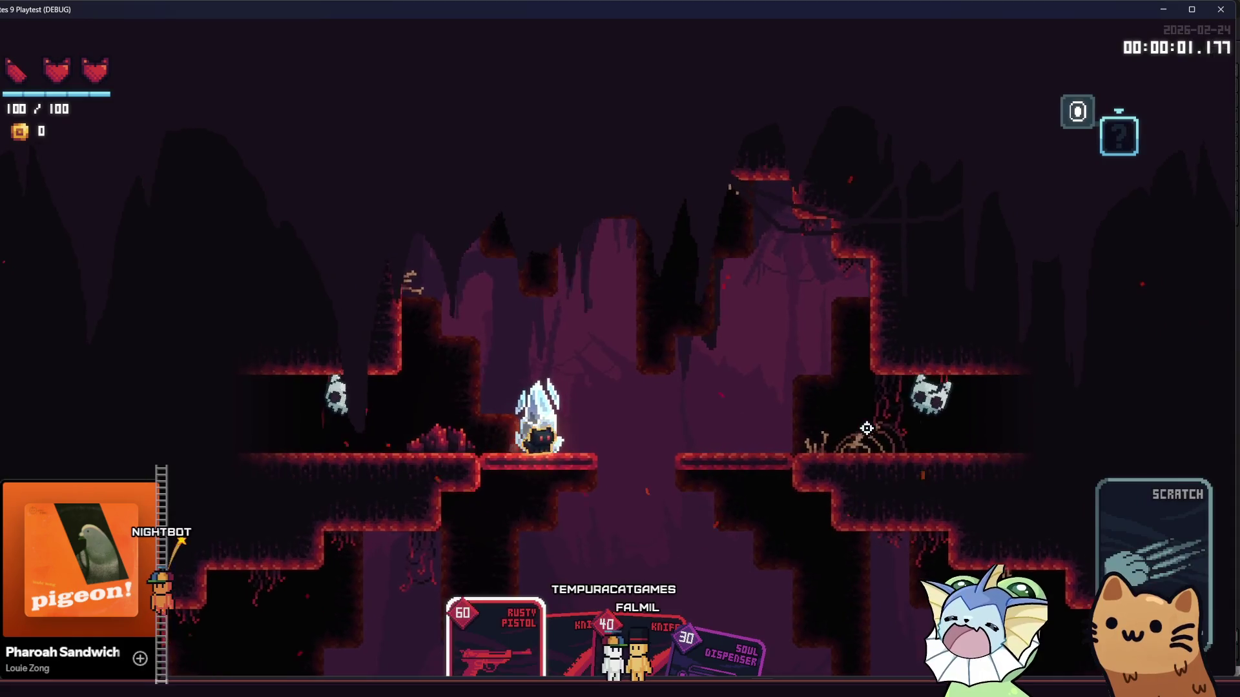
pyautogui.press('Left')
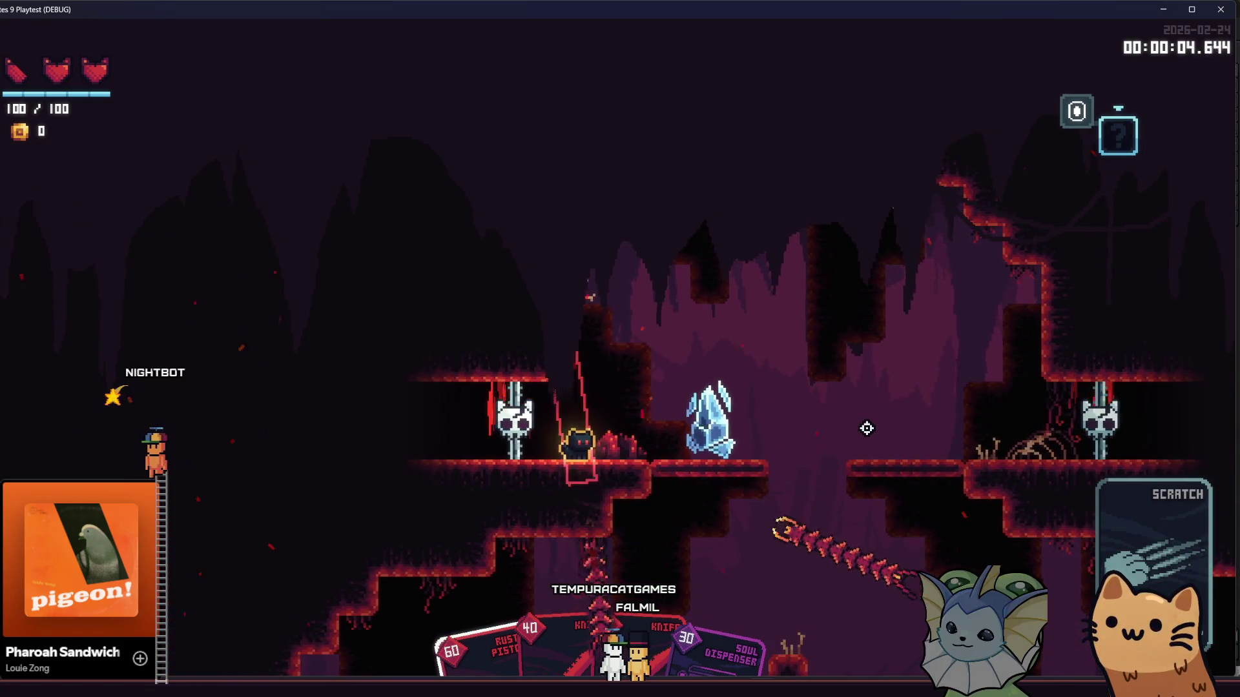
pyautogui.press('Right')
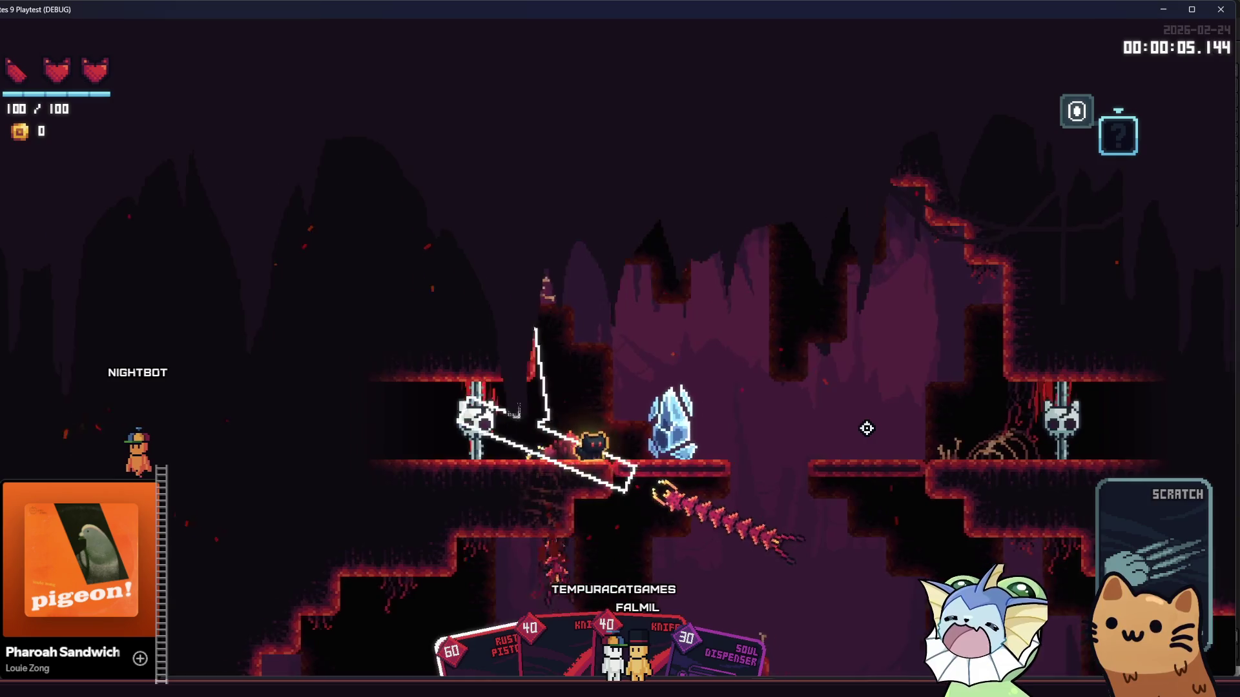
pyautogui.press('F8')
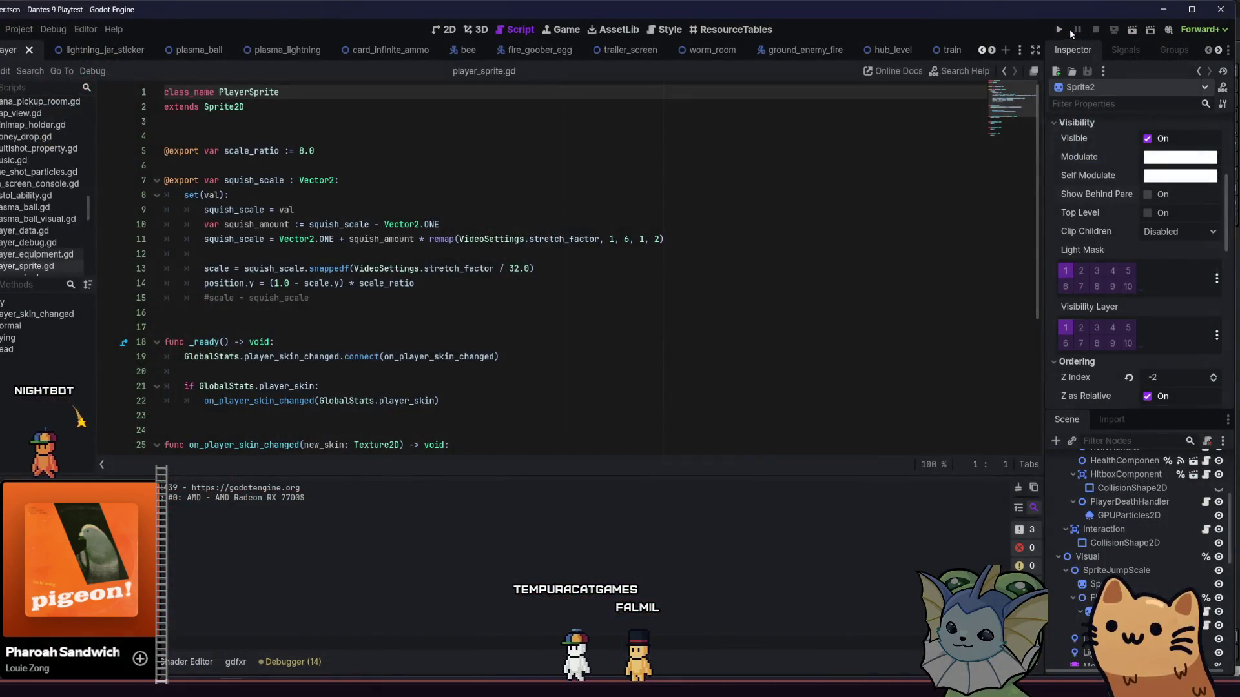
# Run the project from the toolbar to reach the Dantes 9 main menu
pyautogui.click(1063, 29)
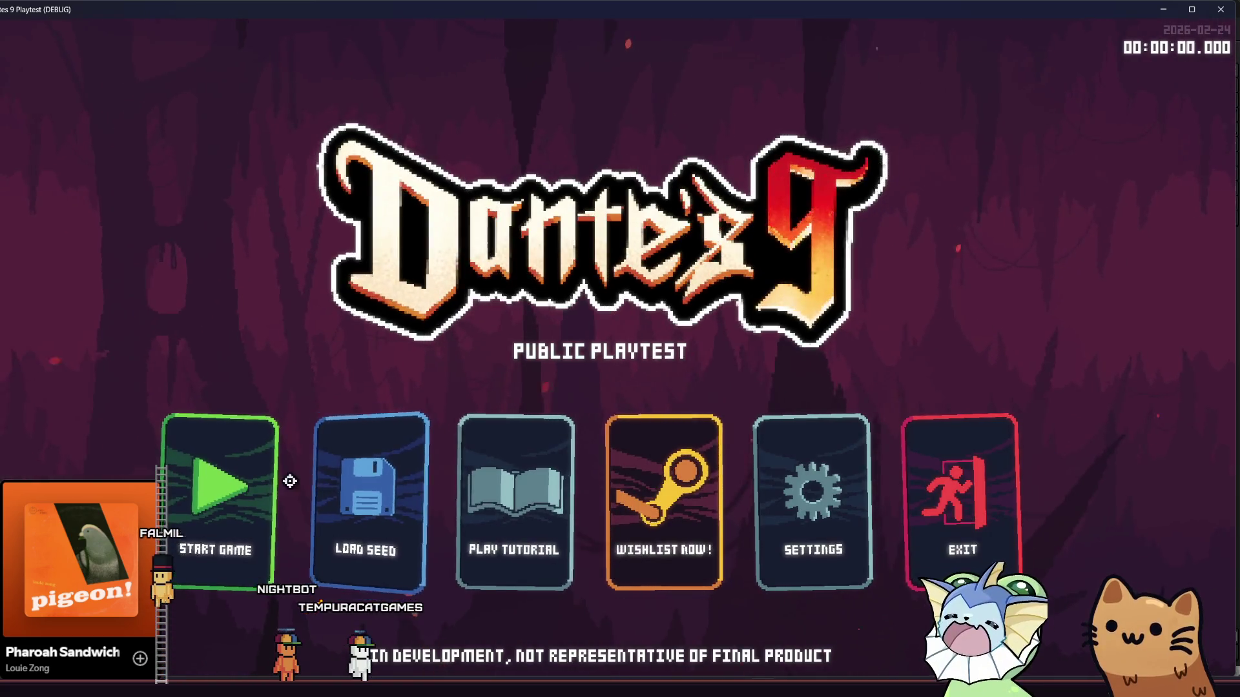
# Start a new game and walk the cat from the cathedral into the teleporter room beside the chest
pyautogui.click(259, 479)
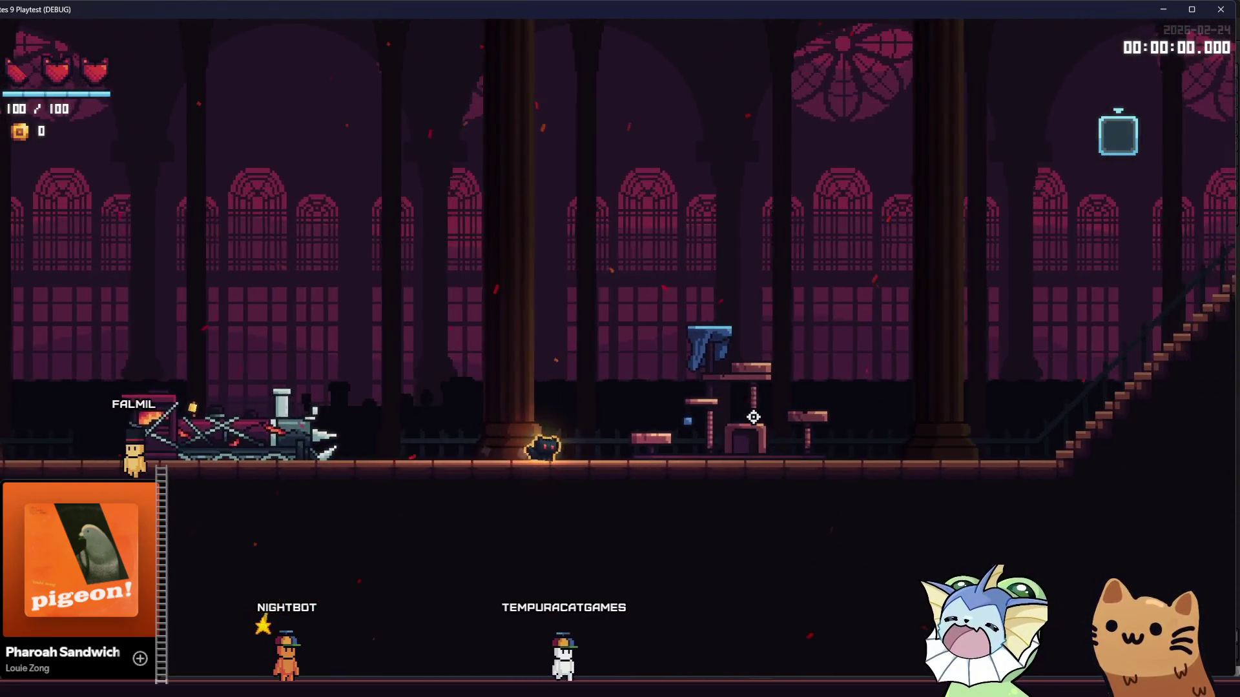
pyautogui.press('a')
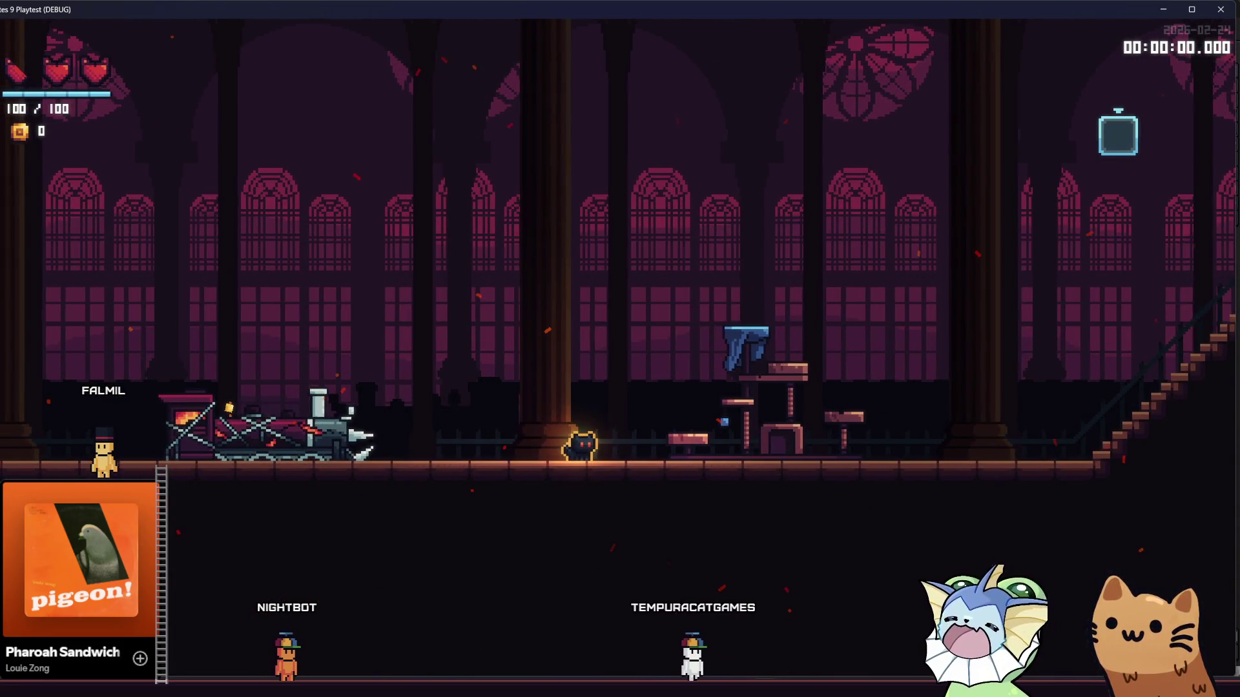
pyautogui.press('space')
pyautogui.press('a')
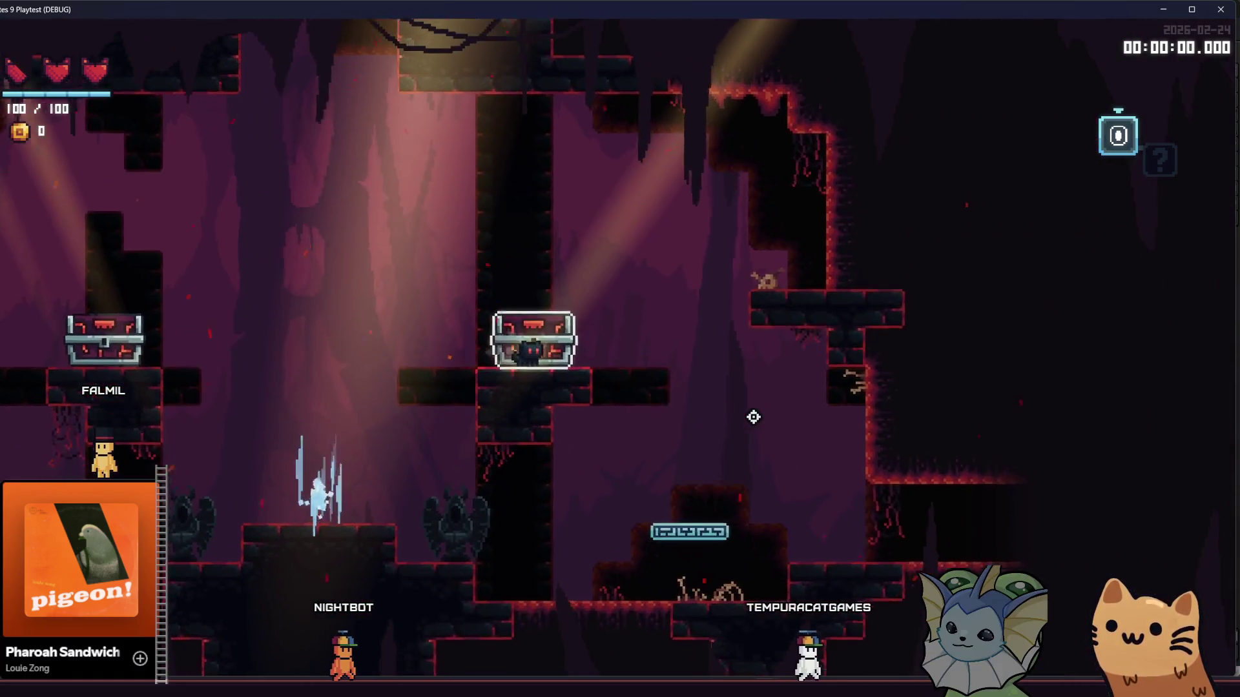
pyautogui.press('d')
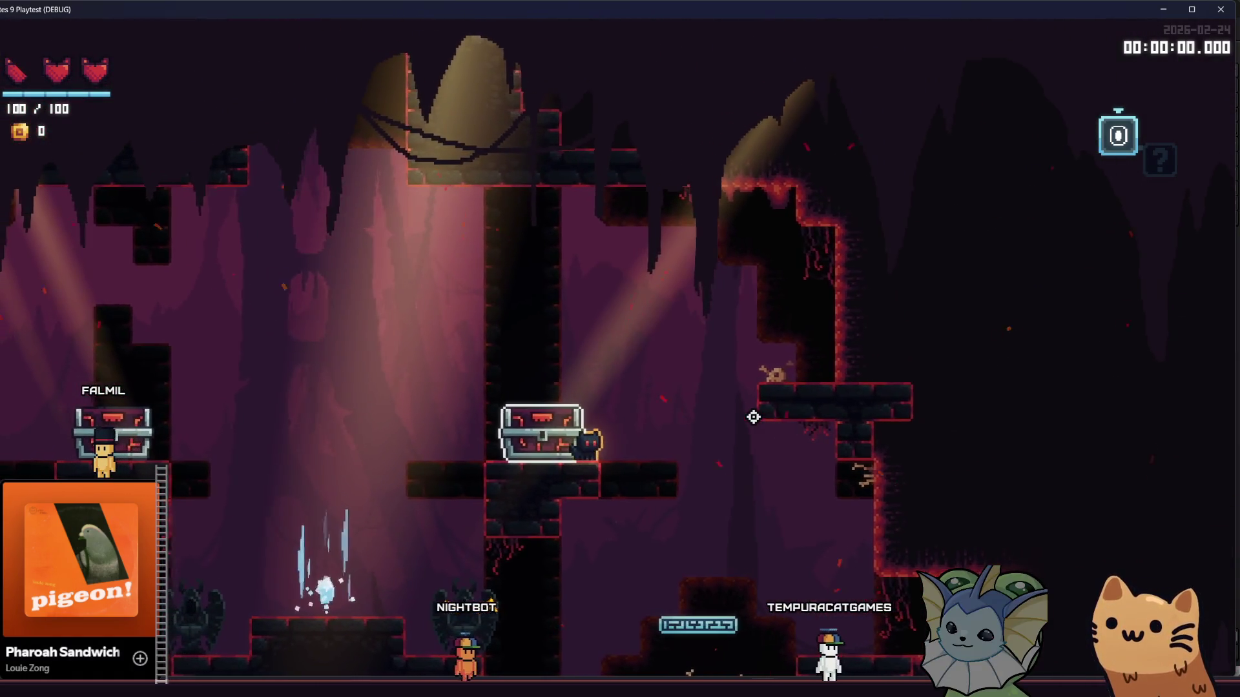
pyautogui.press('d')
pyautogui.press('a')
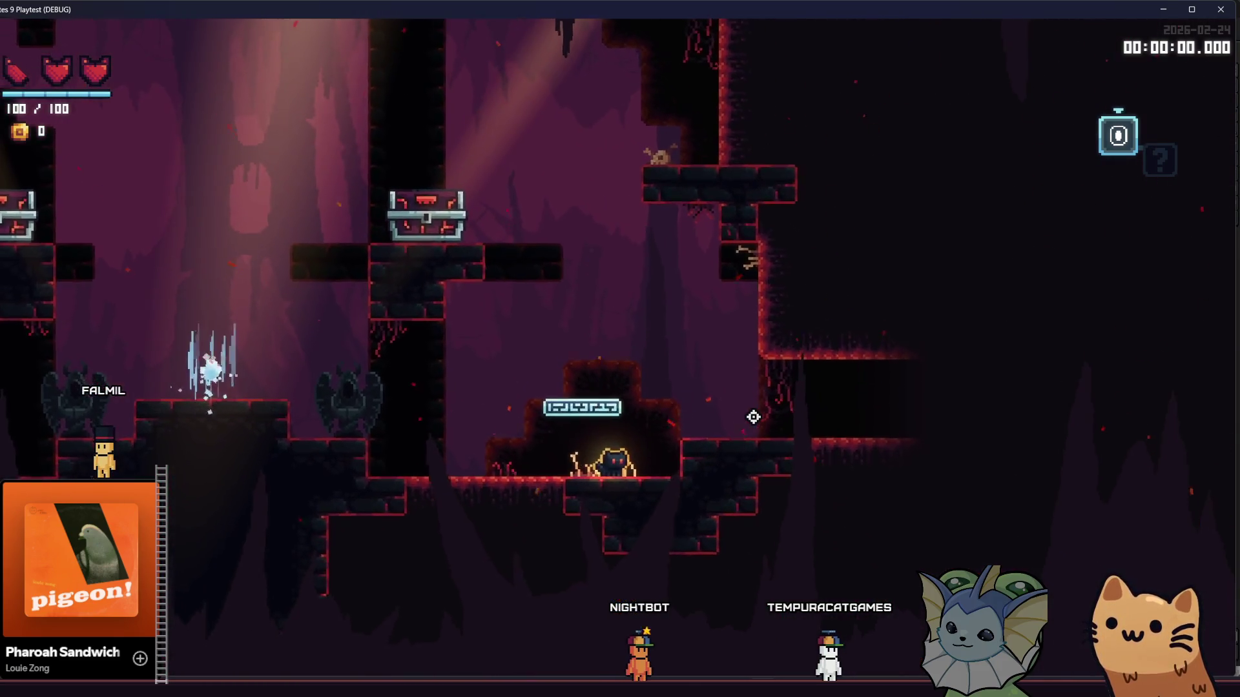
pyautogui.press('d')
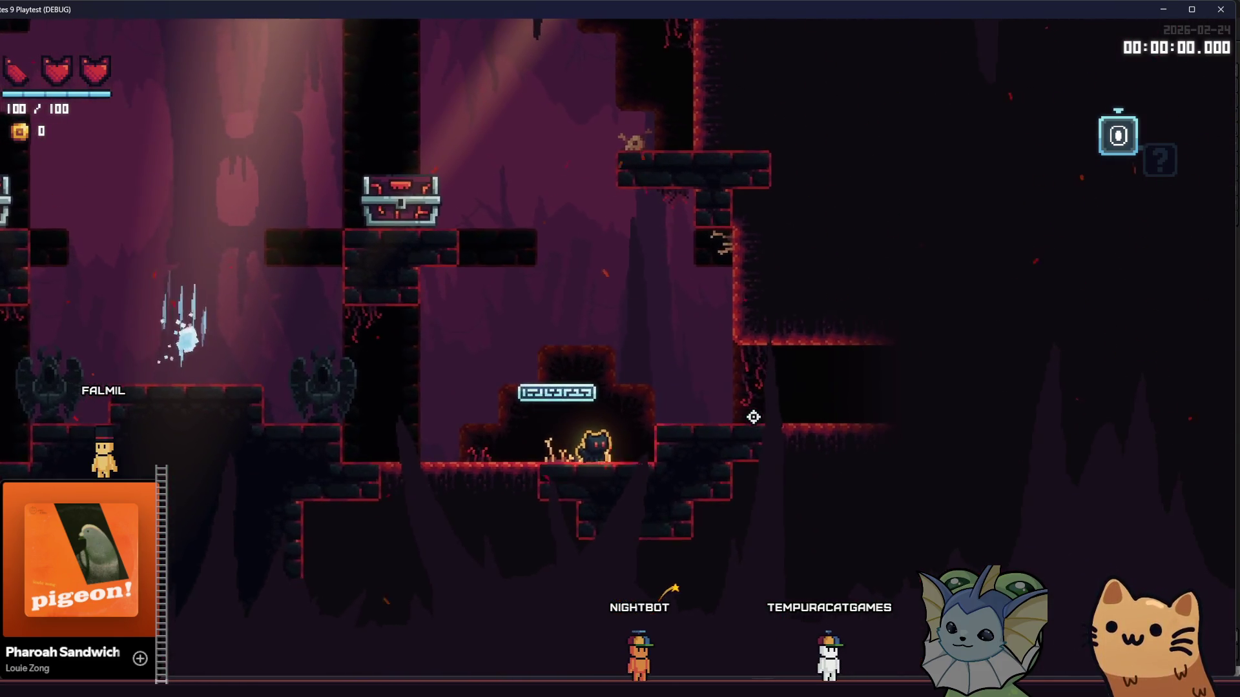
pyautogui.press('d')
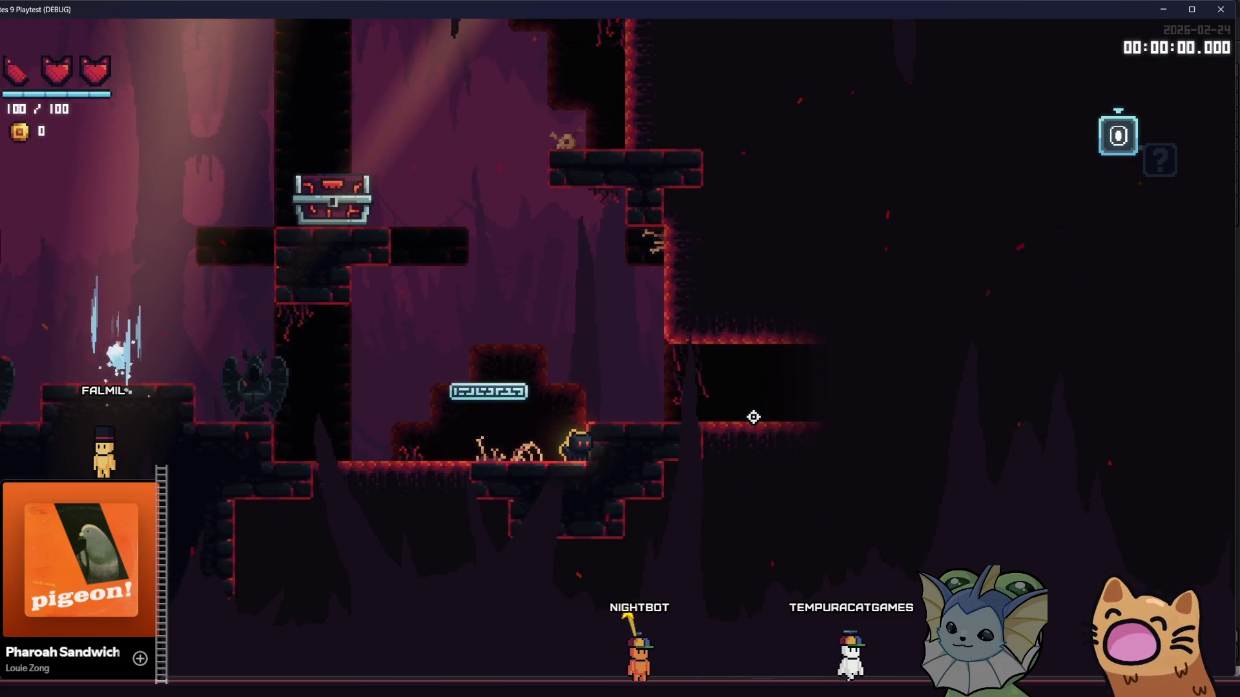
pyautogui.press('d')
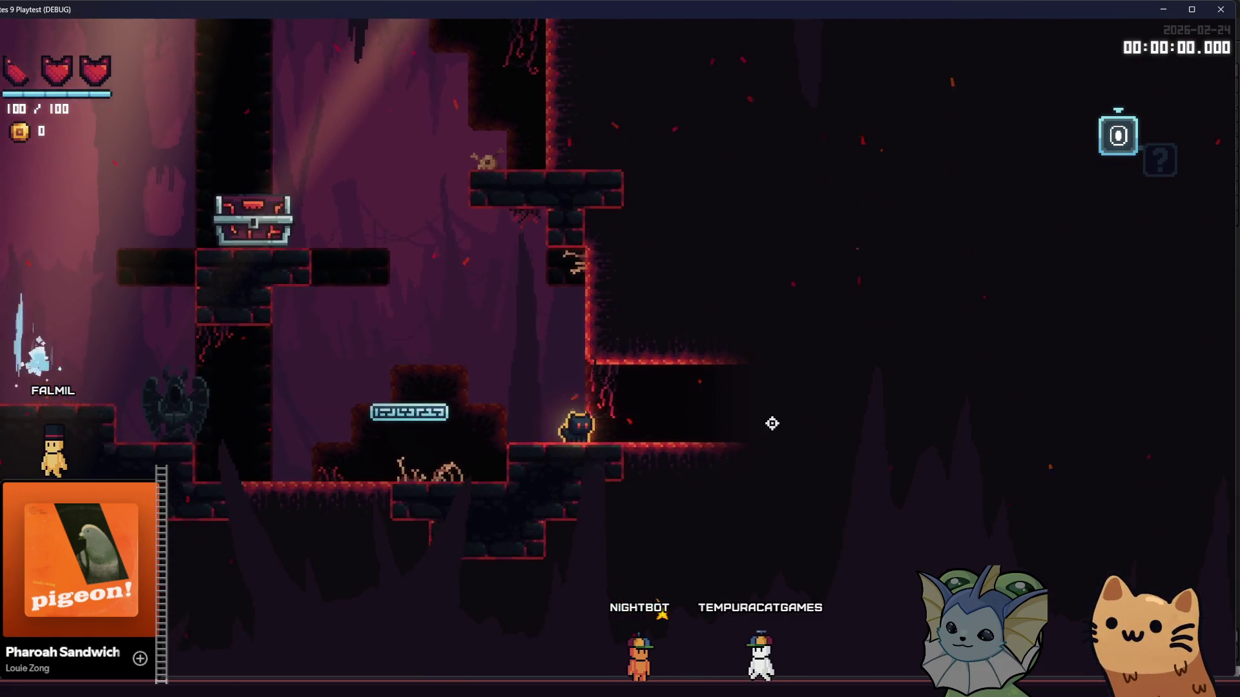
pyautogui.press('d')
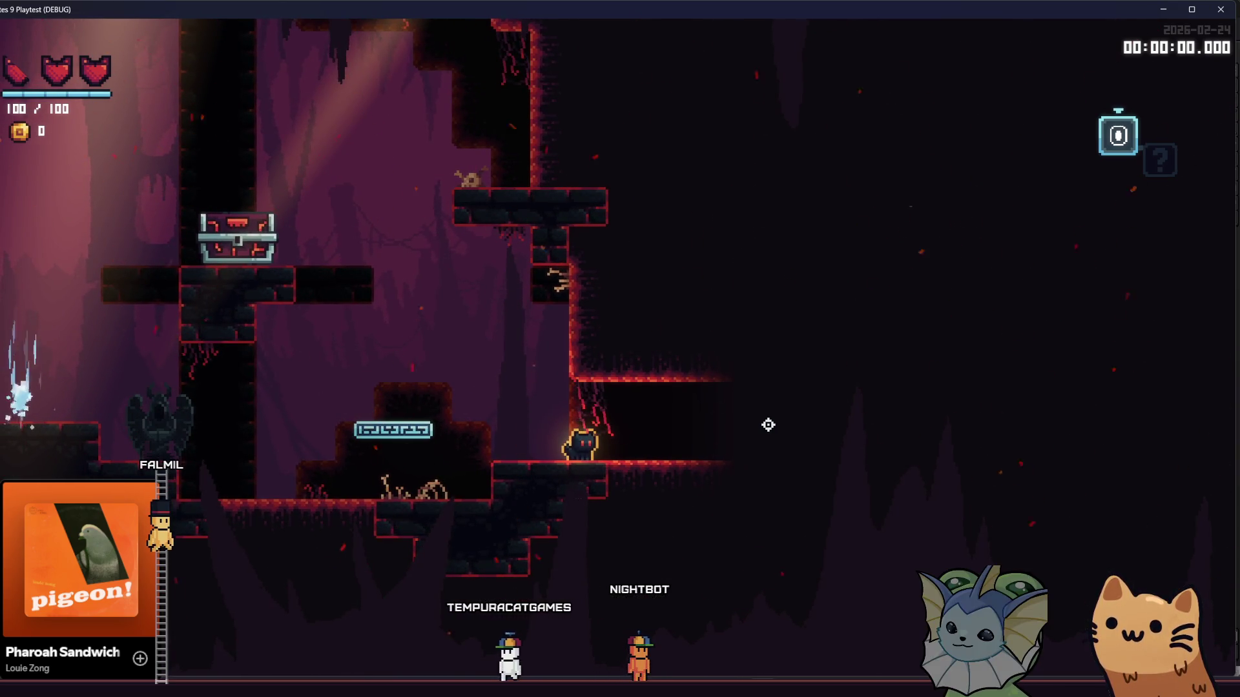
# Roam the cat back and forth across the central teleporter platform and past the statue
pyautogui.press('a')
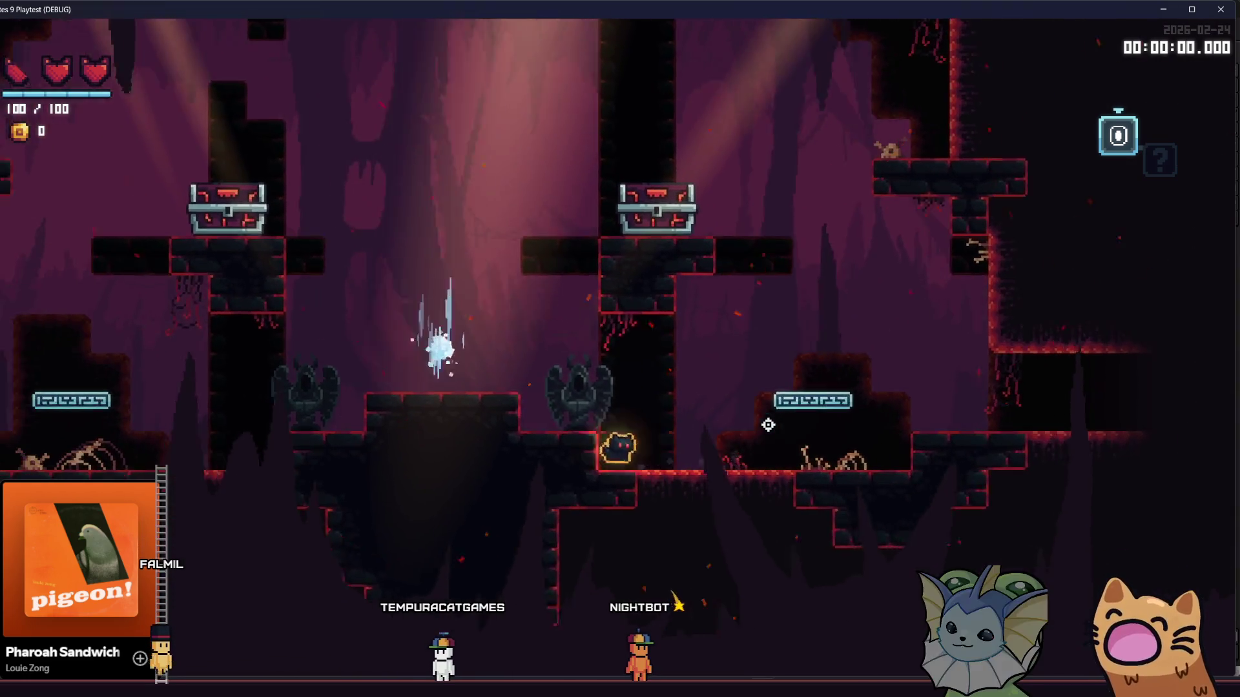
pyautogui.press('space')
pyautogui.press('a')
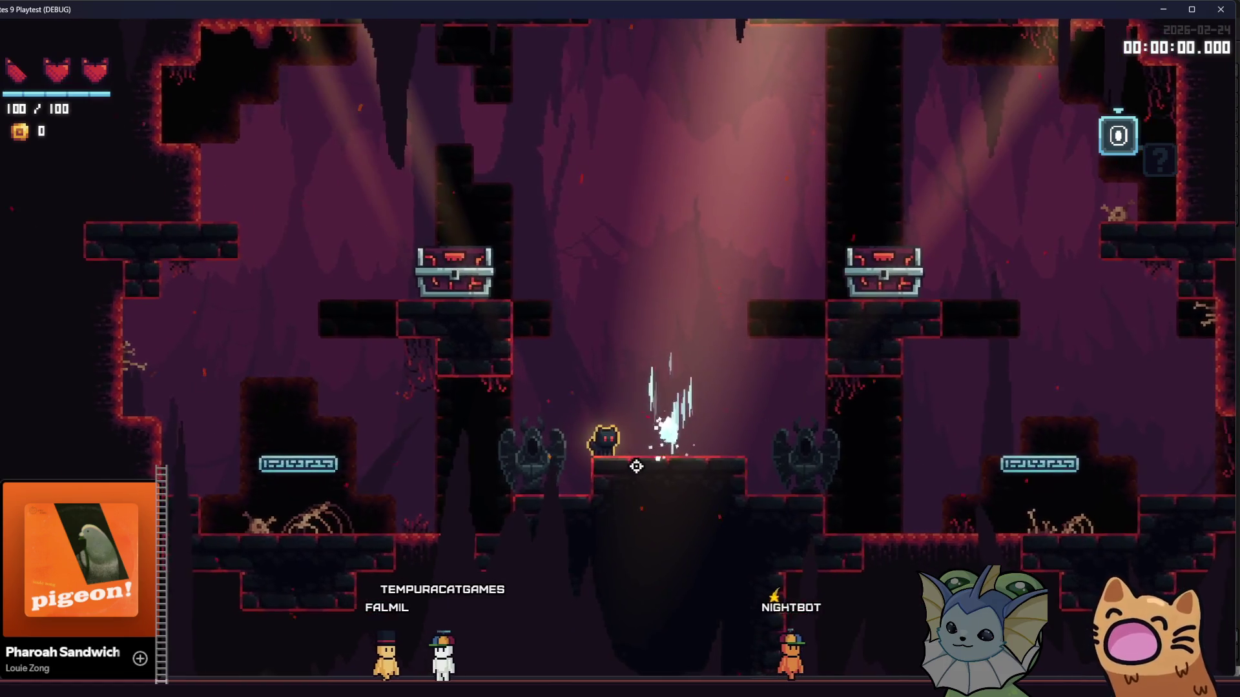
pyautogui.press('d')
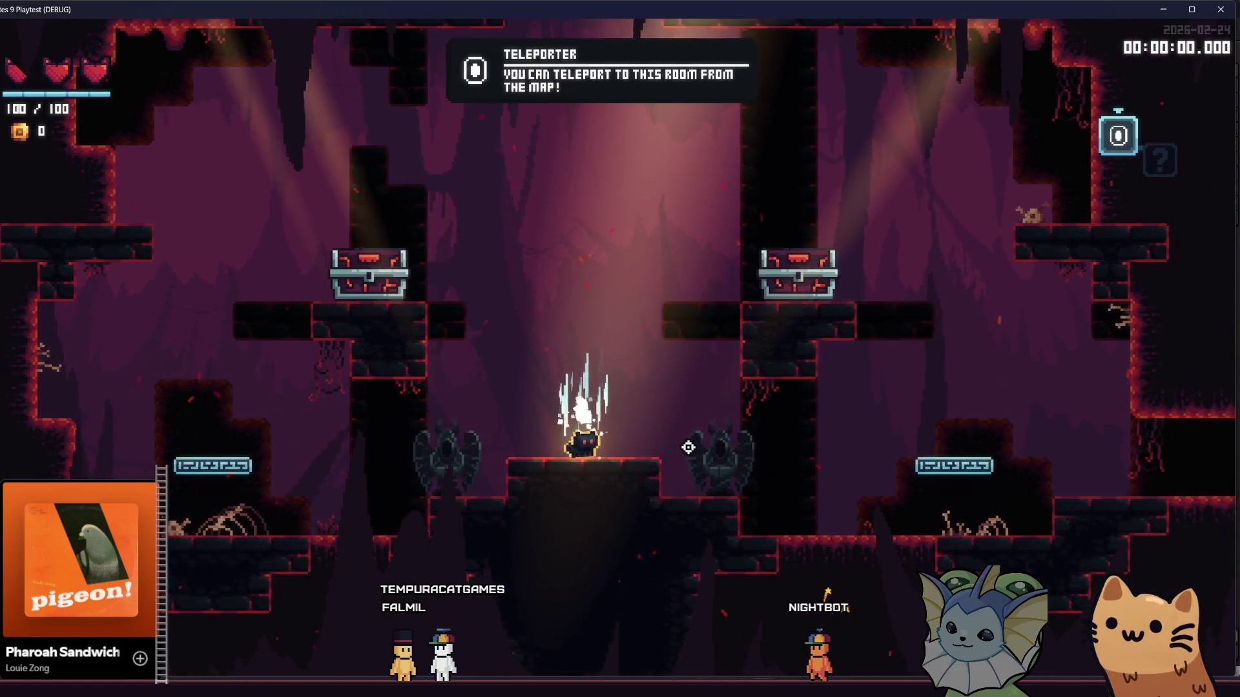
pyautogui.press('a')
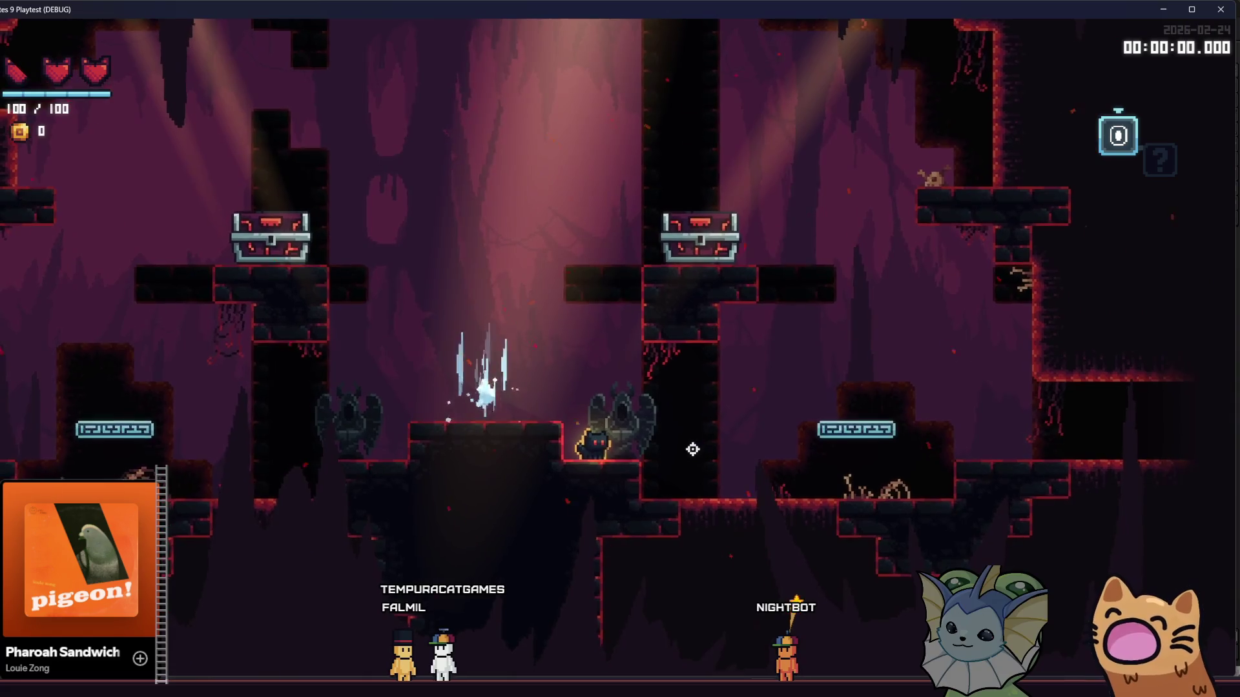
pyautogui.press('d')
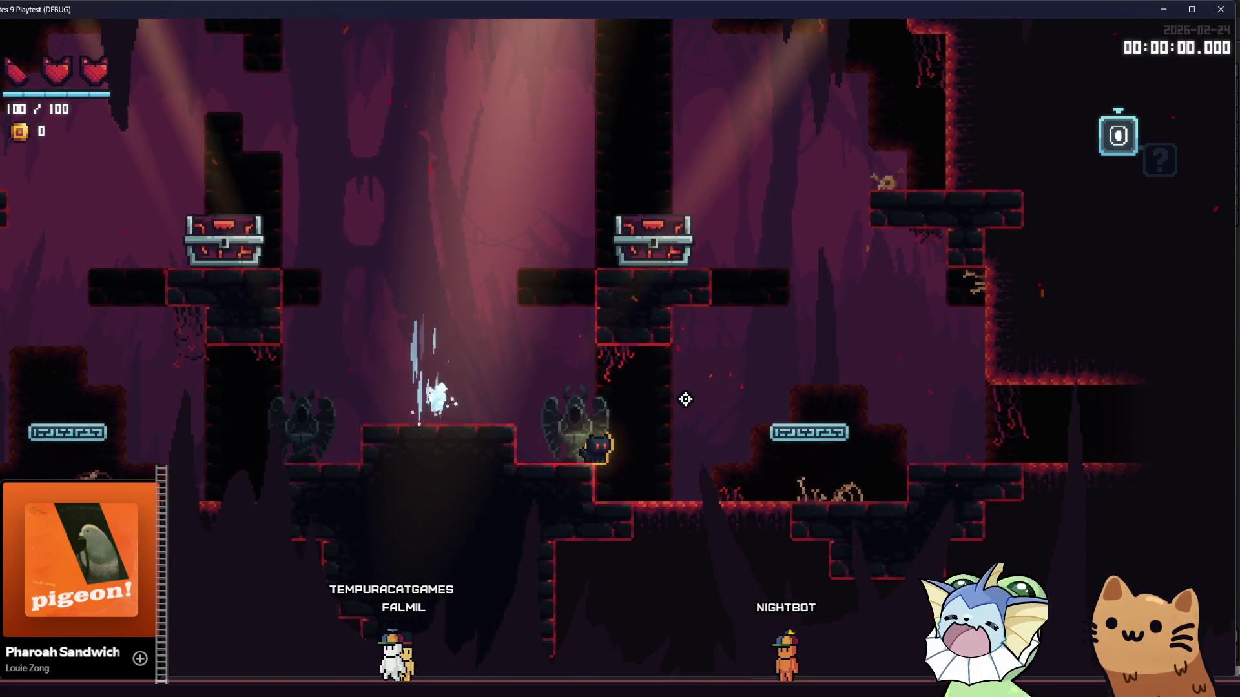
pyautogui.press('a')
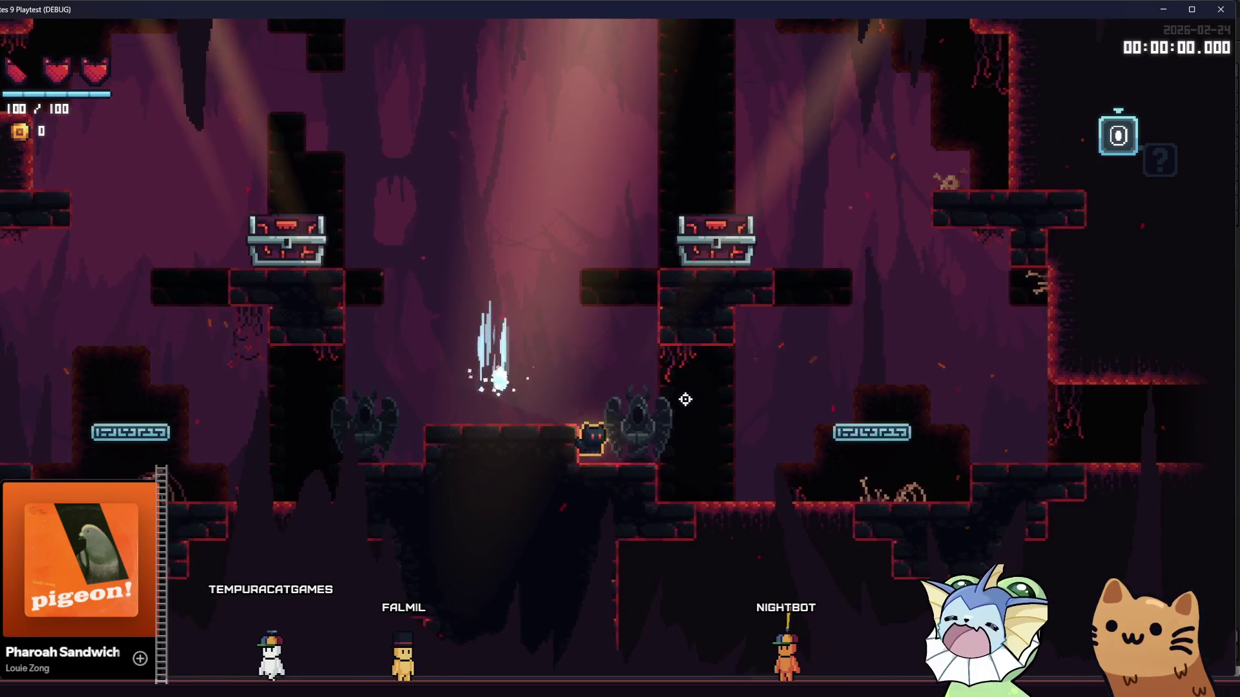
# Hop between the two chest platforms and the gargoyle, then close the playtest with F8
pyautogui.press('space')
pyautogui.press('a')
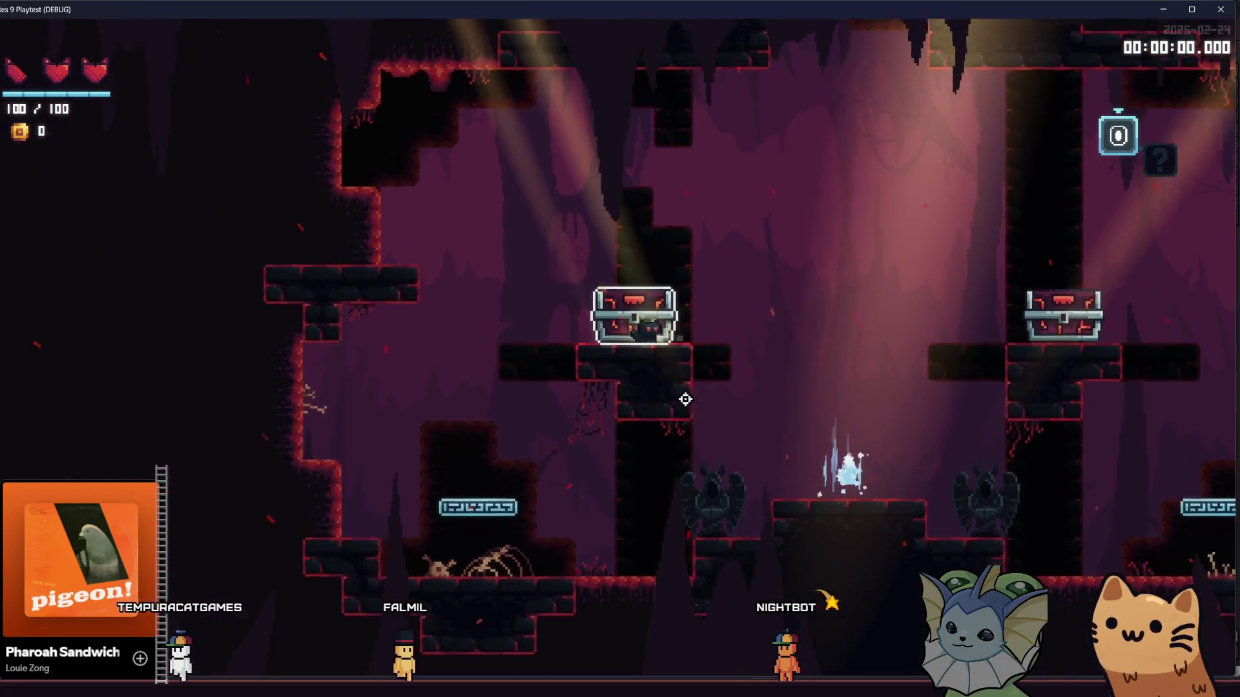
pyautogui.press('d')
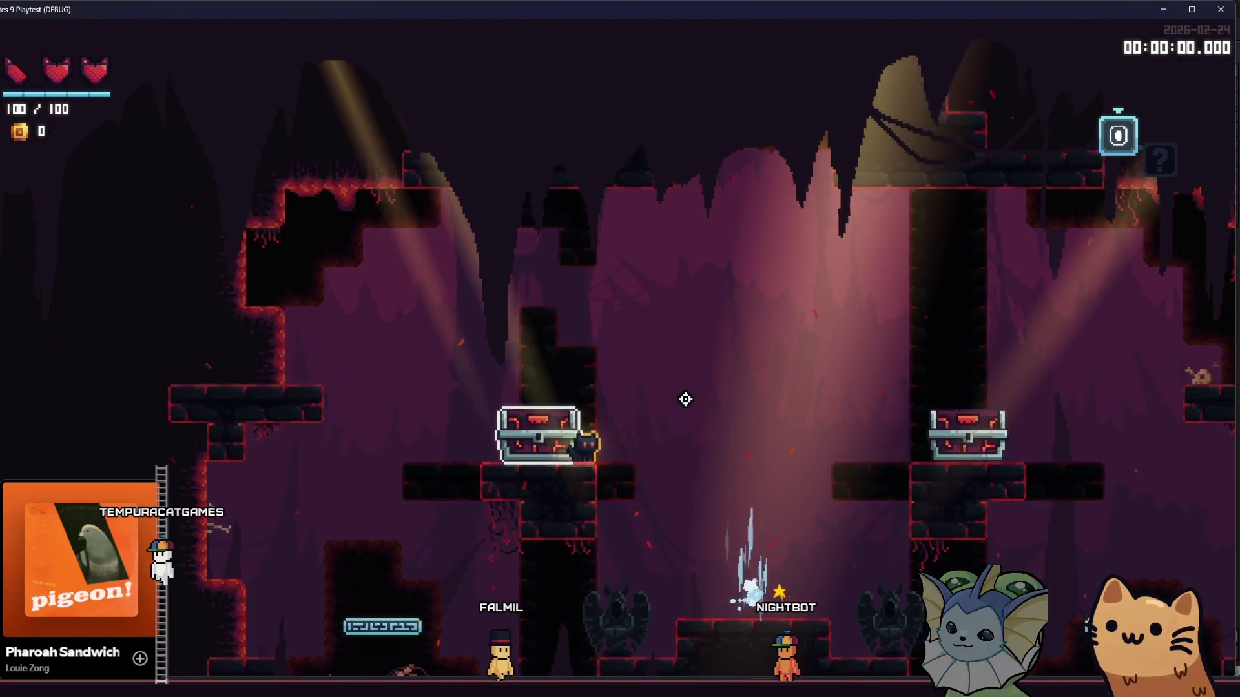
pyautogui.press('d')
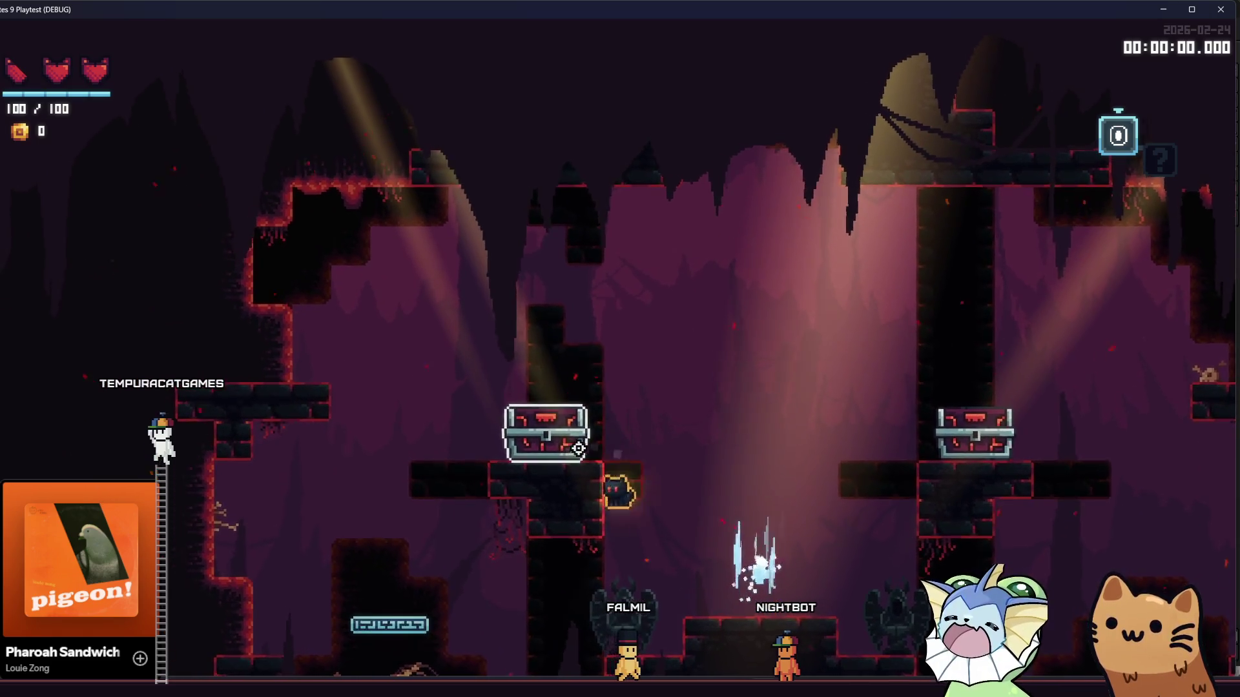
pyautogui.press('space')
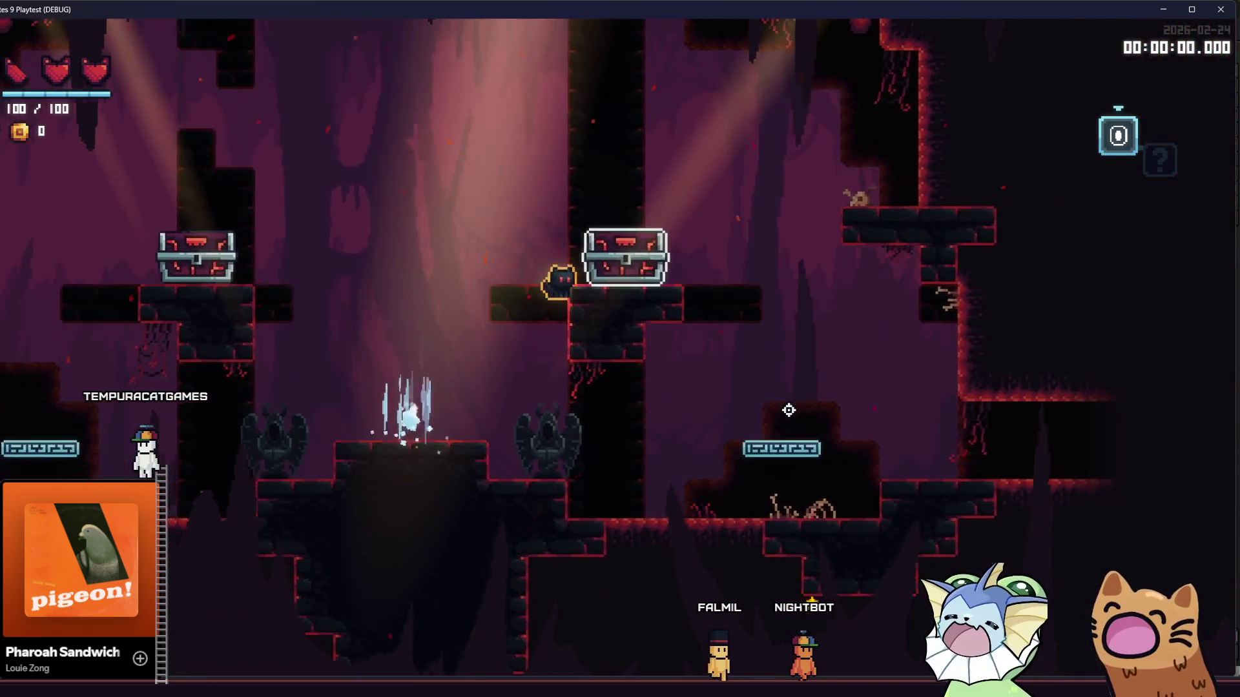
pyautogui.press('a')
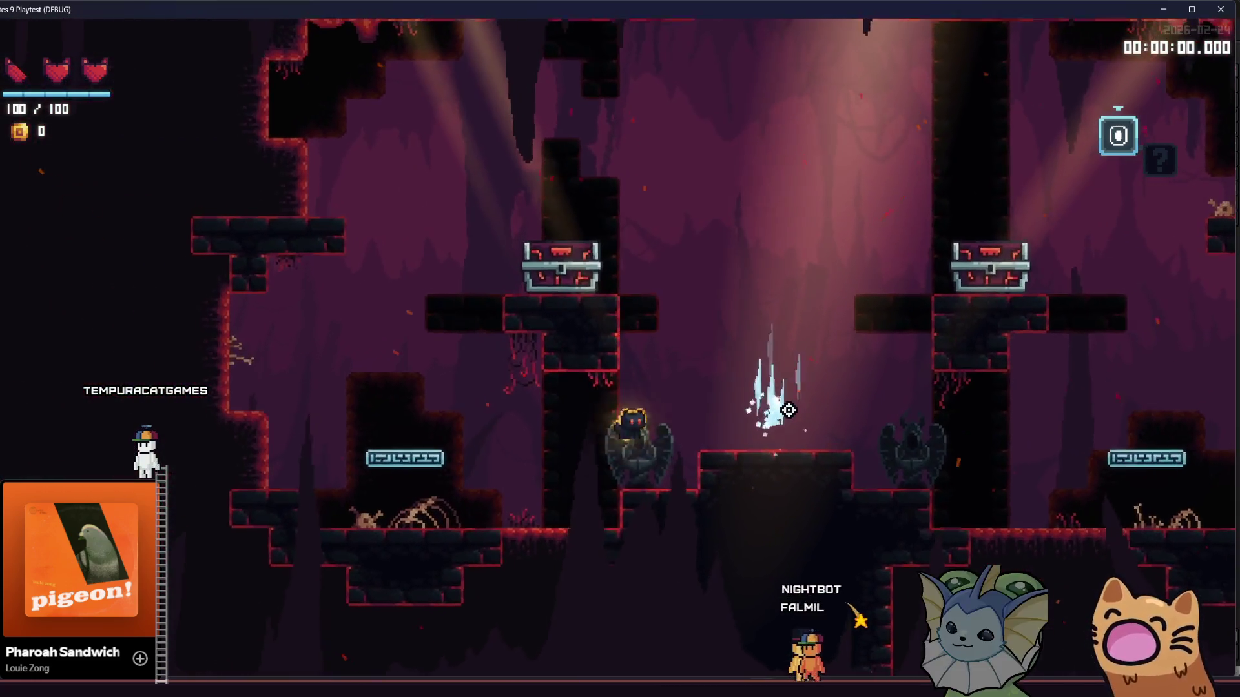
pyautogui.press('space')
pyautogui.press('d')
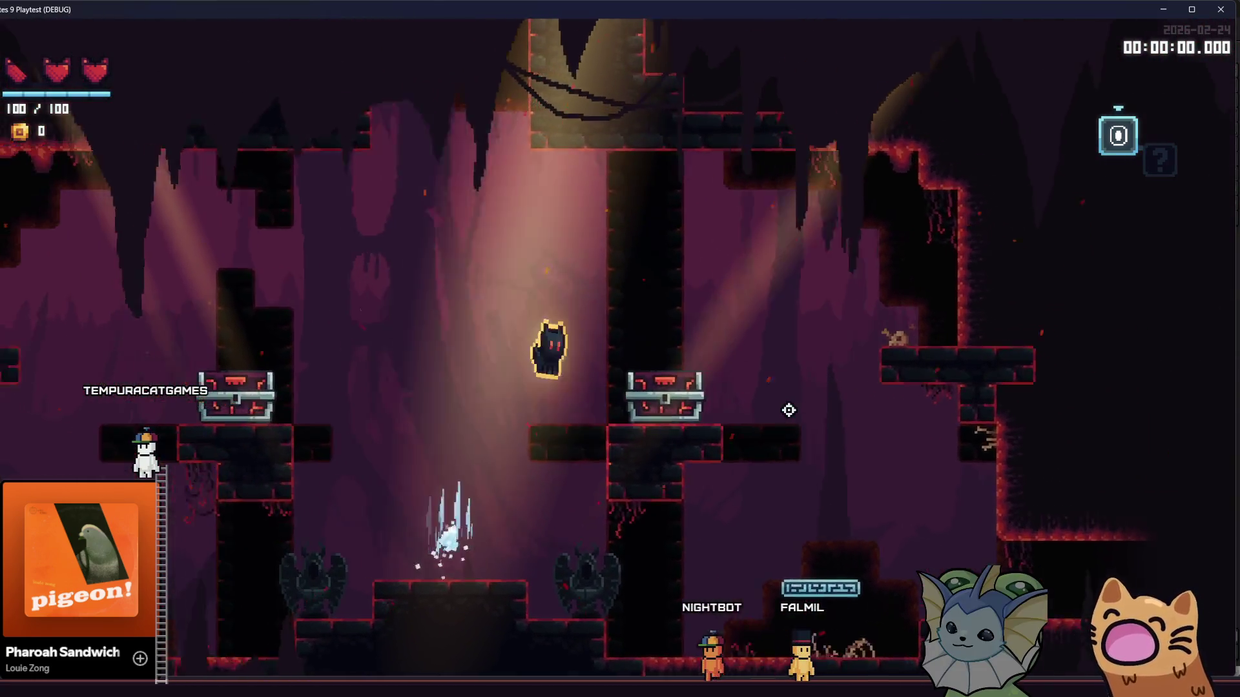
pyautogui.press('d')
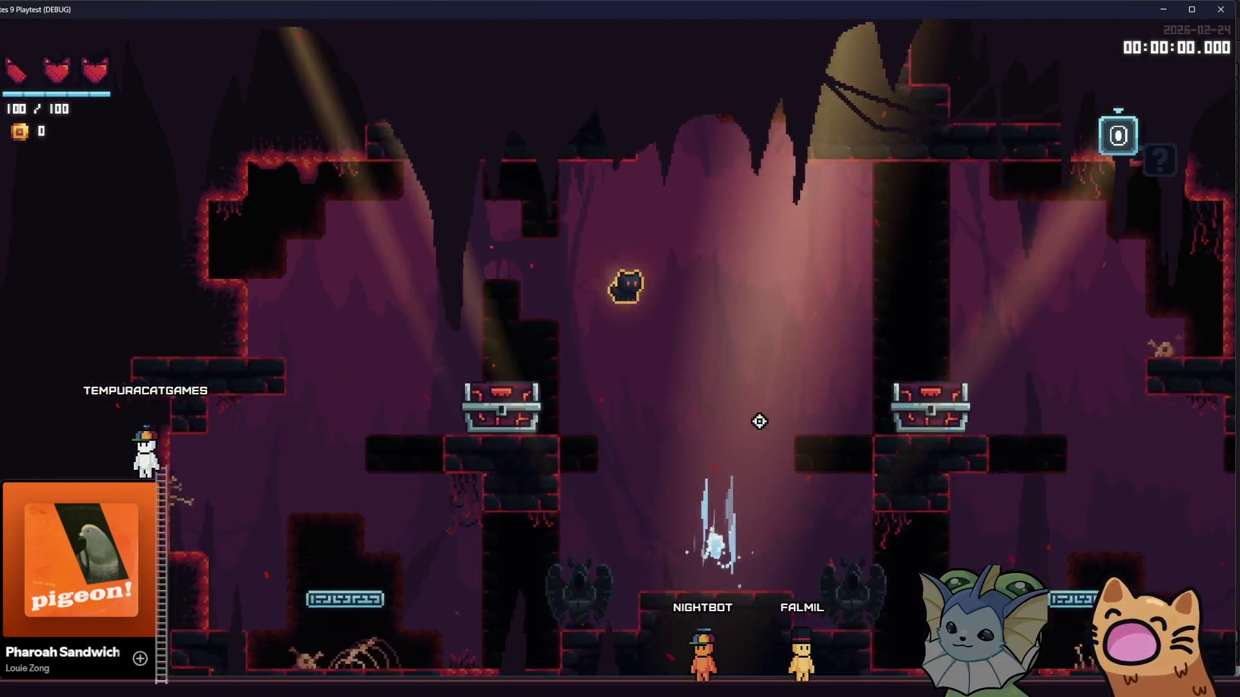
pyautogui.press('F8')
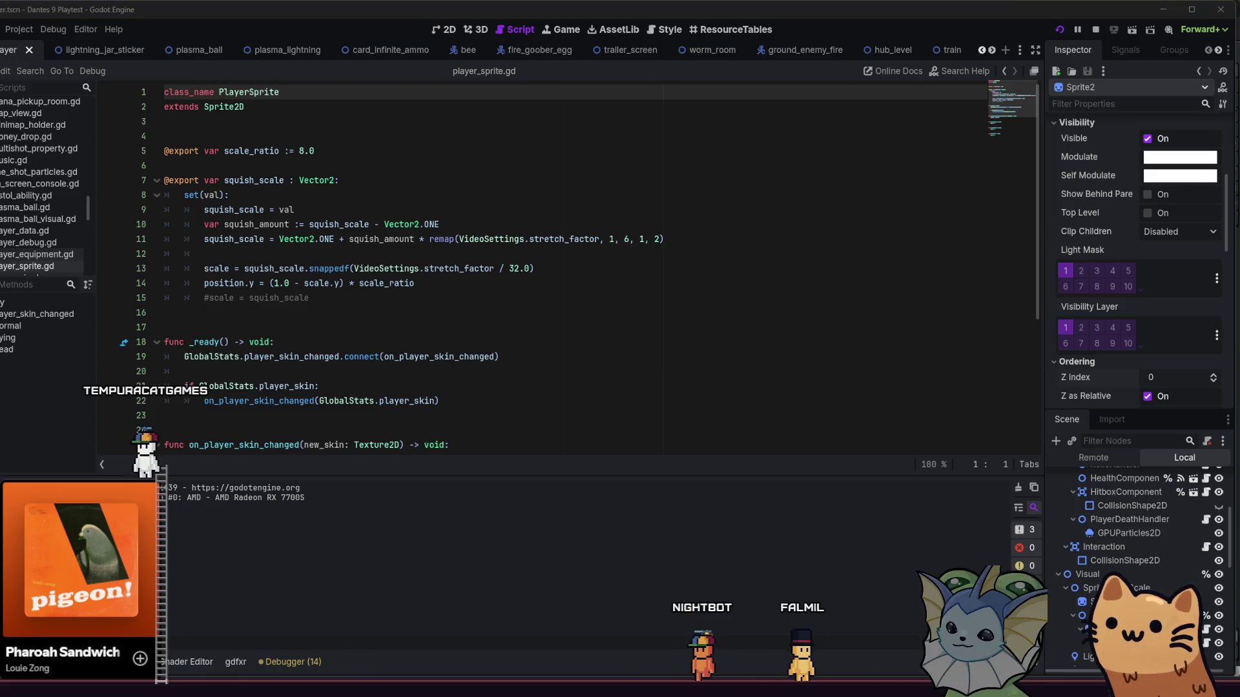
# Relaunch the playtest with F5, walk left past the chests off the ledges, then stop it with F8
pyautogui.press('F5')
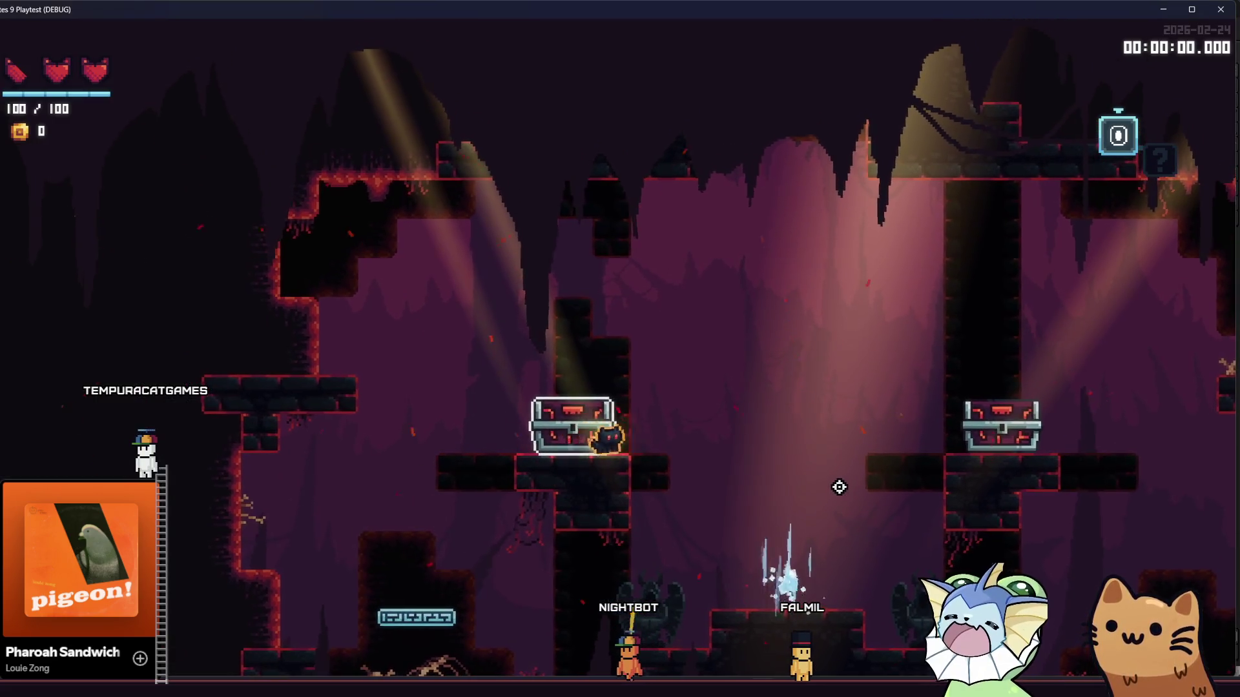
pyautogui.press('a')
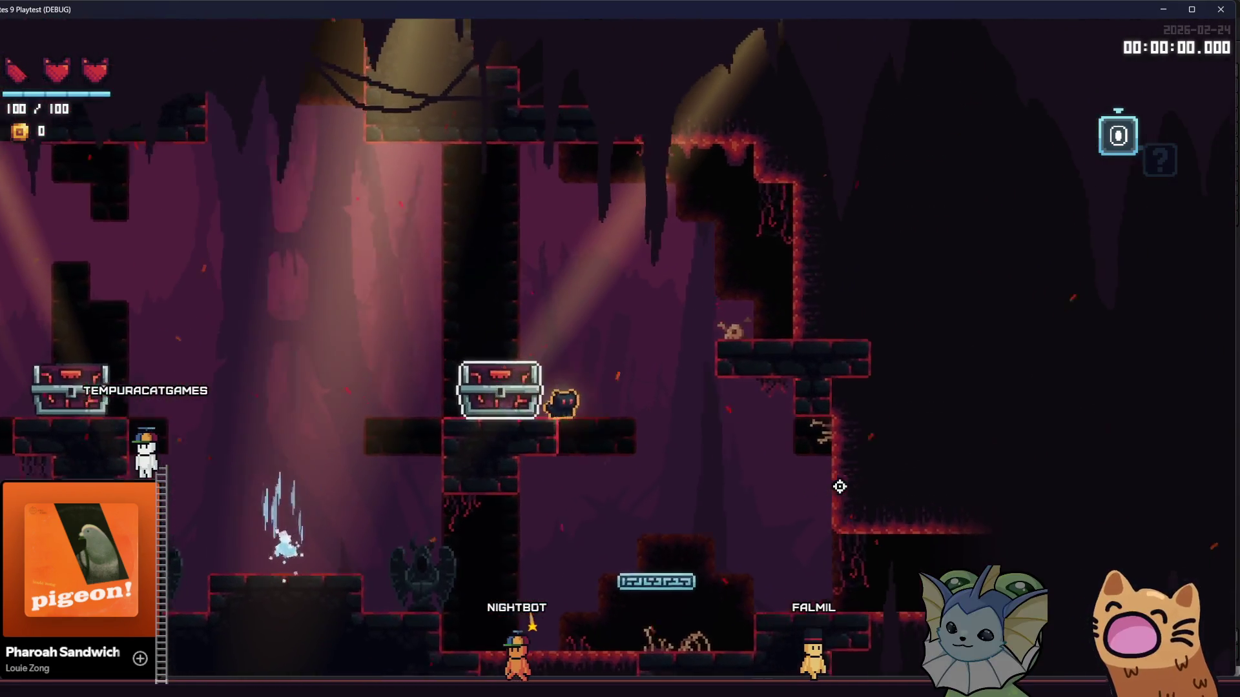
pyautogui.press('a')
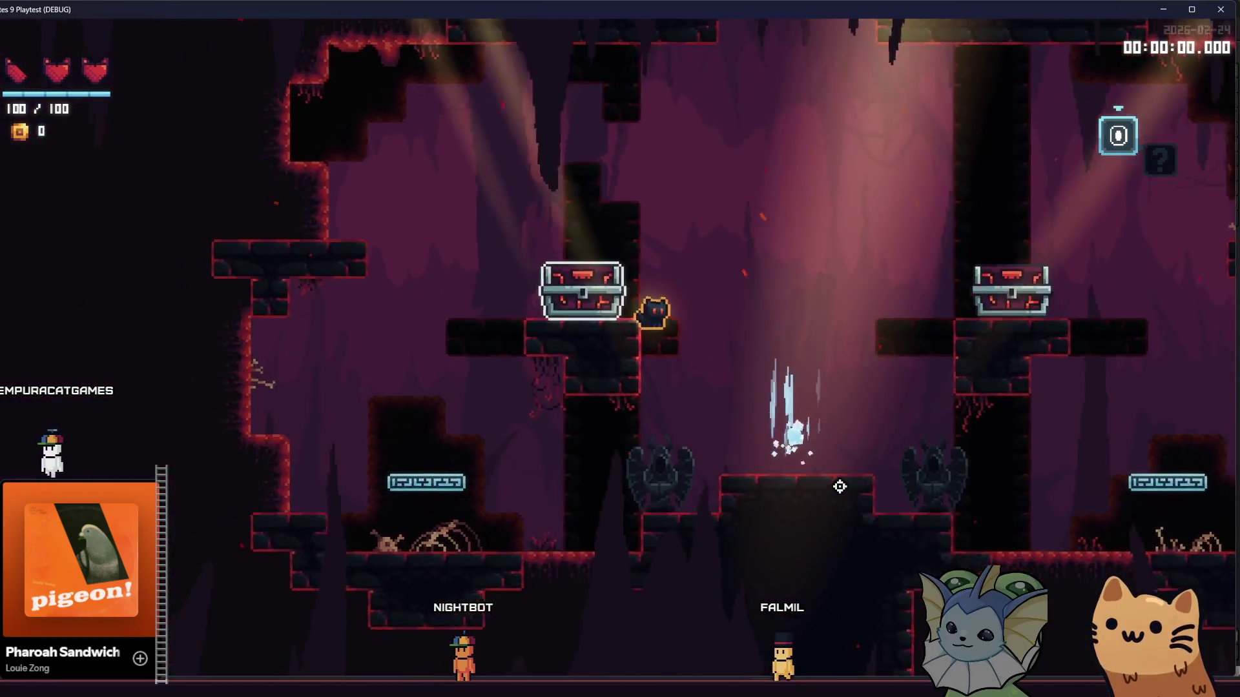
pyautogui.press('a')
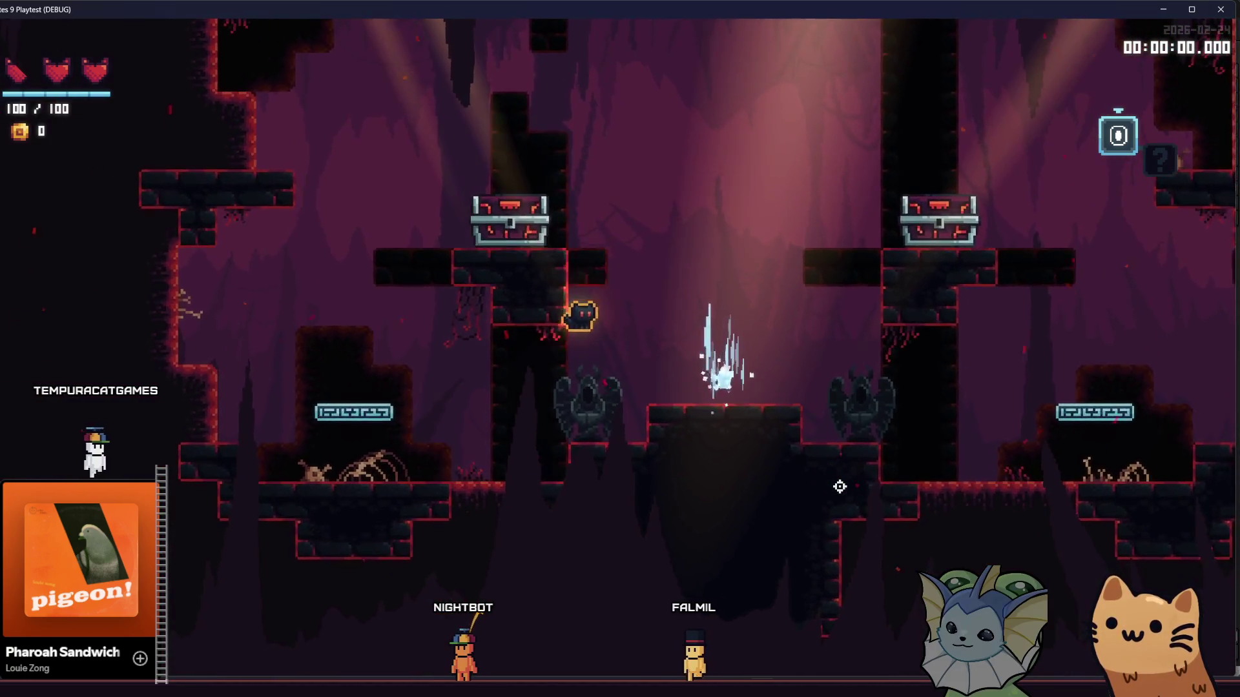
pyautogui.press('a')
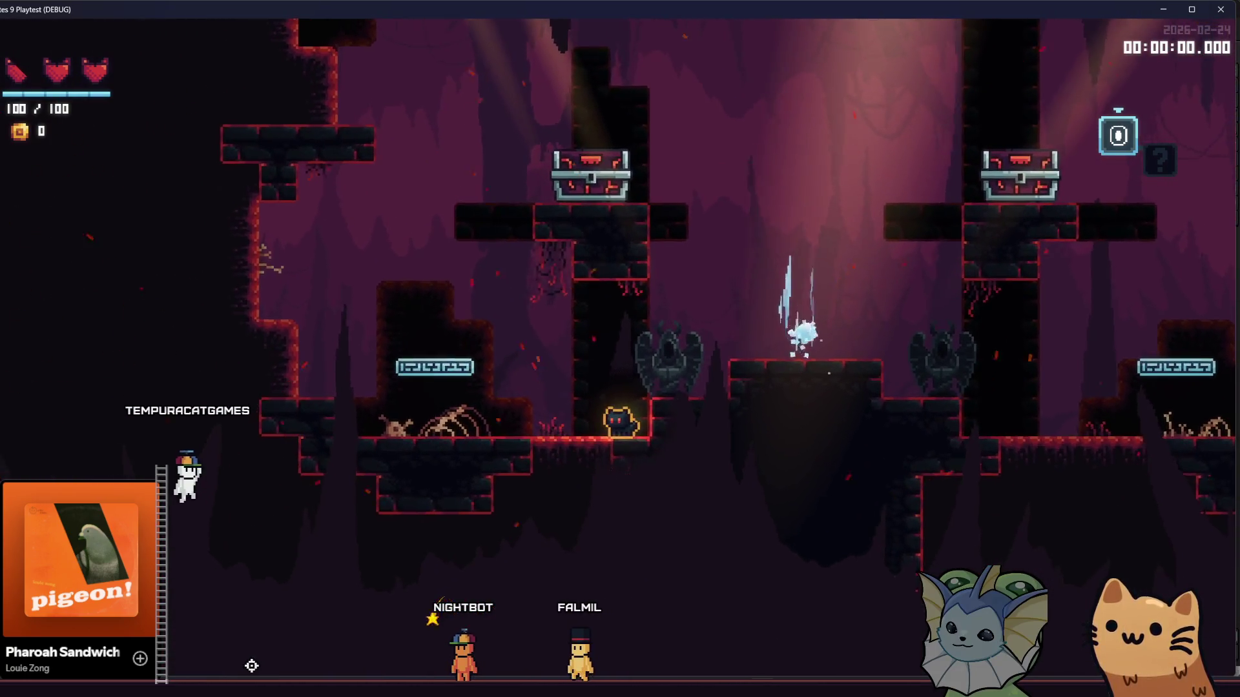
pyautogui.press('F8')
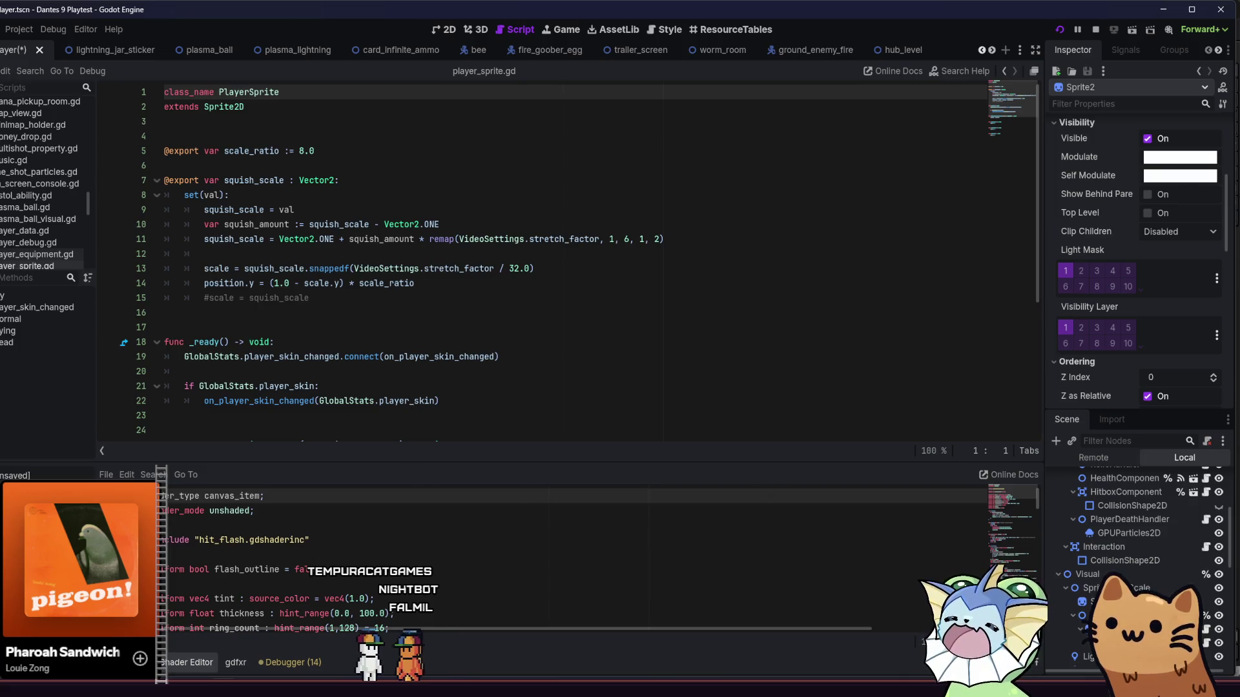
# Restore the shader's shader_type first line and confirm deleting the Sprite2 node
pyautogui.press('BackSpace')
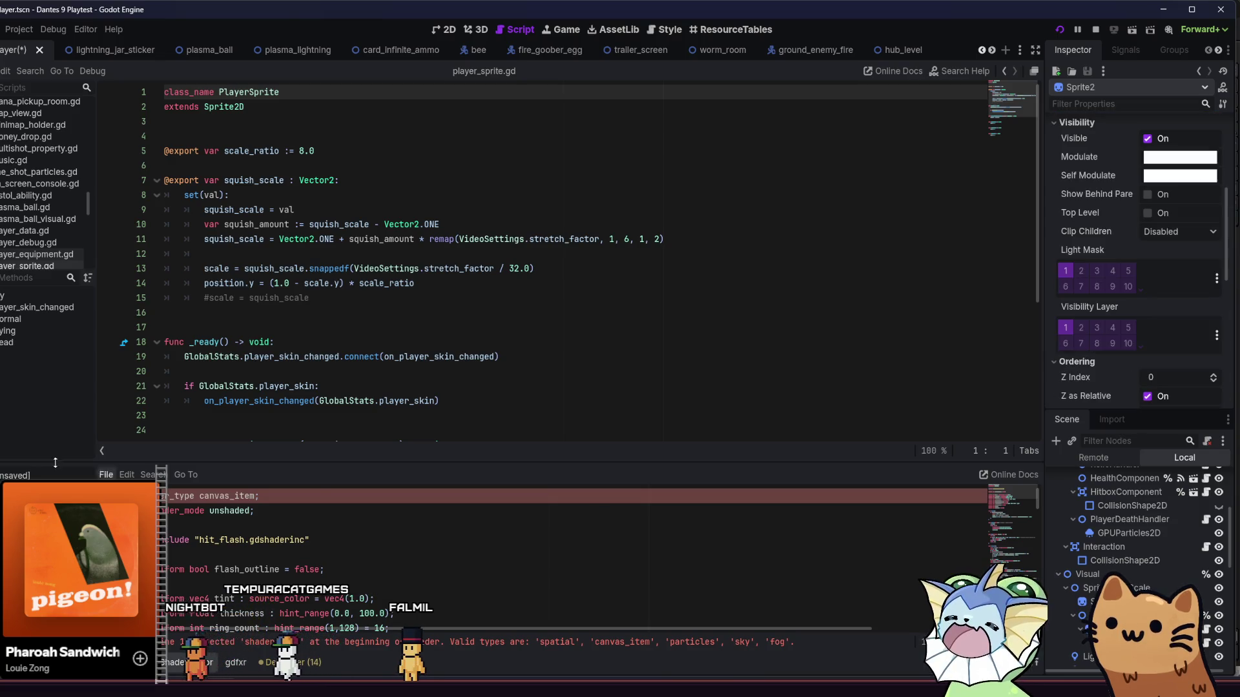
pyautogui.write('e')
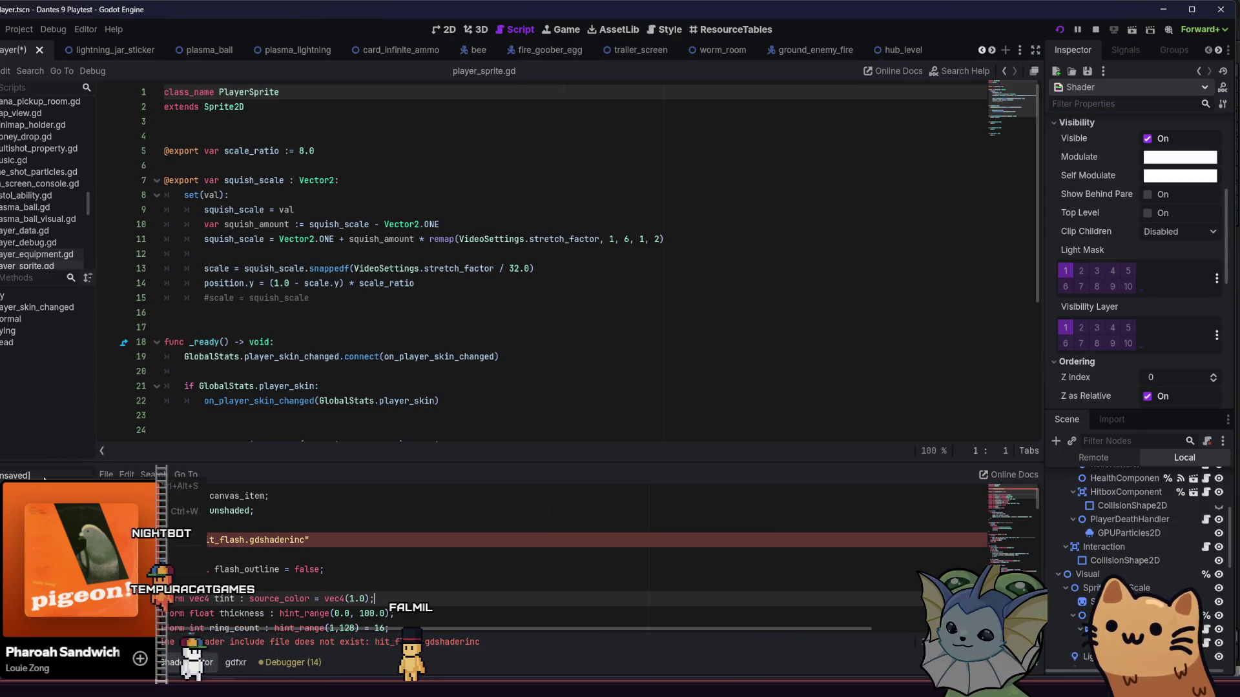
pyautogui.press('BackSpace')
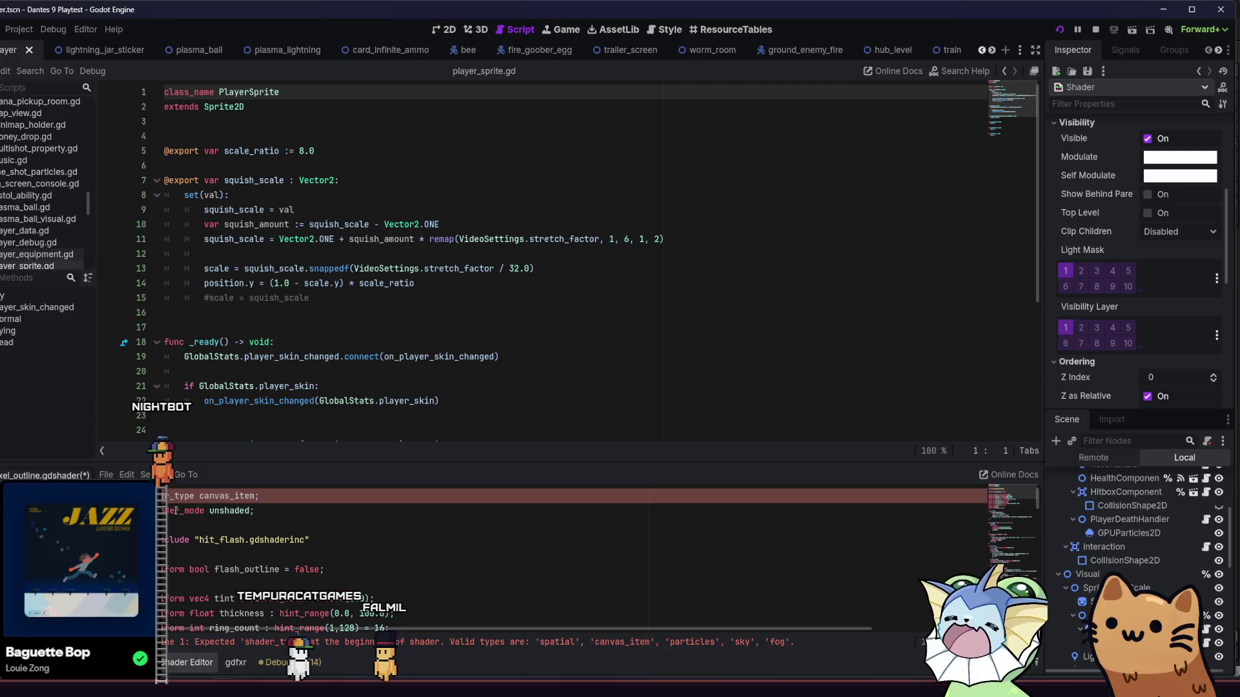
pyautogui.write('der')
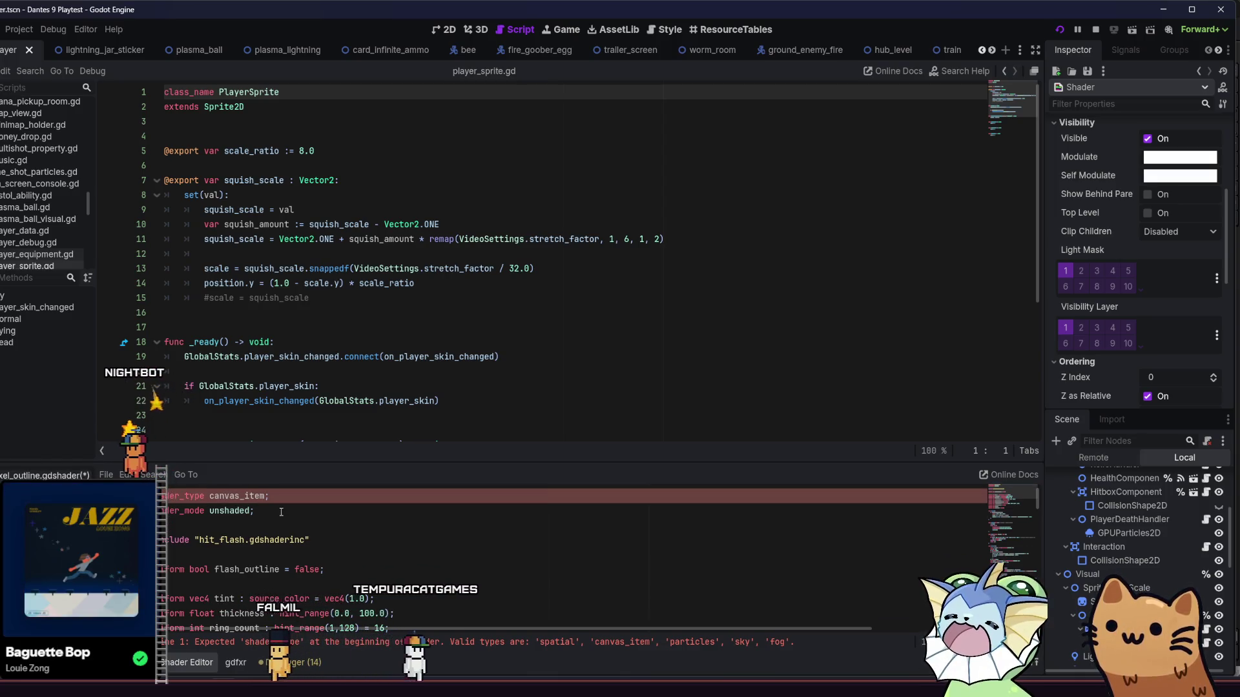
pyautogui.click(281, 511)
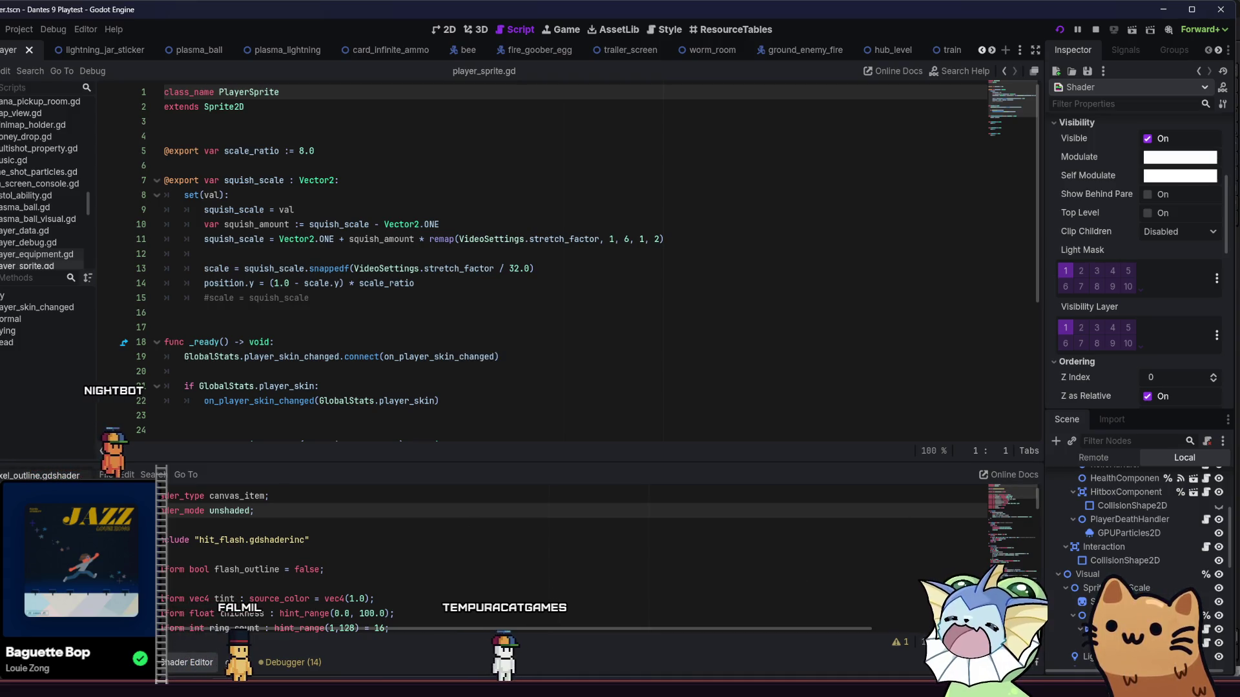
pyautogui.hotkey('alt', 'f')
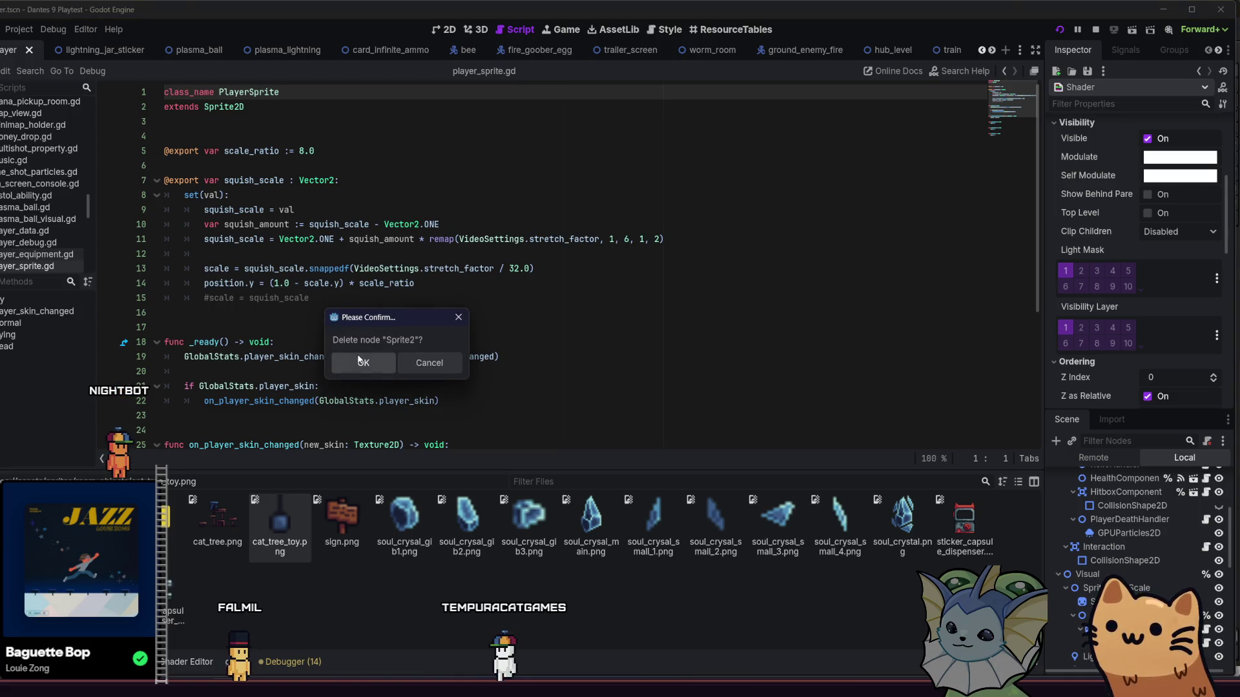
pyautogui.click(362, 361)
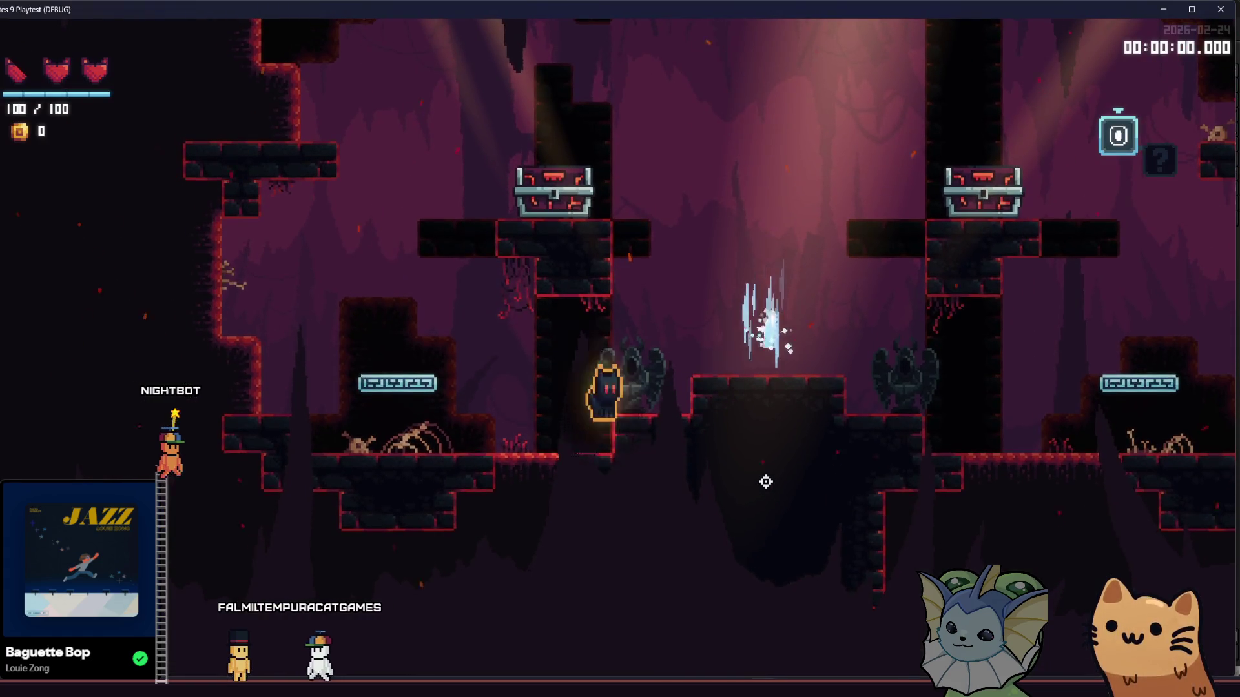
# Jump across the chest platforms to the upper-right one, then drop right into the lower cave
pyautogui.press('d')
pyautogui.press('space')
pyautogui.press('d')
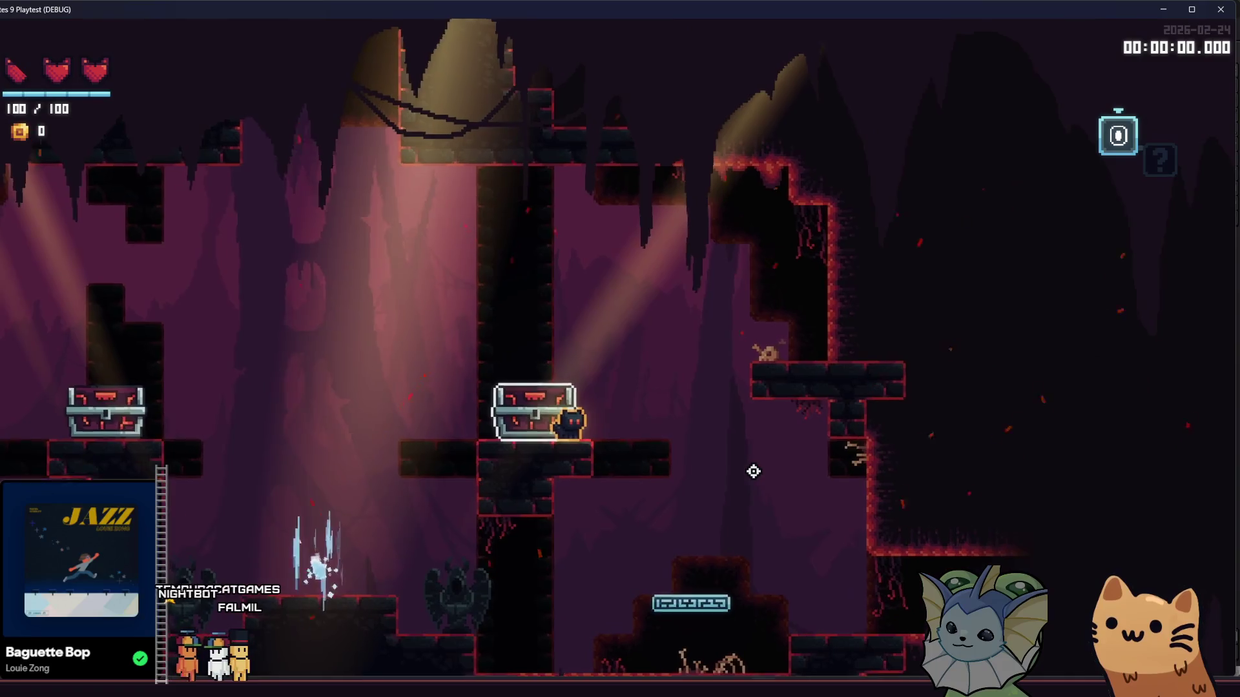
pyautogui.press('space')
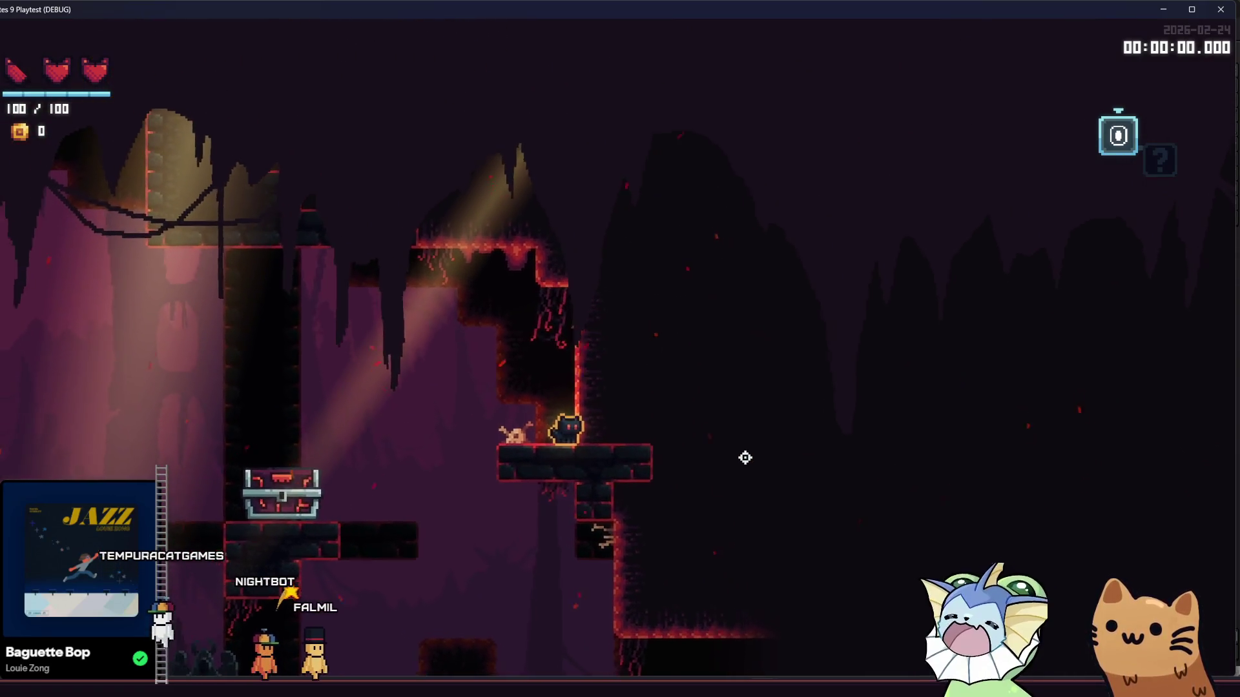
pyautogui.press('a')
pyautogui.press('space')
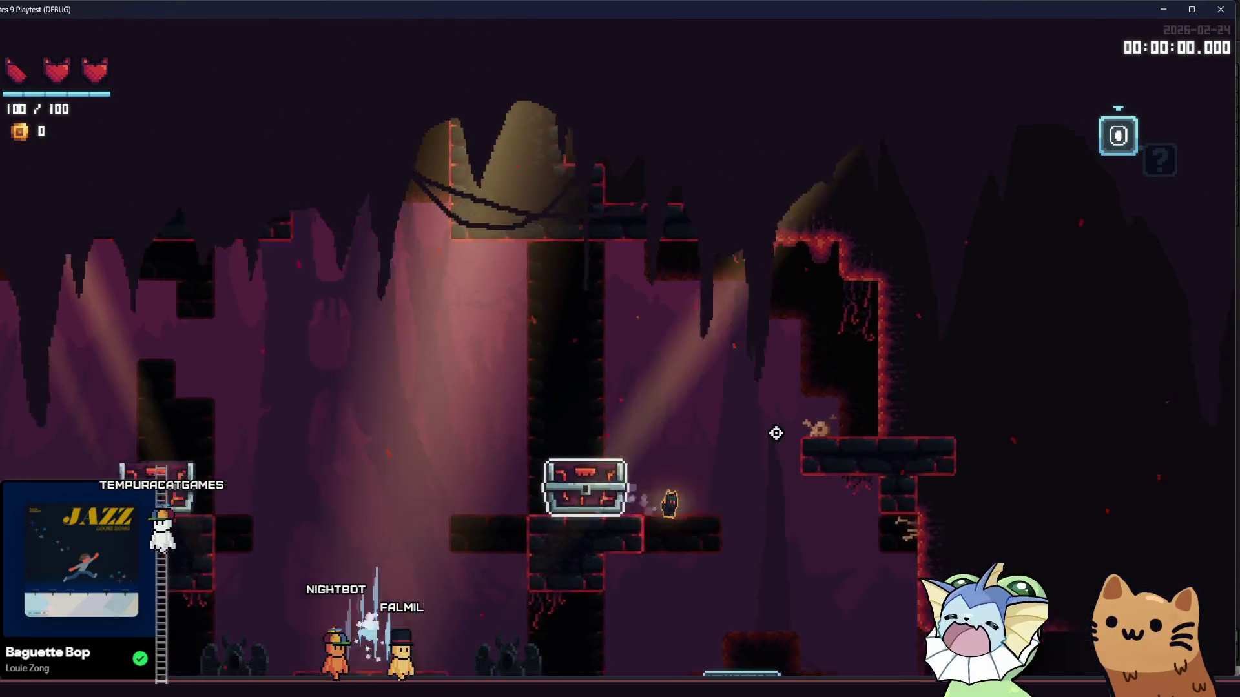
pyautogui.press('d')
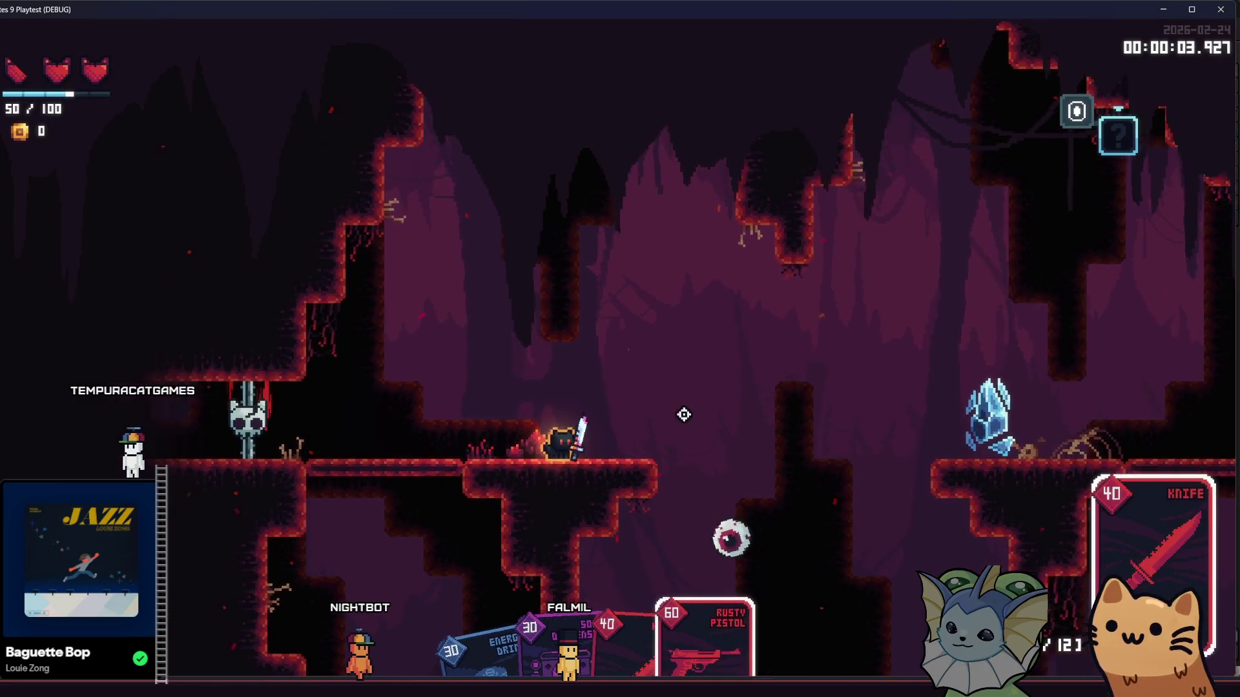
# Fight through the cave shooting the sun, worm and right-side enemies, then pick up the Joker card
pyautogui.press('a')
pyautogui.press('d')
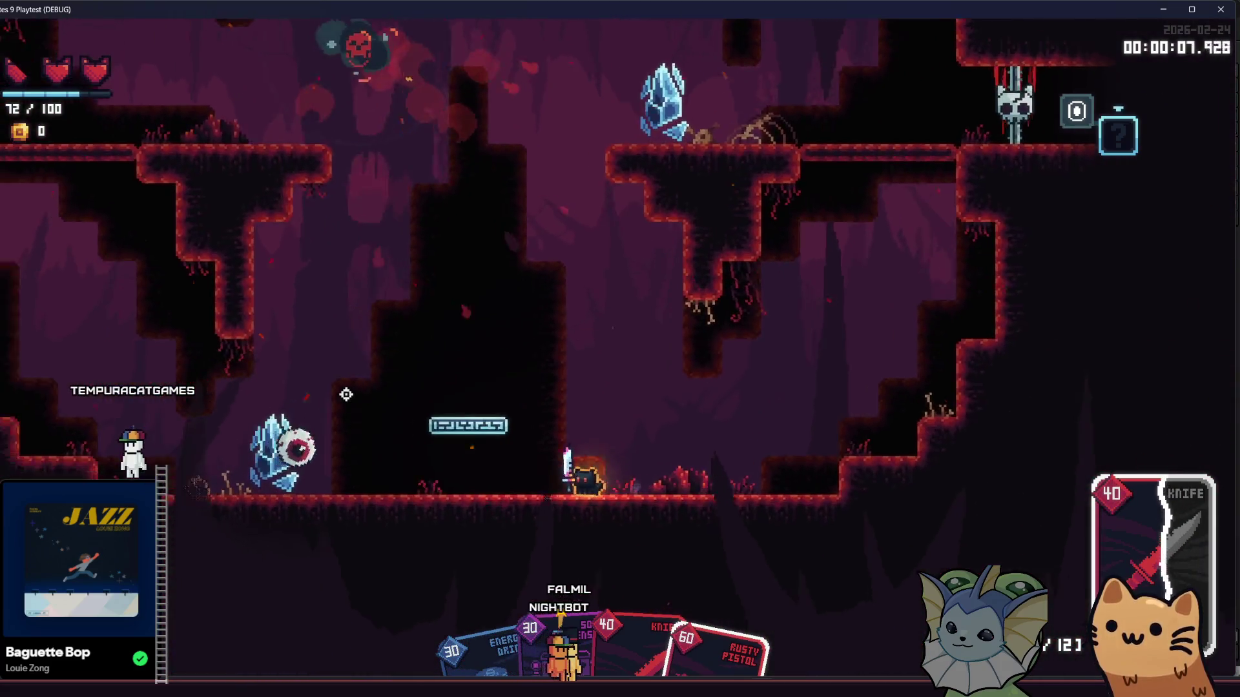
pyautogui.click(359, 389)
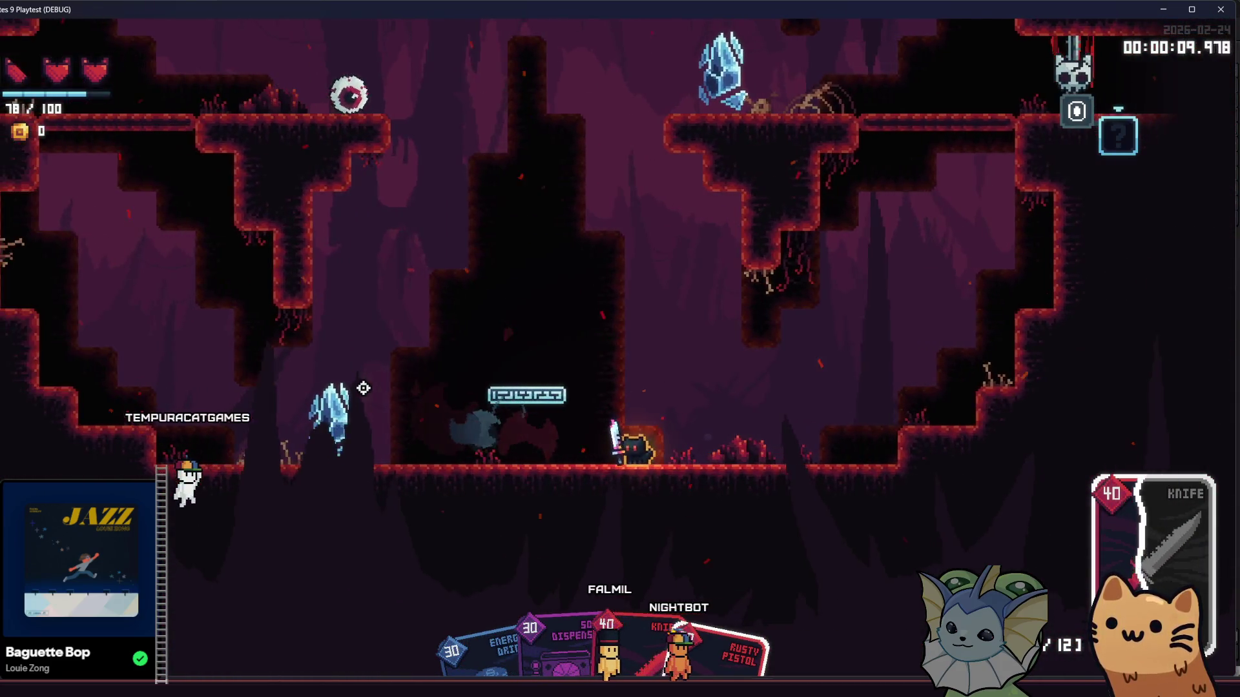
pyautogui.scroll(-1, 504, 291)
pyautogui.click(661, 179)
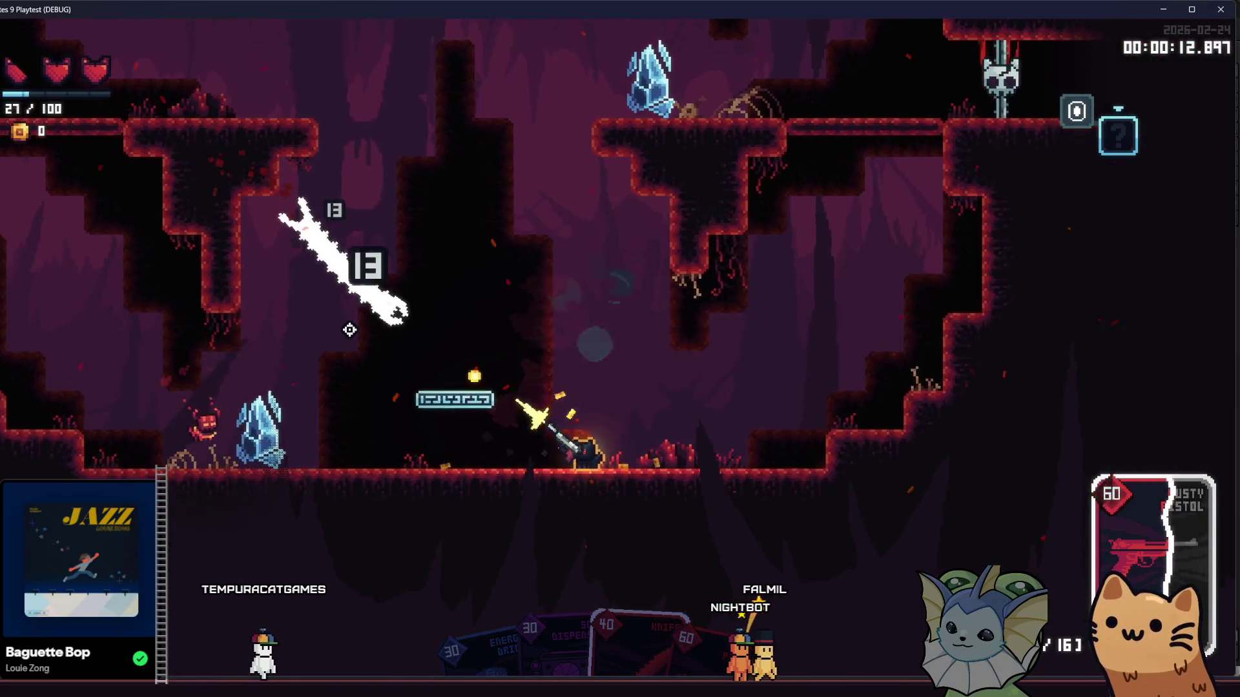
pyautogui.click(349, 330)
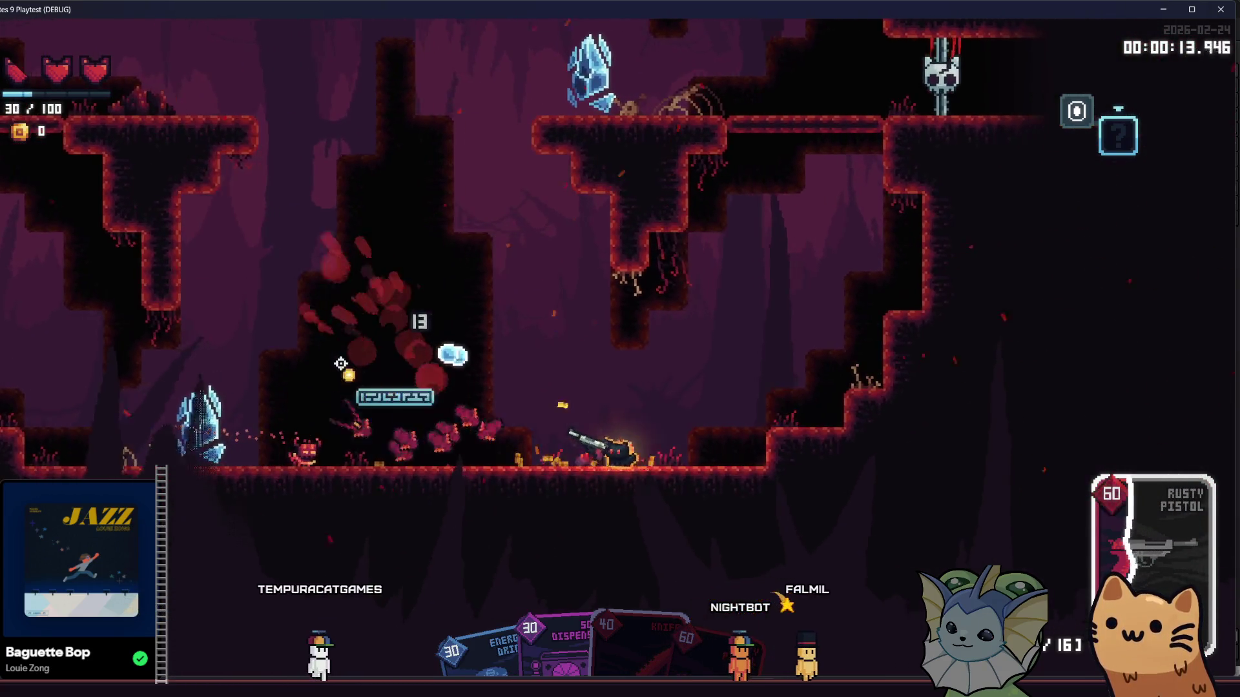
pyautogui.scroll(-1, 302, 438)
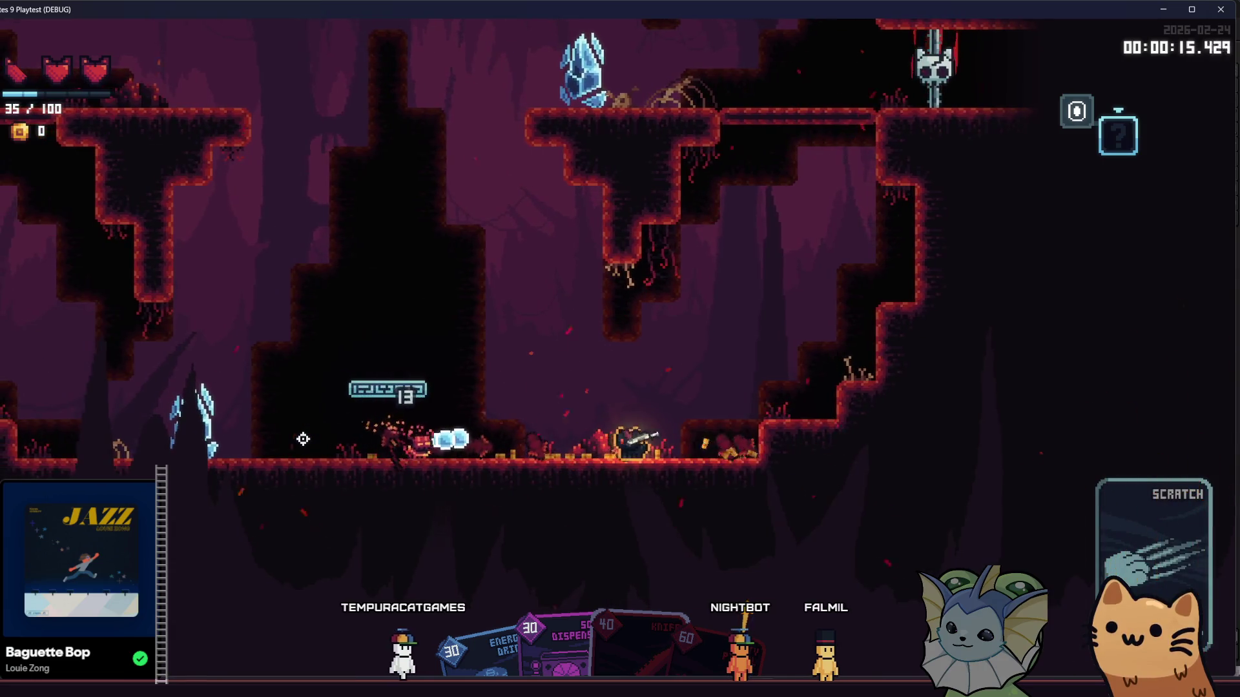
pyautogui.press('d')
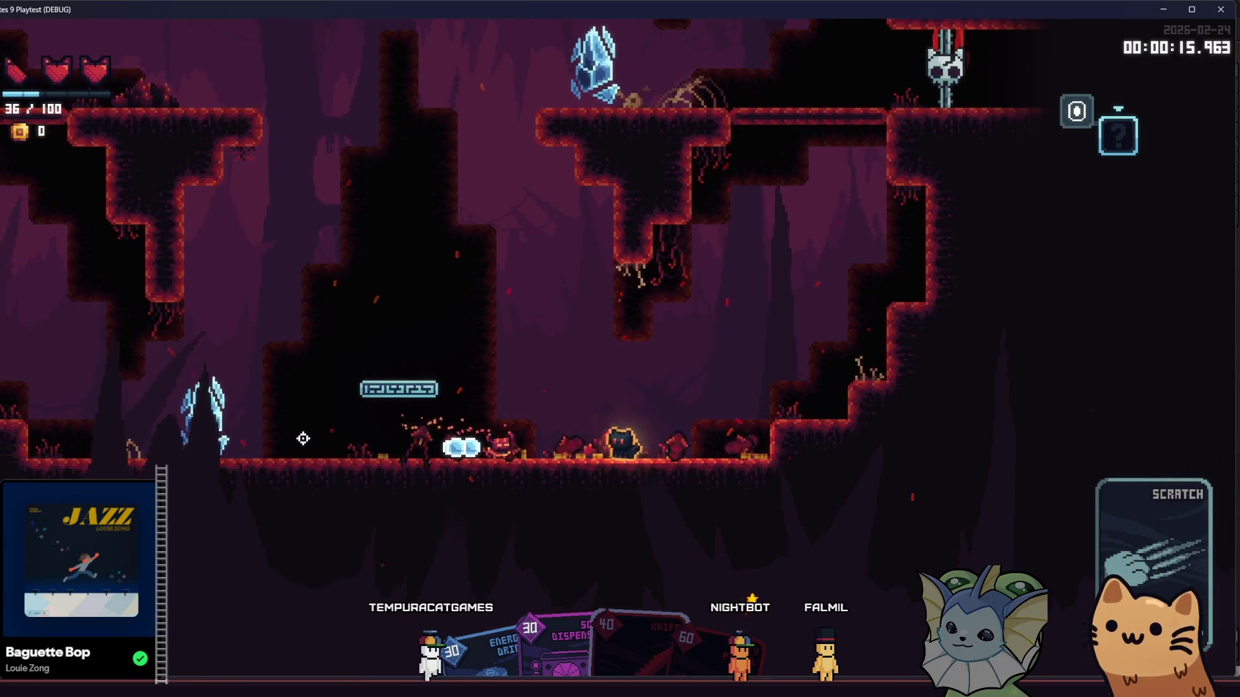
pyautogui.click(397, 435)
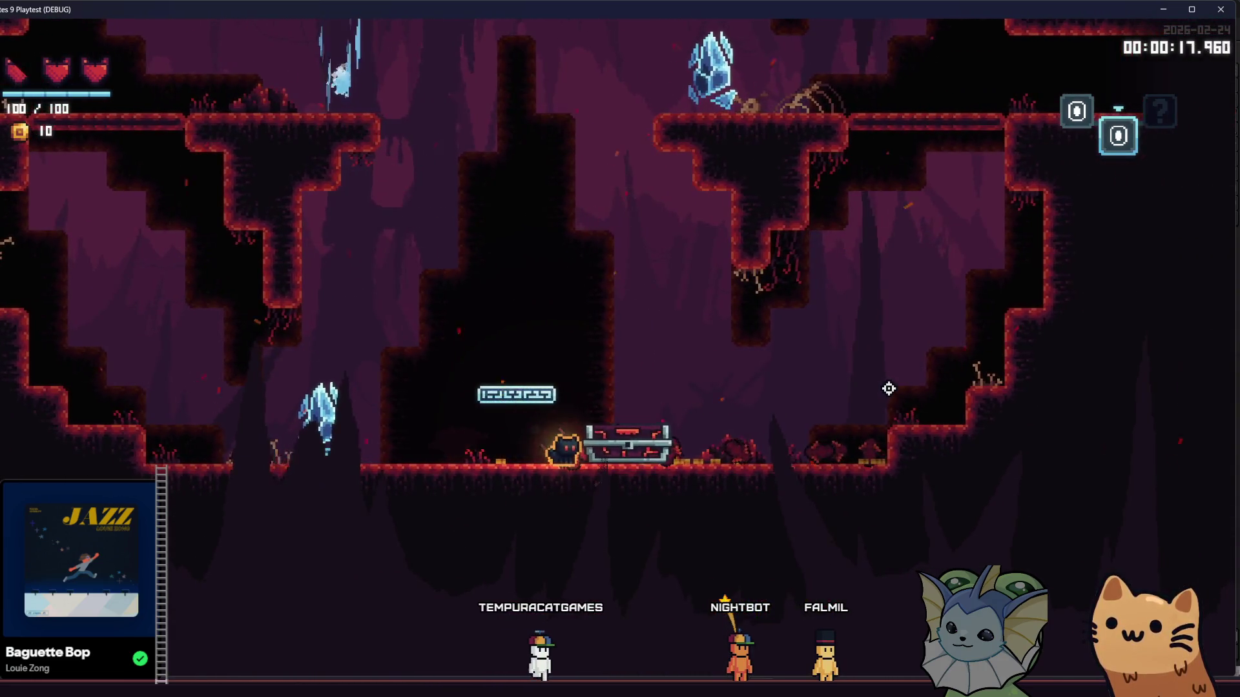
pyautogui.press('e')
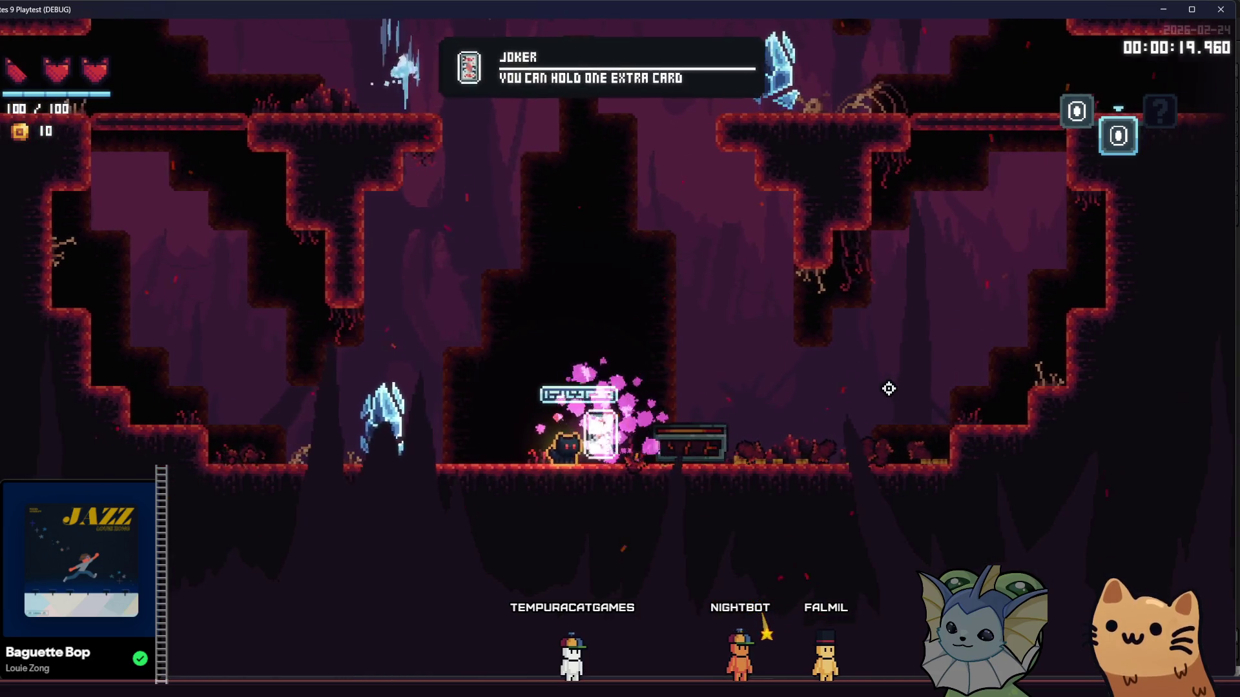
# Enter the next room, destroy the crystal enemy and shoot down the flying bats
pyautogui.press('space')
pyautogui.press('d')
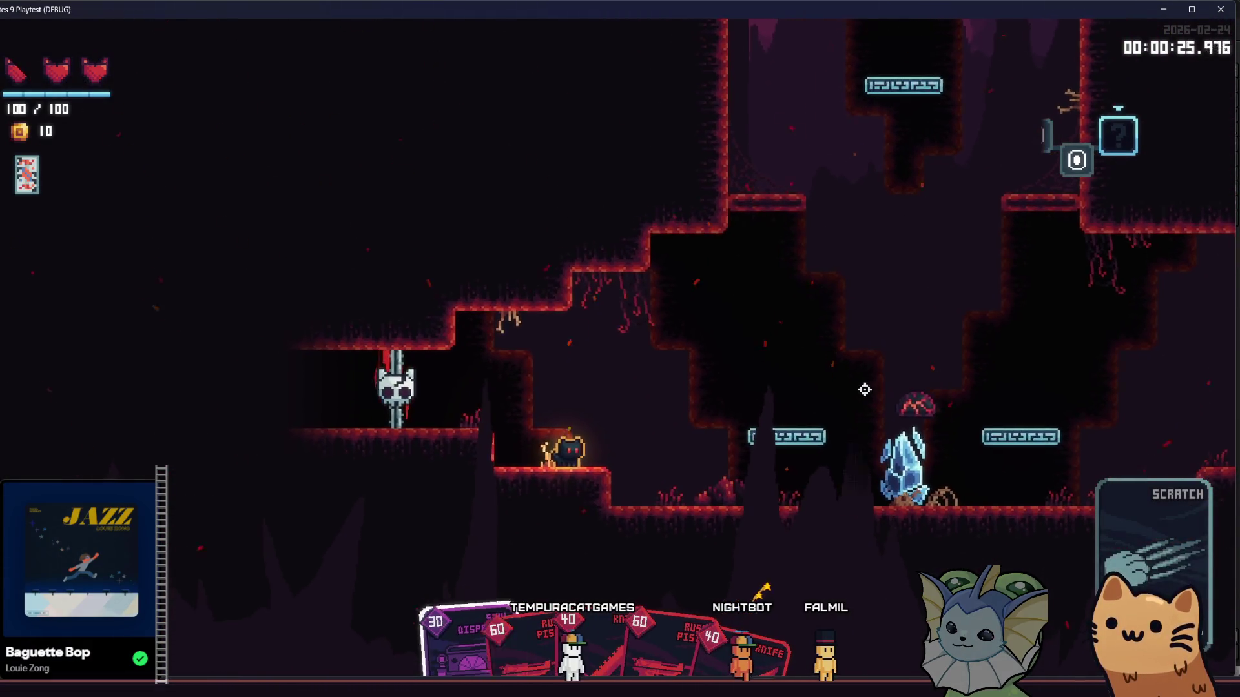
pyautogui.press('space')
pyautogui.click(872, 498)
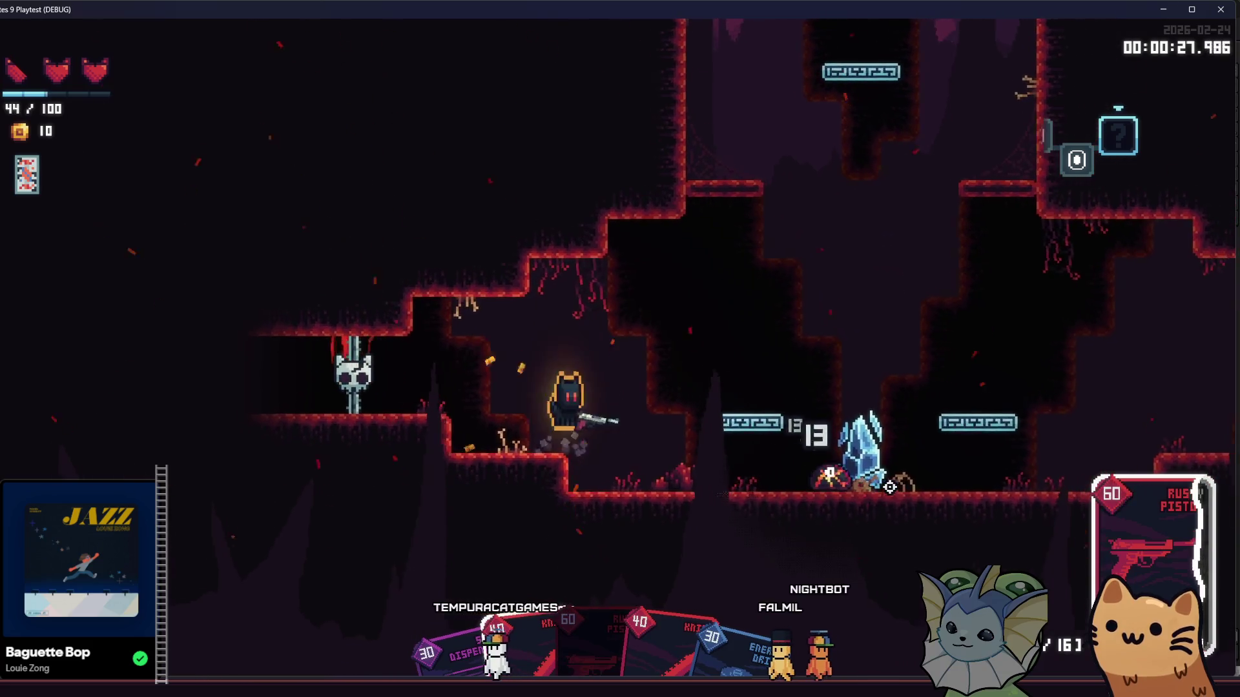
pyautogui.press('d')
pyautogui.press('d')
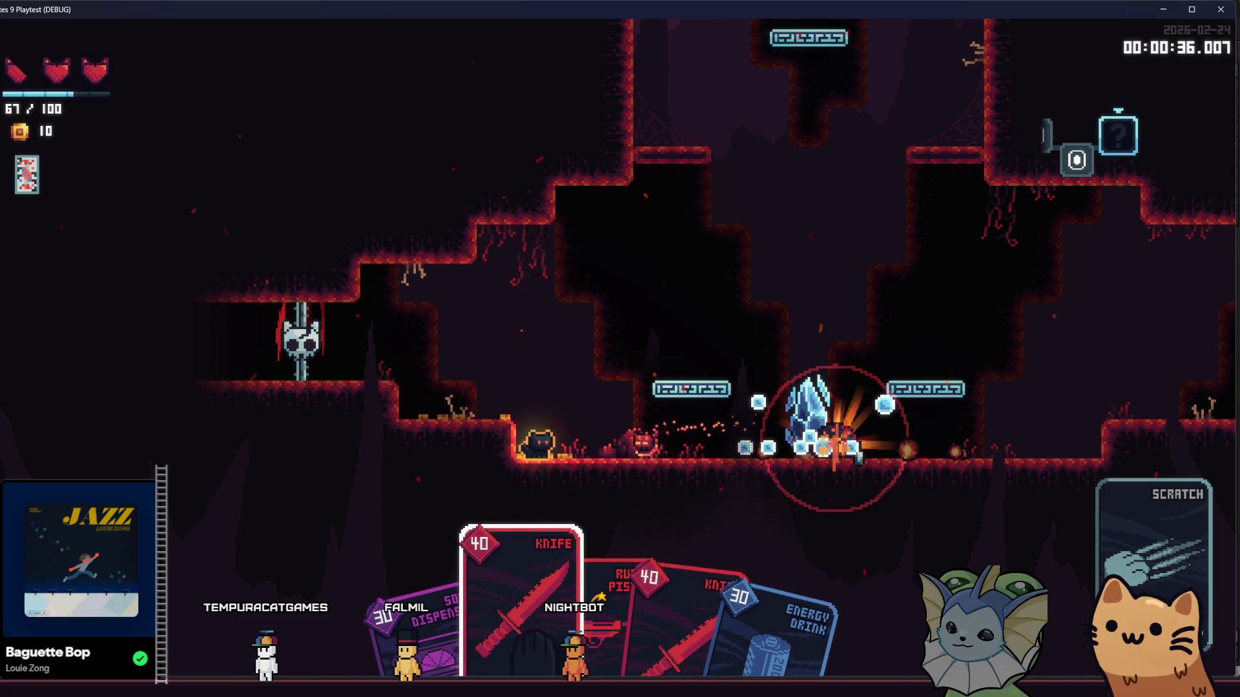
pyautogui.click(835, 441)
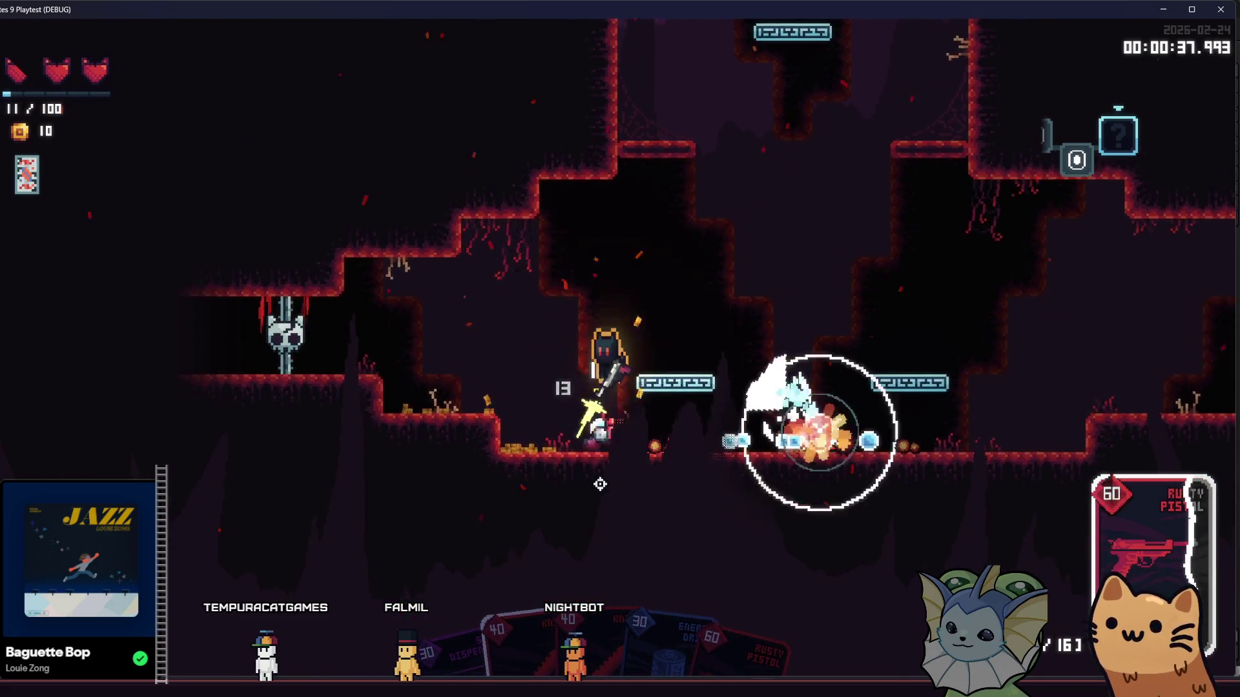
pyautogui.press('d')
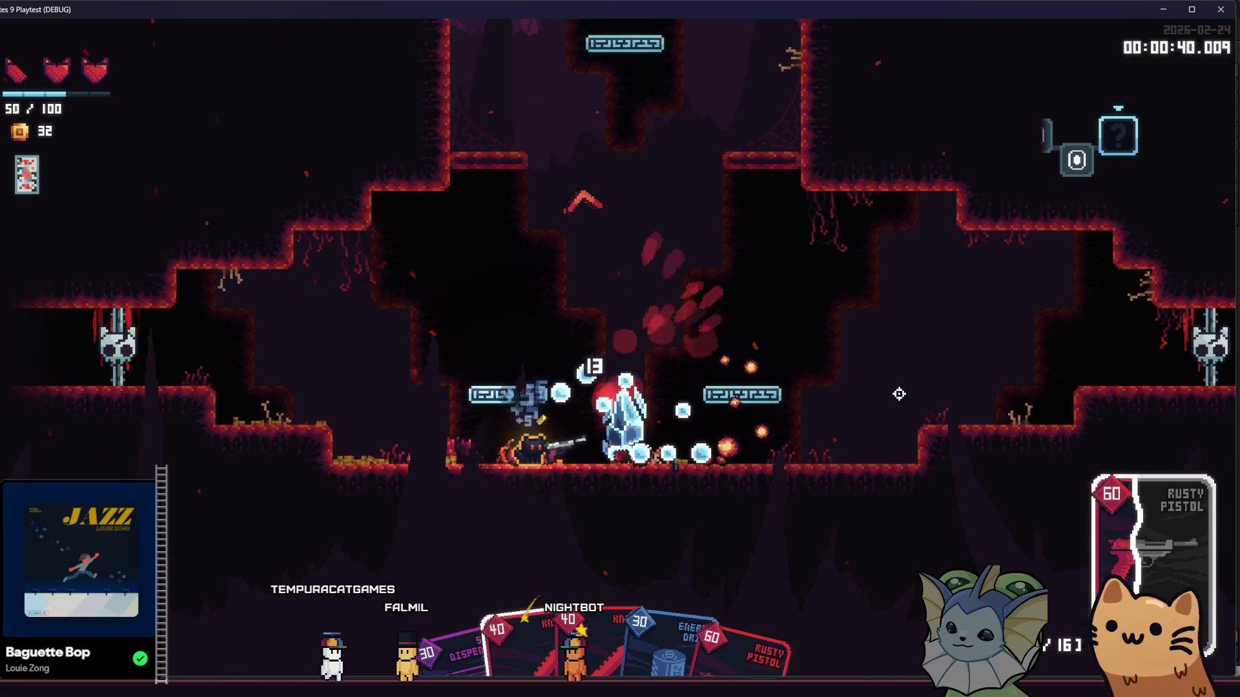
pyautogui.press('d')
pyautogui.click(513, 124)
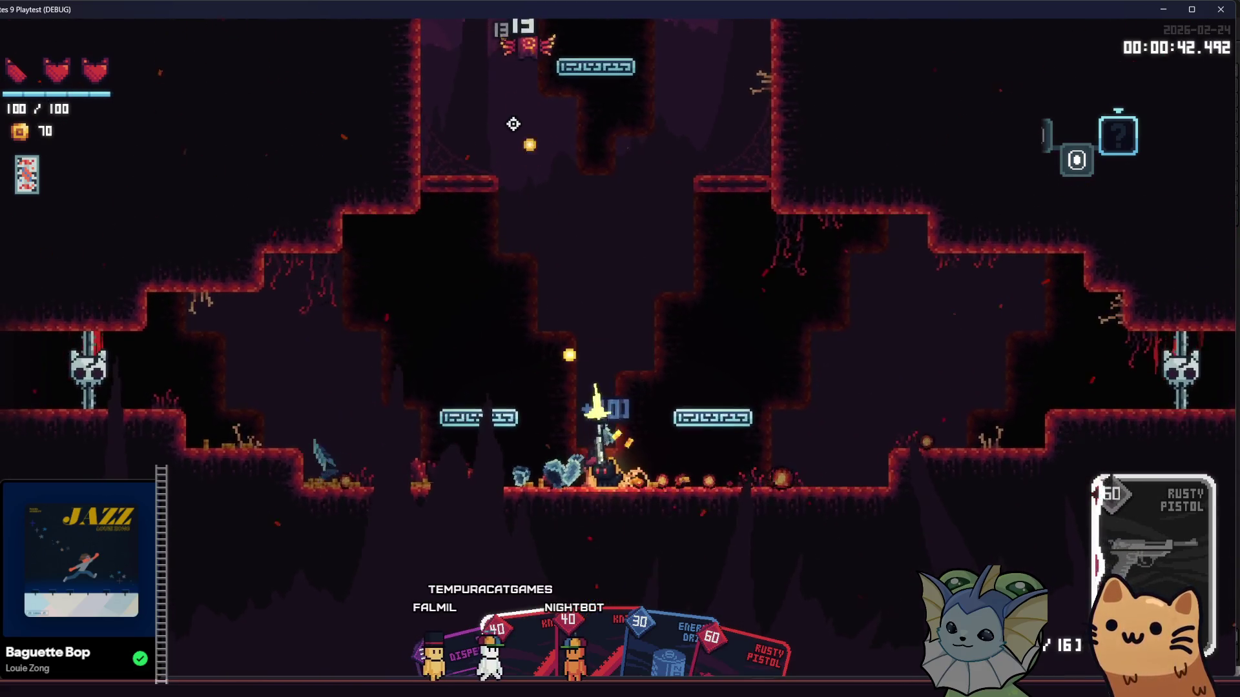
pyautogui.scroll(-1, 556, 112)
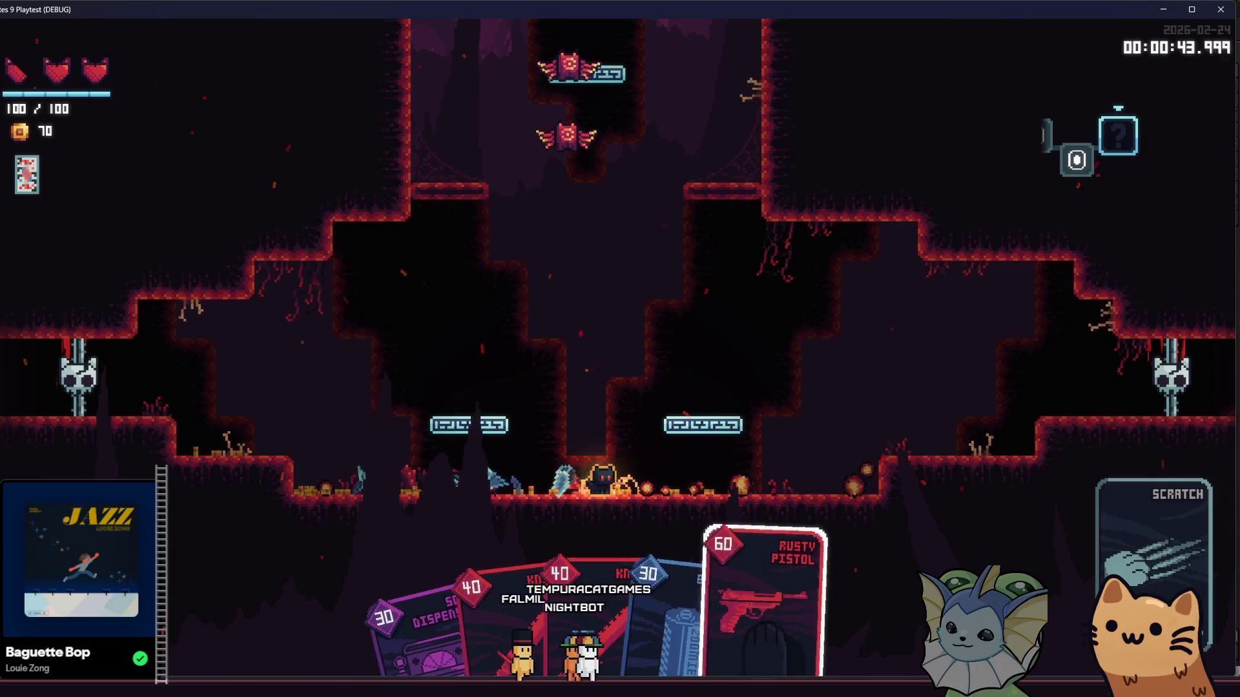
pyautogui.click(574, 100)
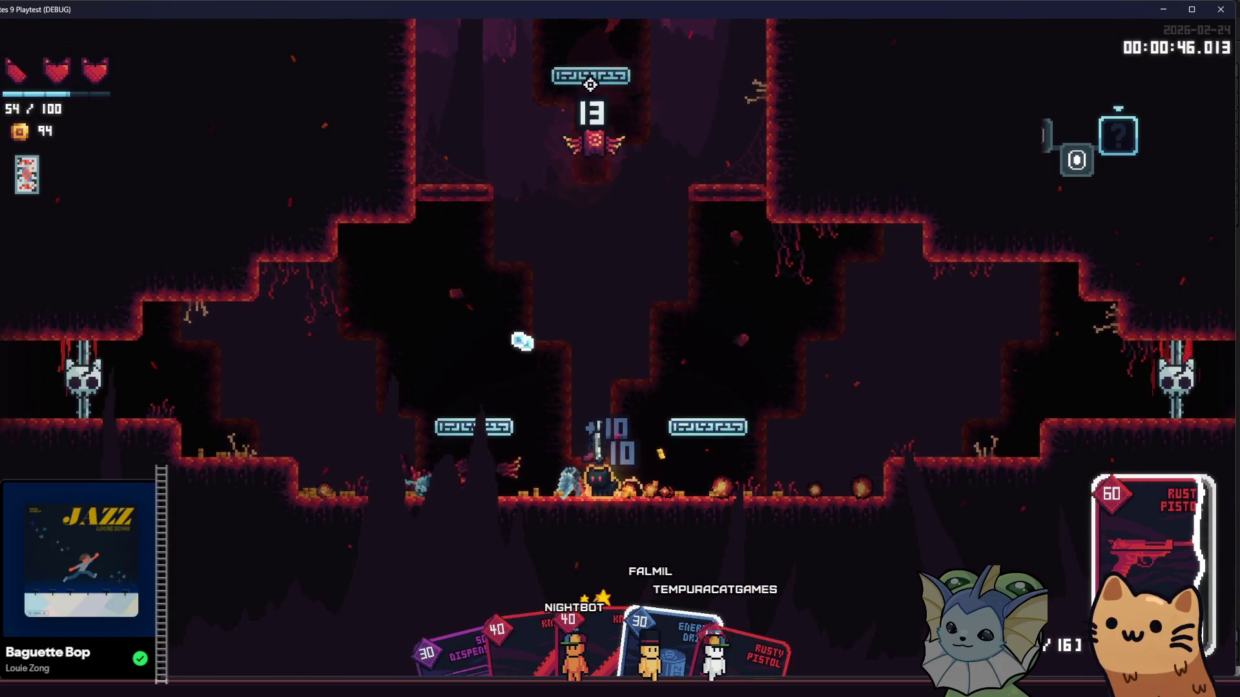
pyautogui.click(593, 87)
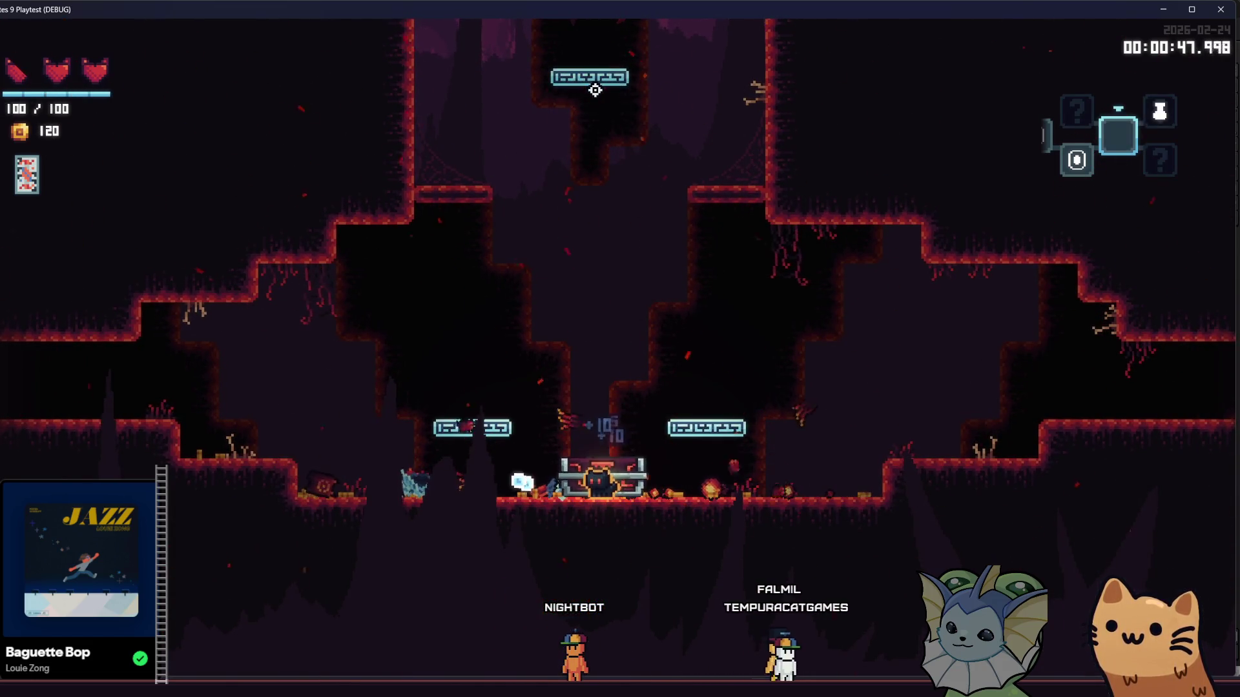
# Open the chest, step onto its card pack and choose the MEOW 36 card
pyautogui.press('a')
pyautogui.press('e')
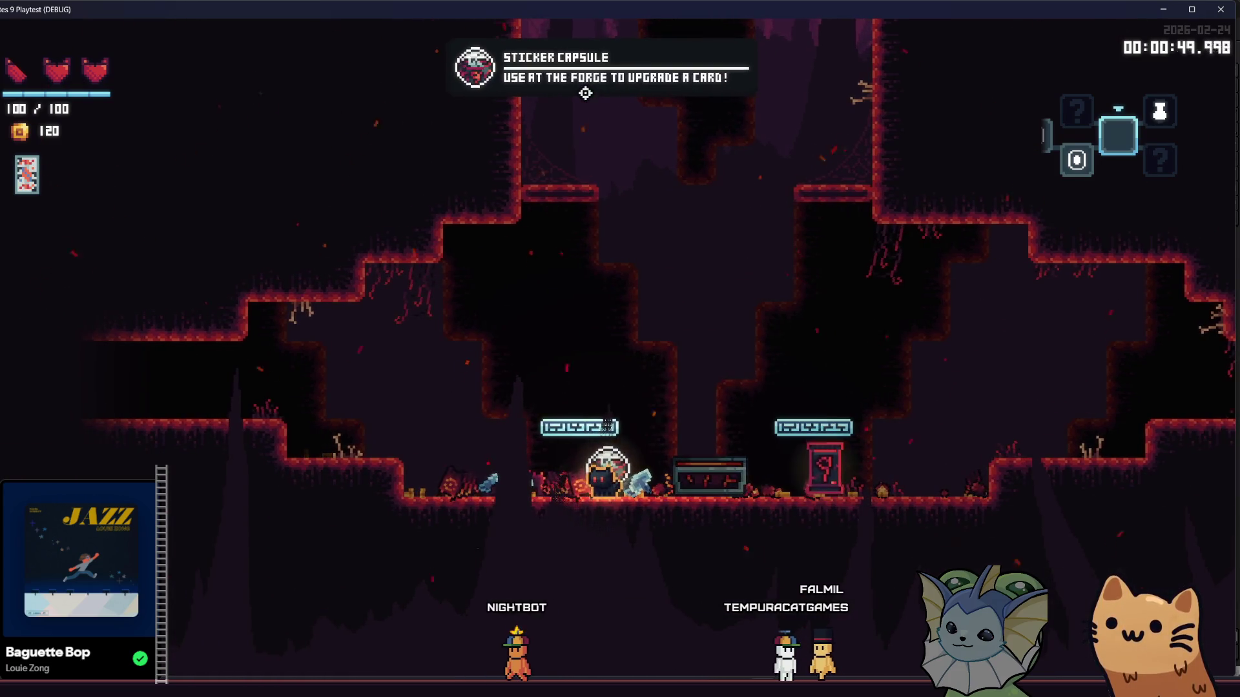
pyautogui.press('d')
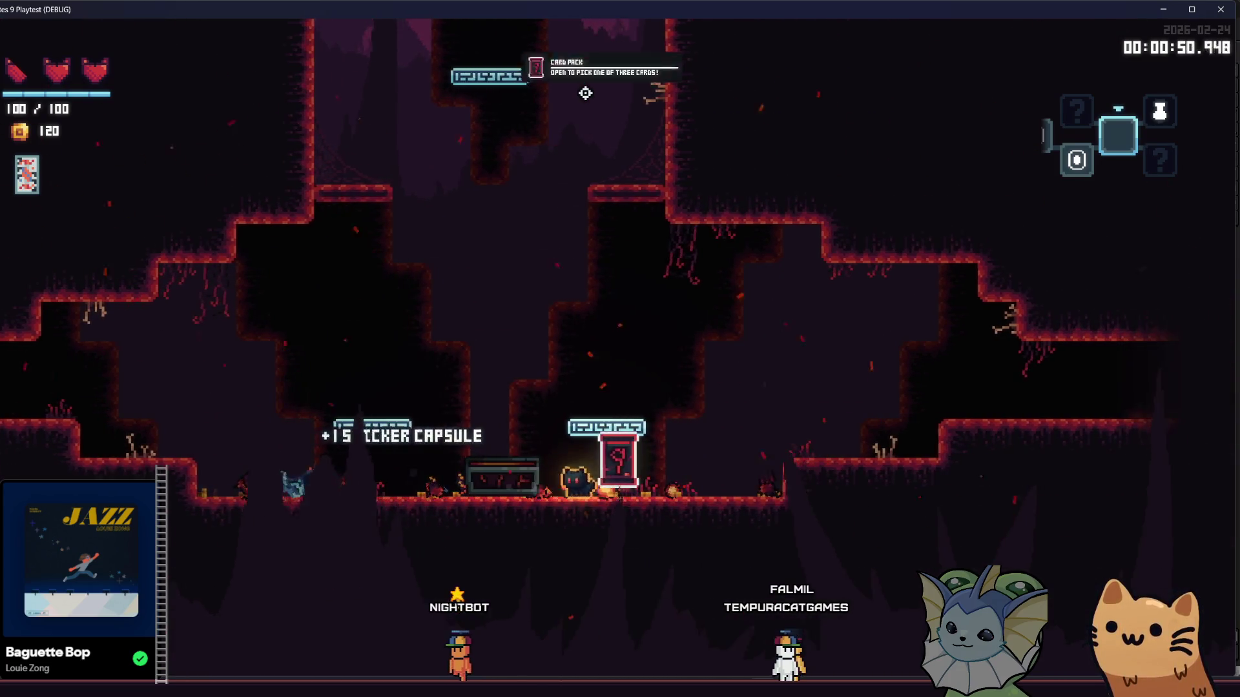
pyautogui.press('e')
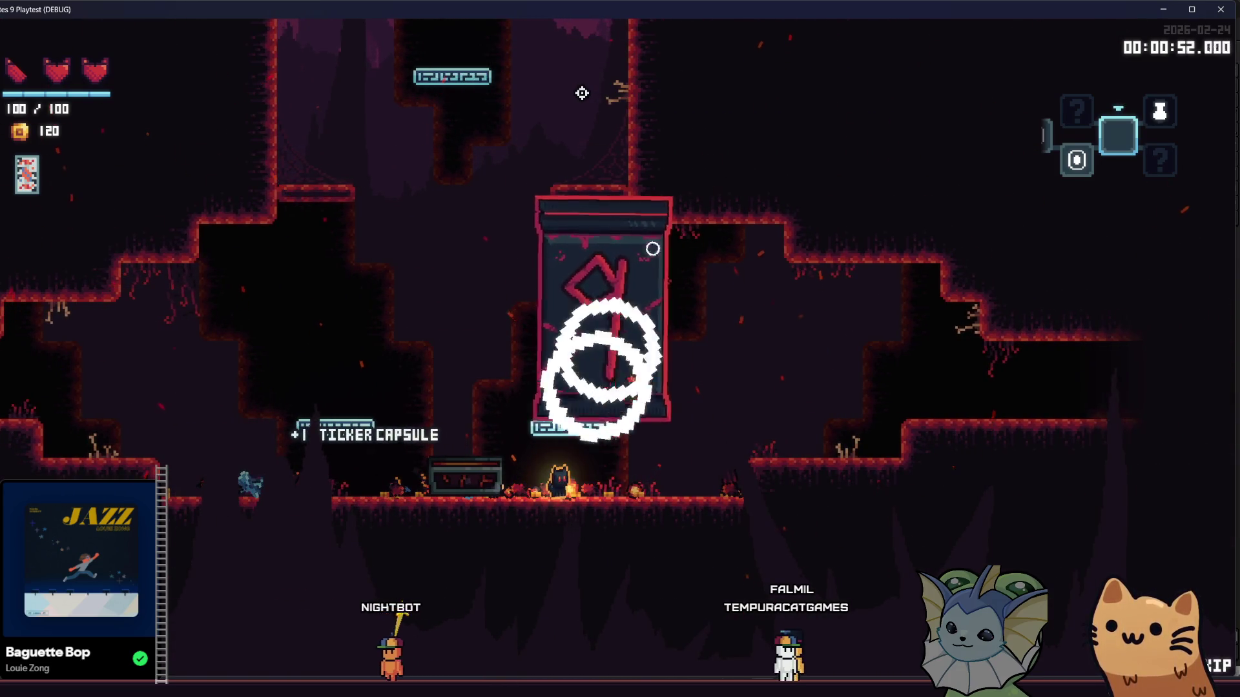
pyautogui.click(889, 361)
# Climb up into the room above and run right through the cave
pyautogui.press('d')
pyautogui.press('space')
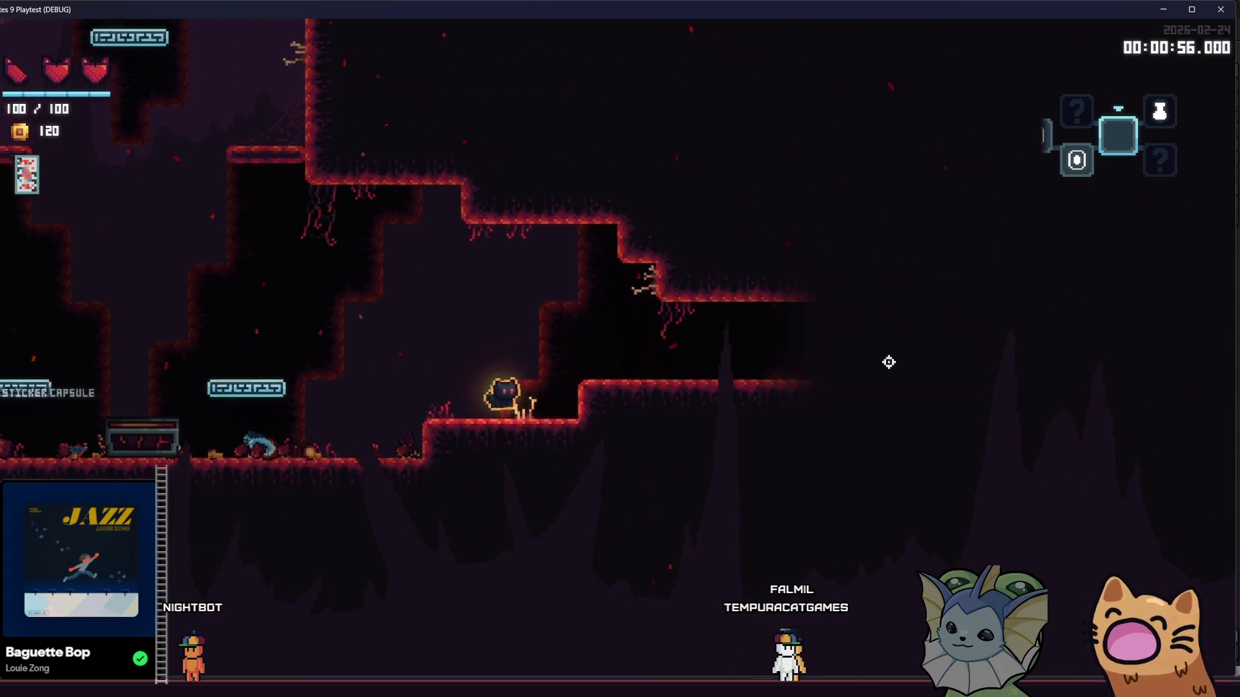
pyautogui.press('d')
pyautogui.press('space')
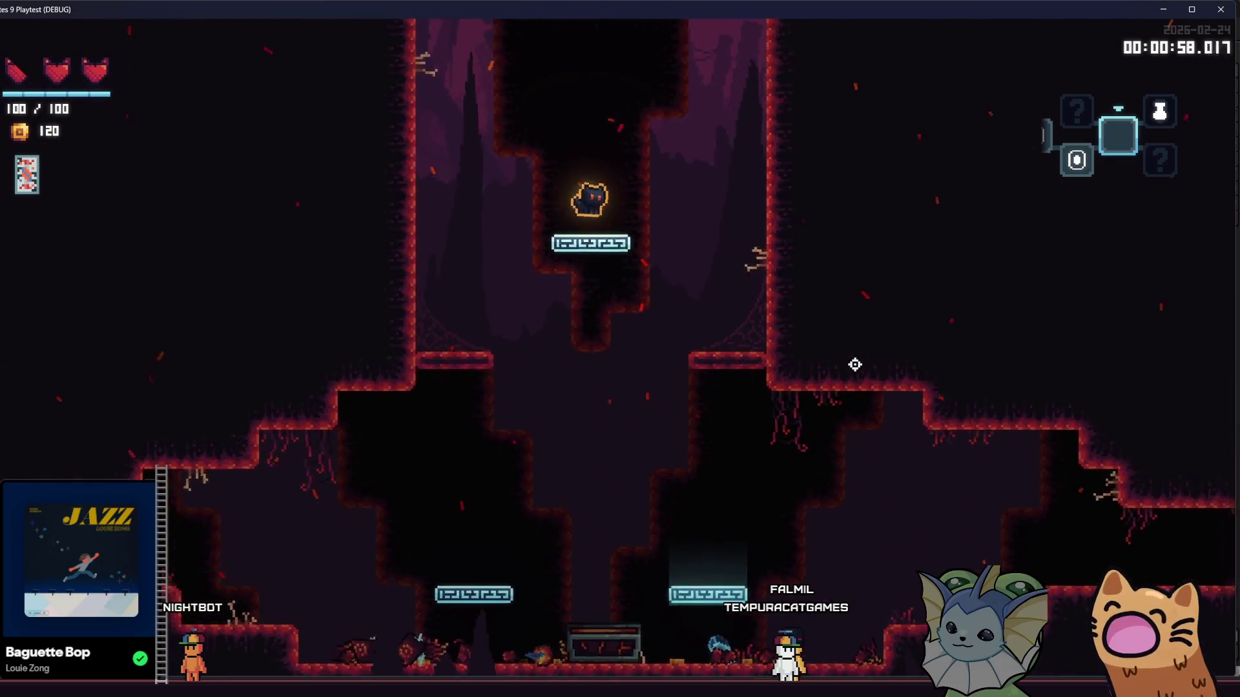
pyautogui.press('space')
pyautogui.press('space')
pyautogui.press('space')
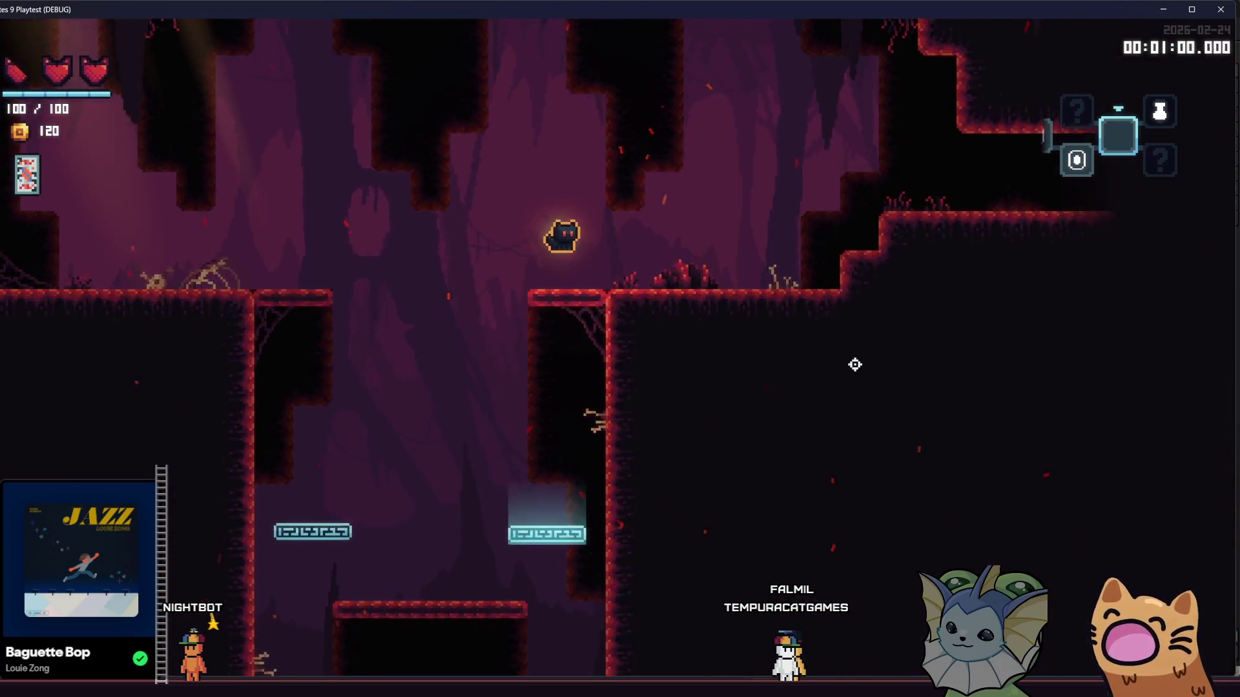
pyautogui.press('d')
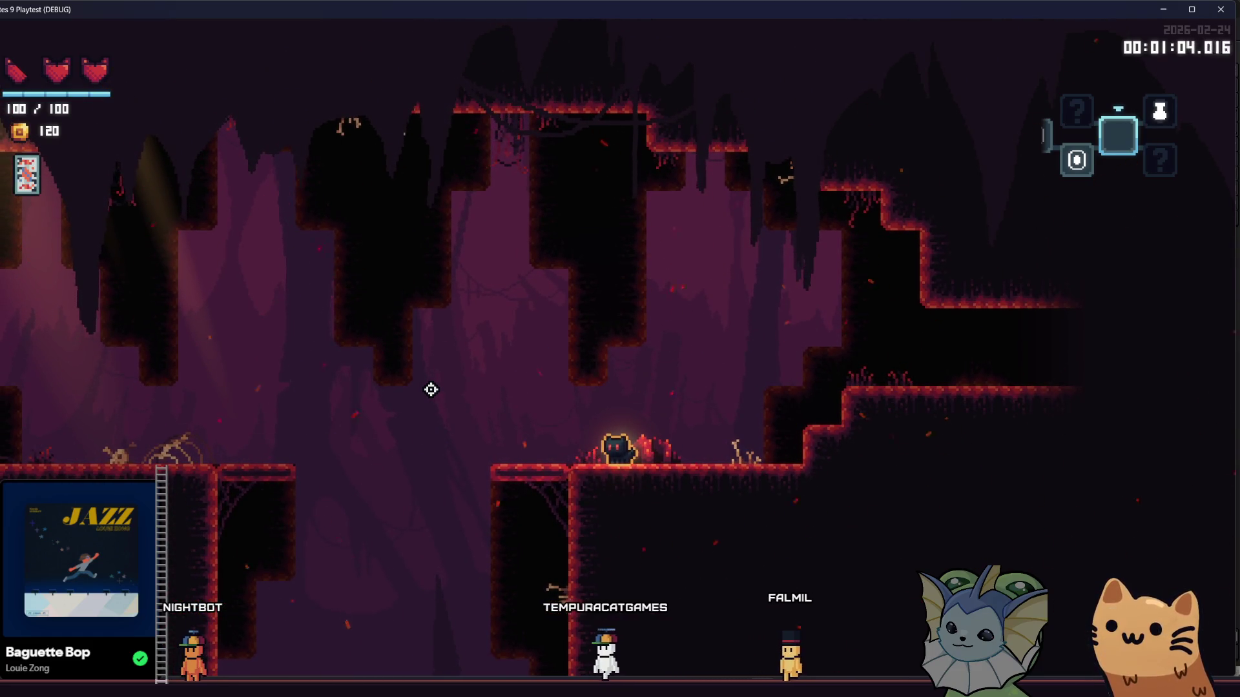
pyautogui.press('space')
pyautogui.press('d')
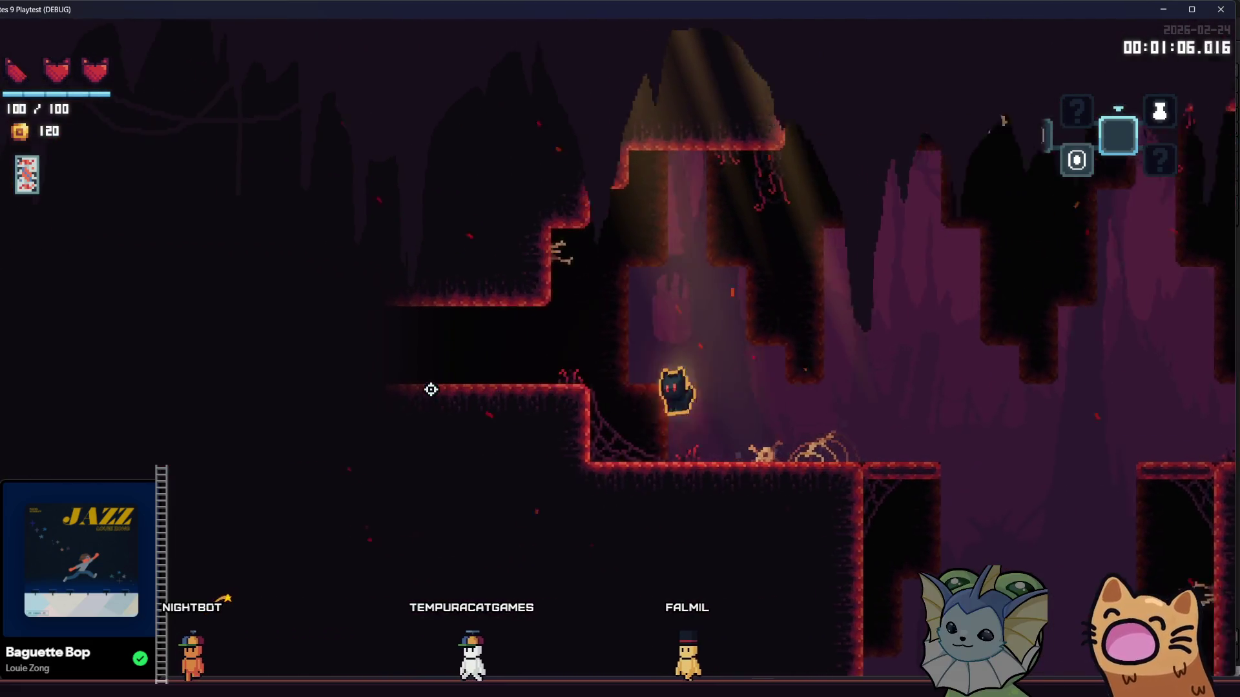
pyautogui.press('space')
pyautogui.press('d')
# Jump the gaps and ledges to reach the higher ledge and walk right toward the forge room
pyautogui.press('space')
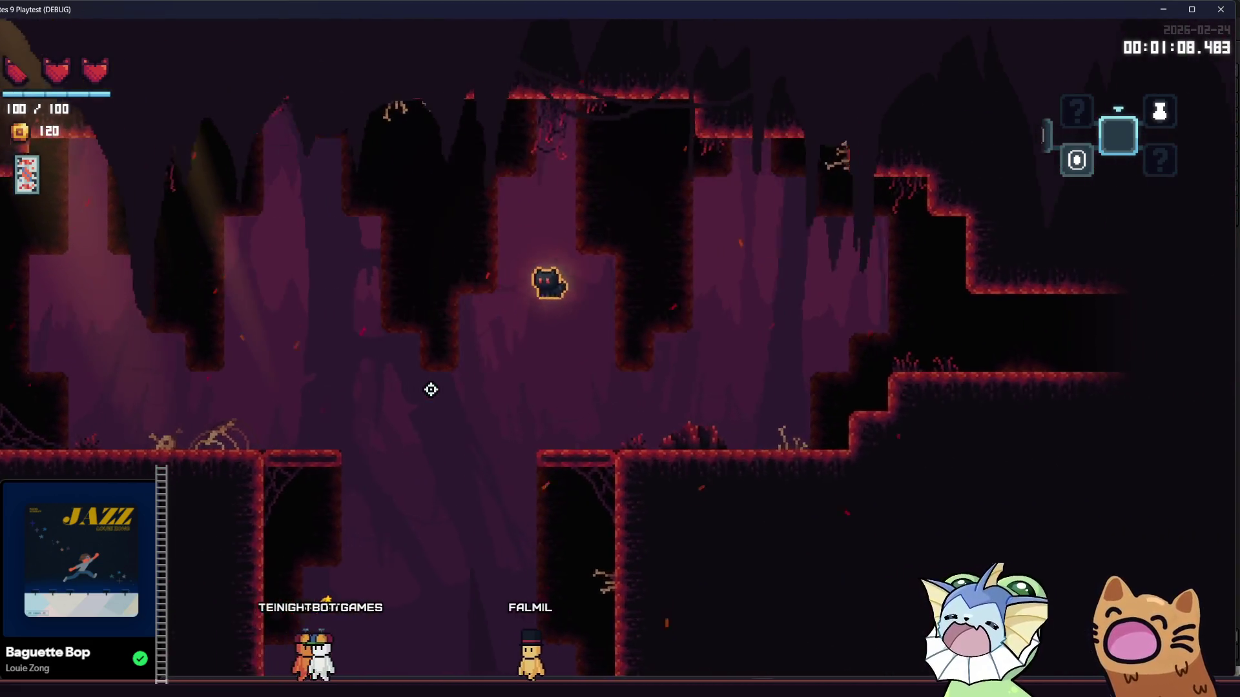
pyautogui.press('d')
pyautogui.press('space')
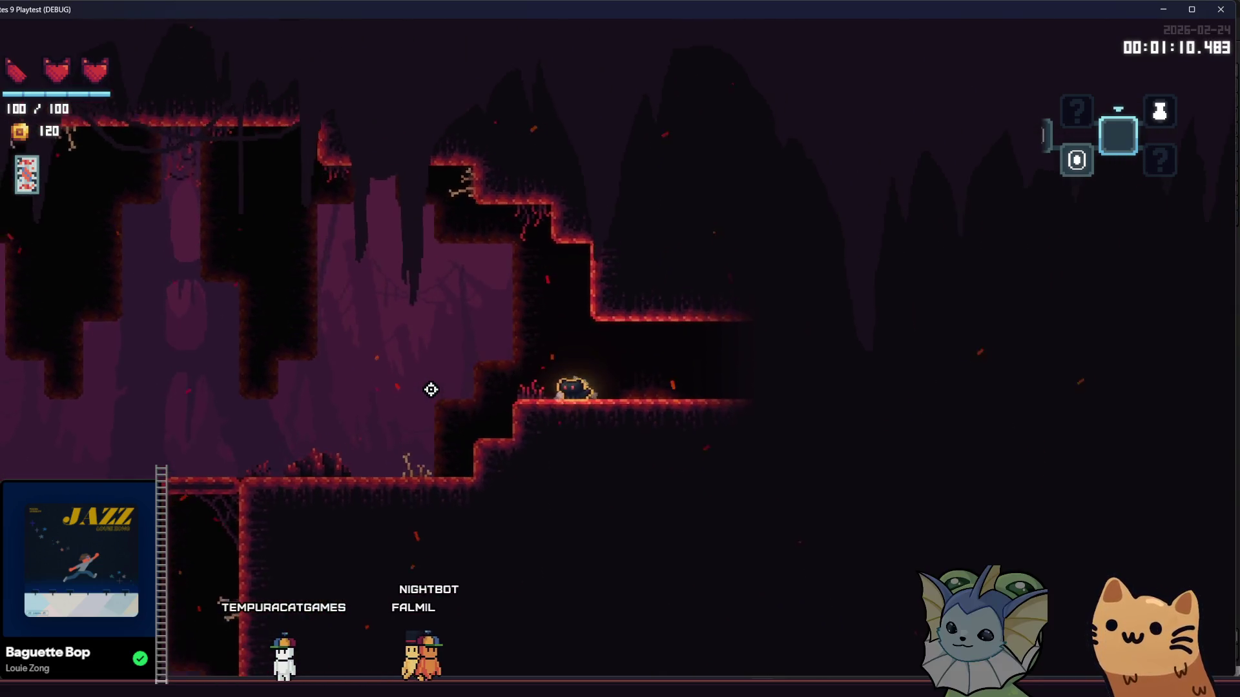
pyautogui.press('d')
pyautogui.press('space')
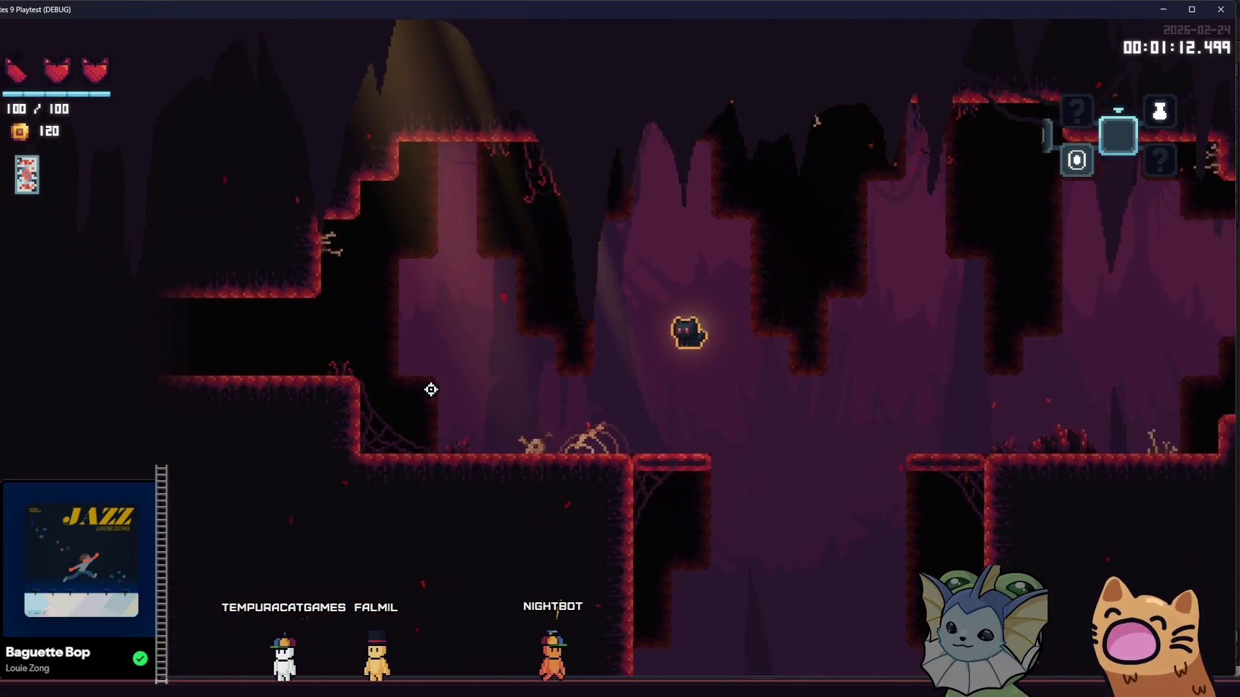
pyautogui.press('a')
pyautogui.press('d')
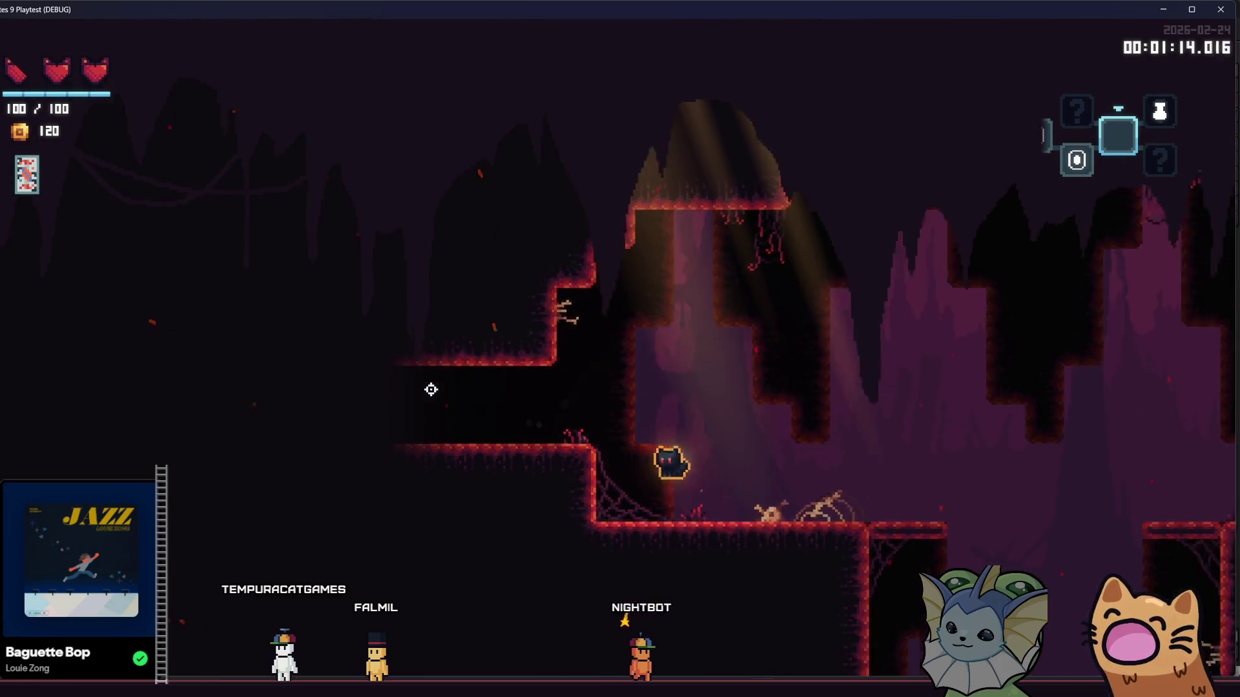
pyautogui.press('space')
pyautogui.press('d')
pyautogui.press('space')
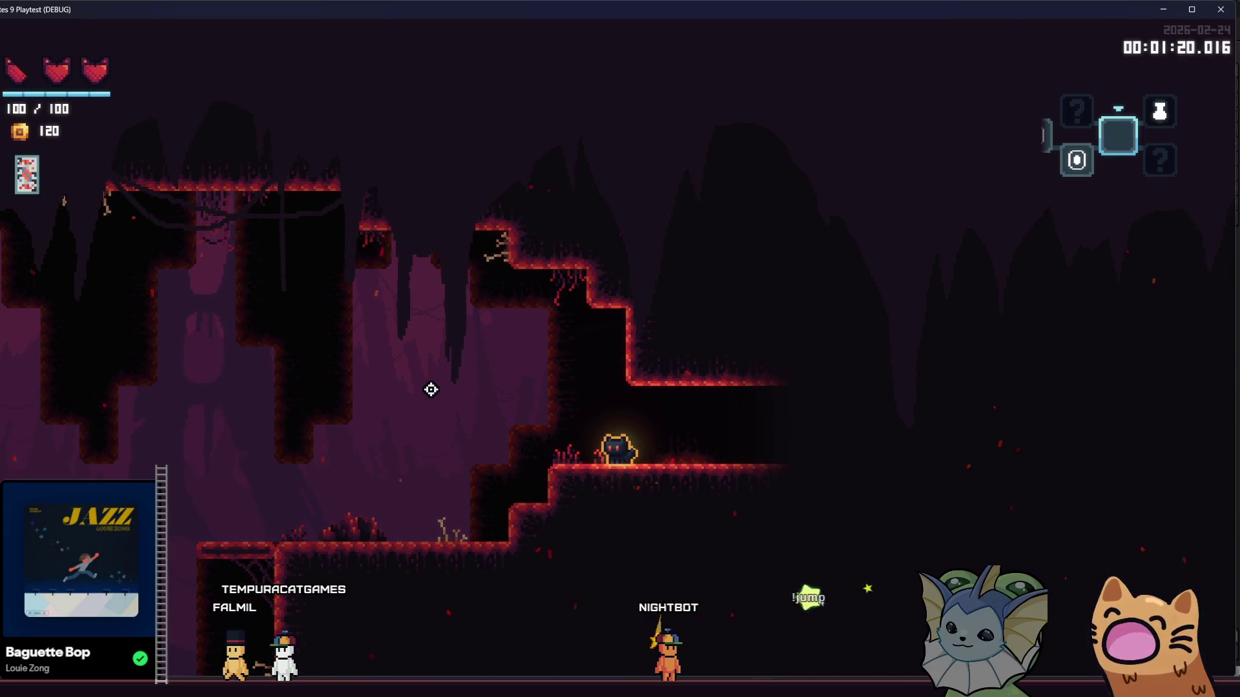
pyautogui.press('d')
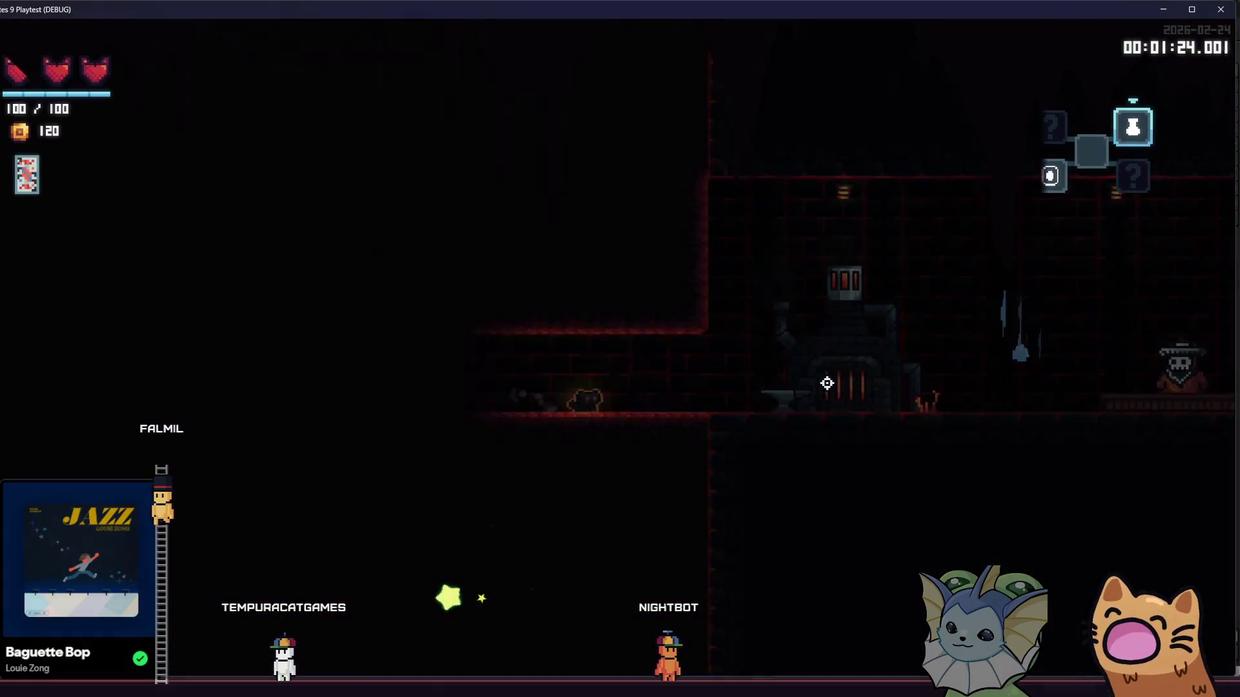
# Check out the forge and shopkeeper, then head back left down through the cave shooting an enemy
pyautogui.press('d')
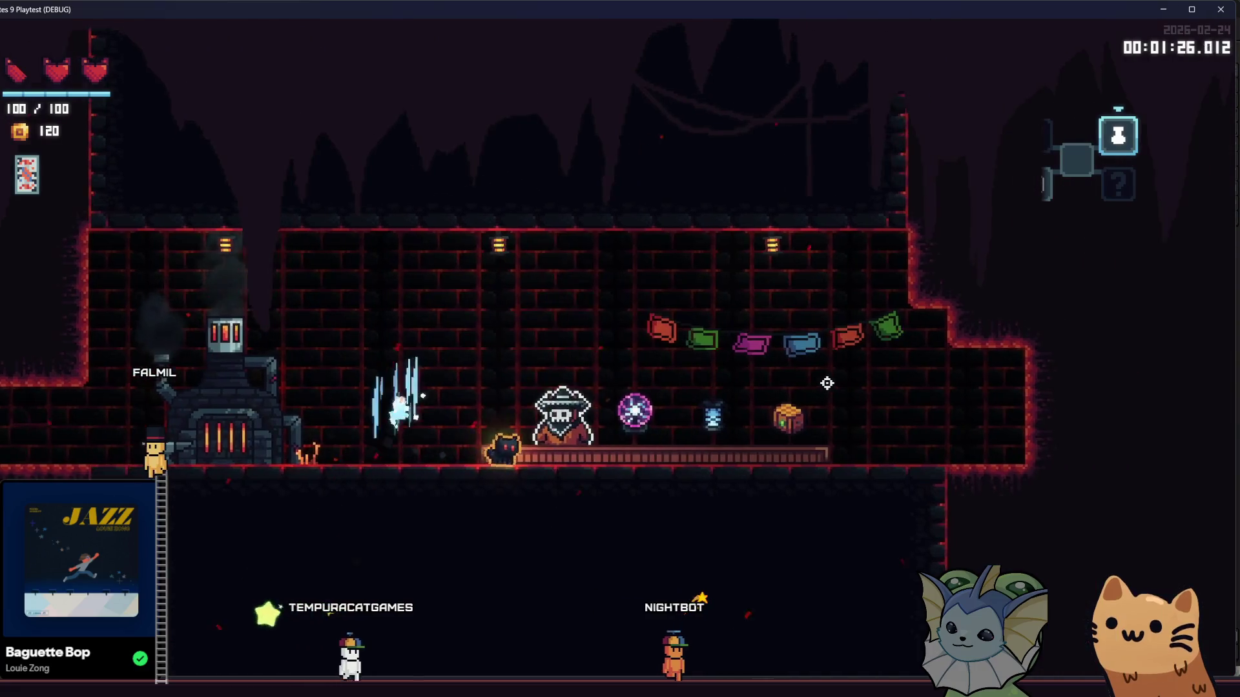
pyautogui.press('a')
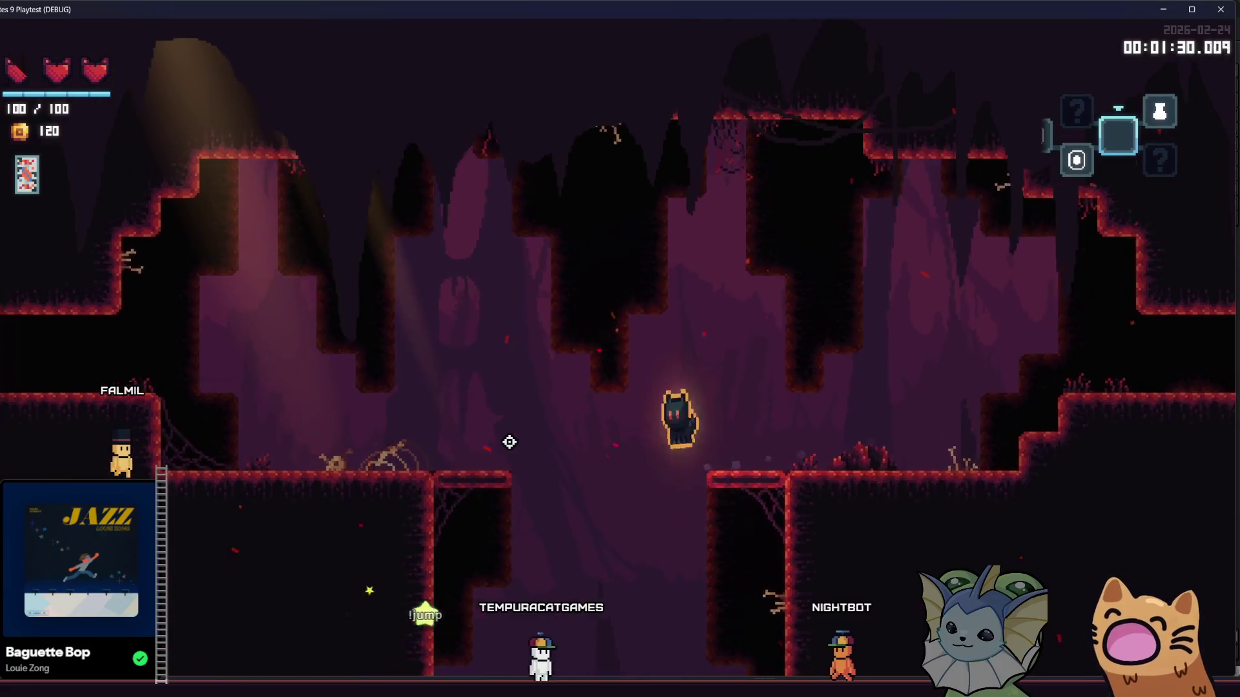
pyautogui.press('a')
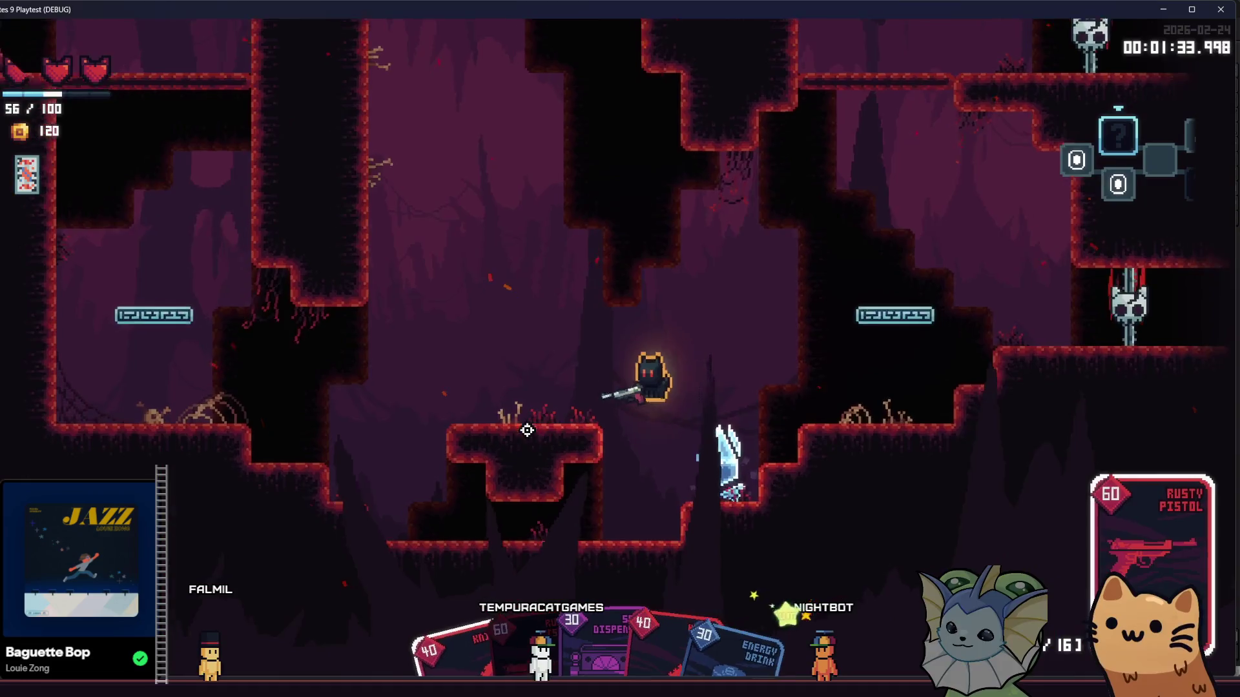
pyautogui.press('a')
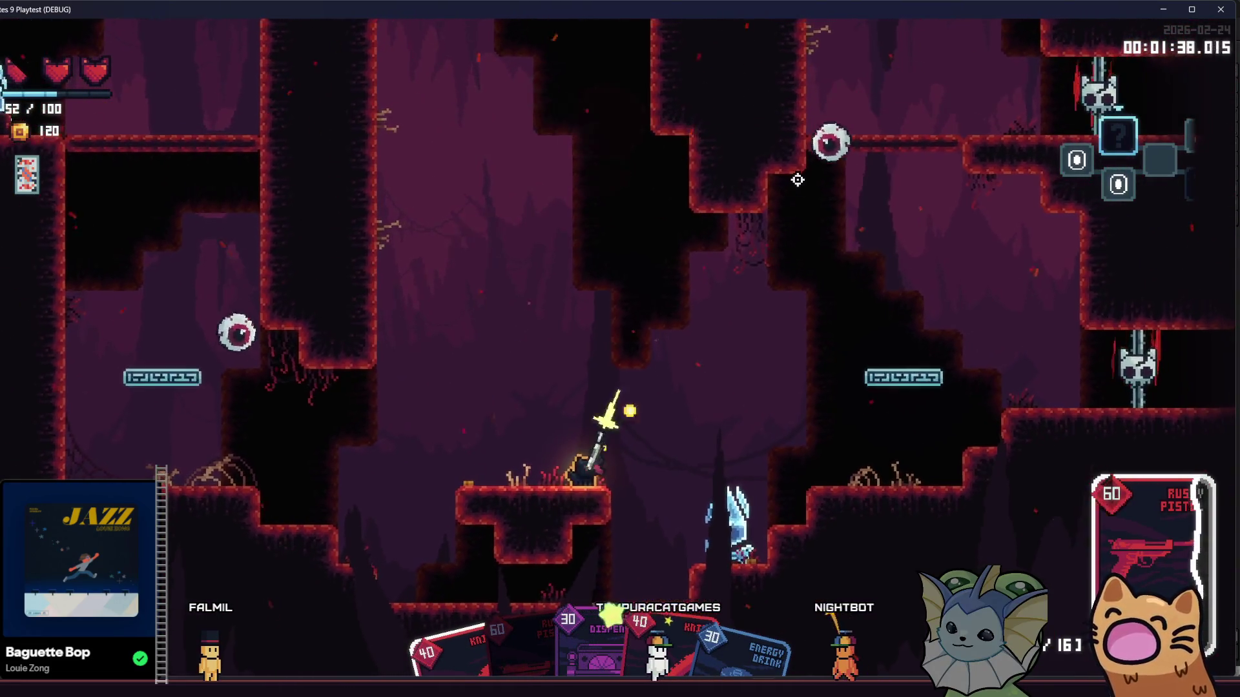
pyautogui.press('d')
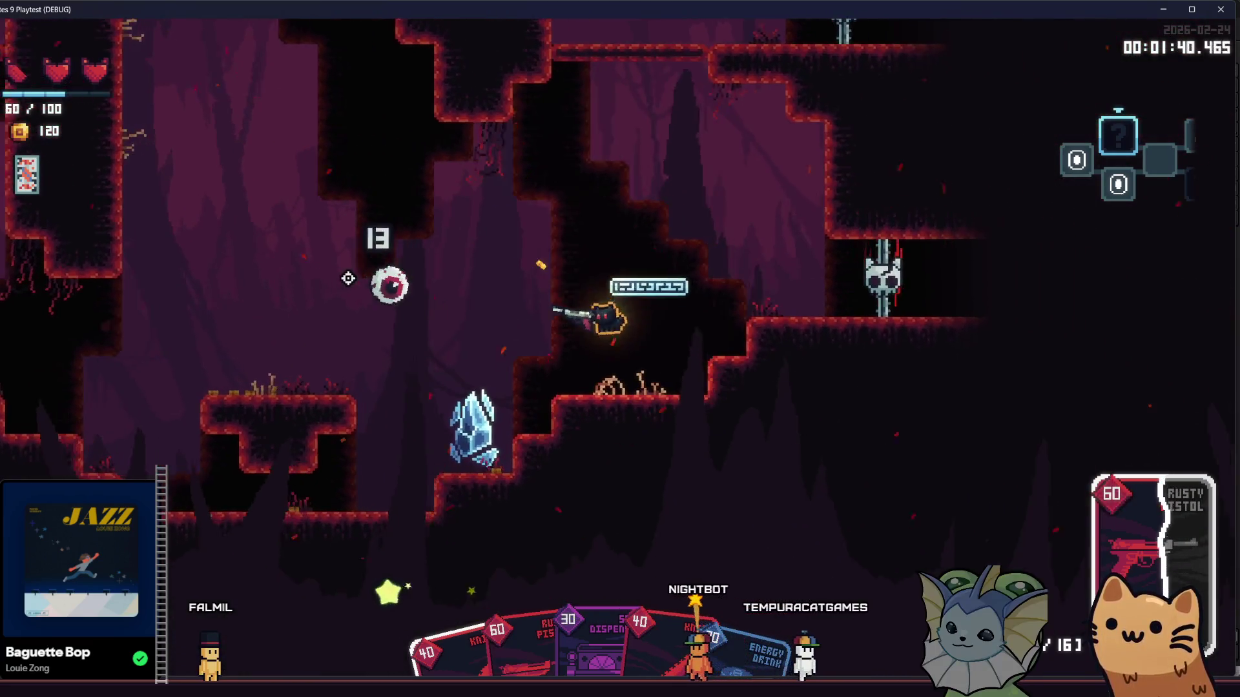
pyautogui.click(348, 278)
pyautogui.press('d')
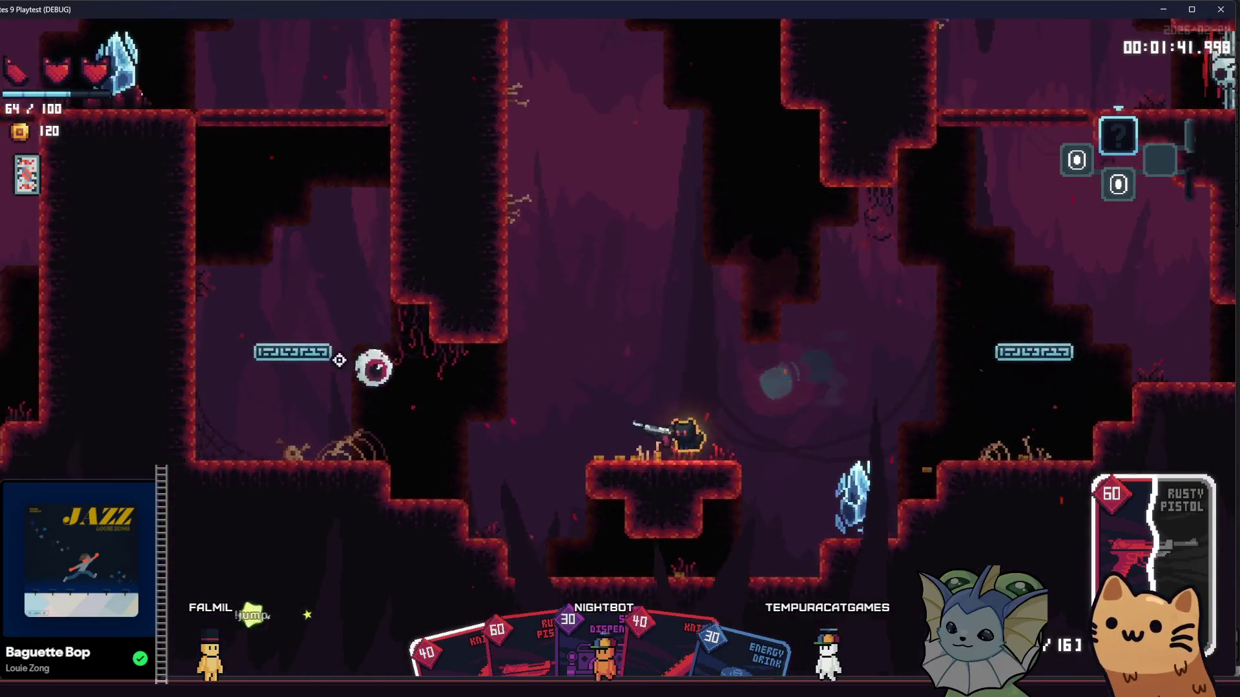
# Jump around the central platform, cycle weapons back to the Rusty Pistol and shoot nearby enemies
pyautogui.press('space')
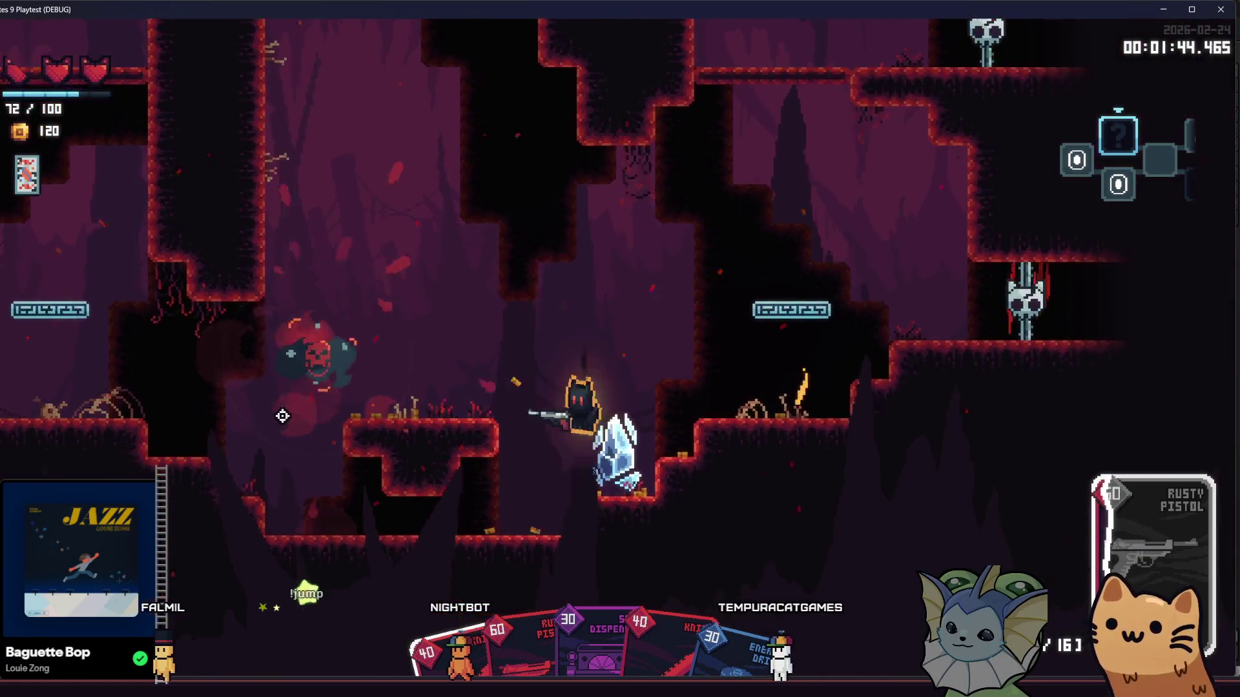
pyautogui.press('a')
pyautogui.press('space')
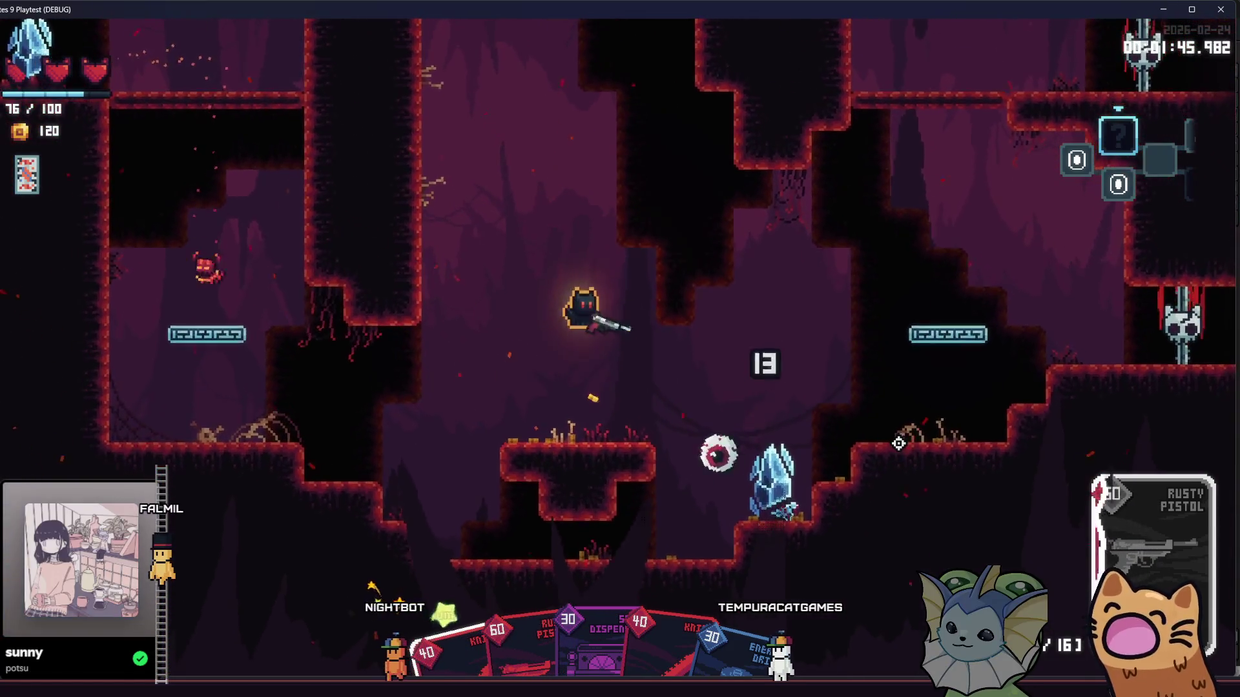
pyautogui.press('a')
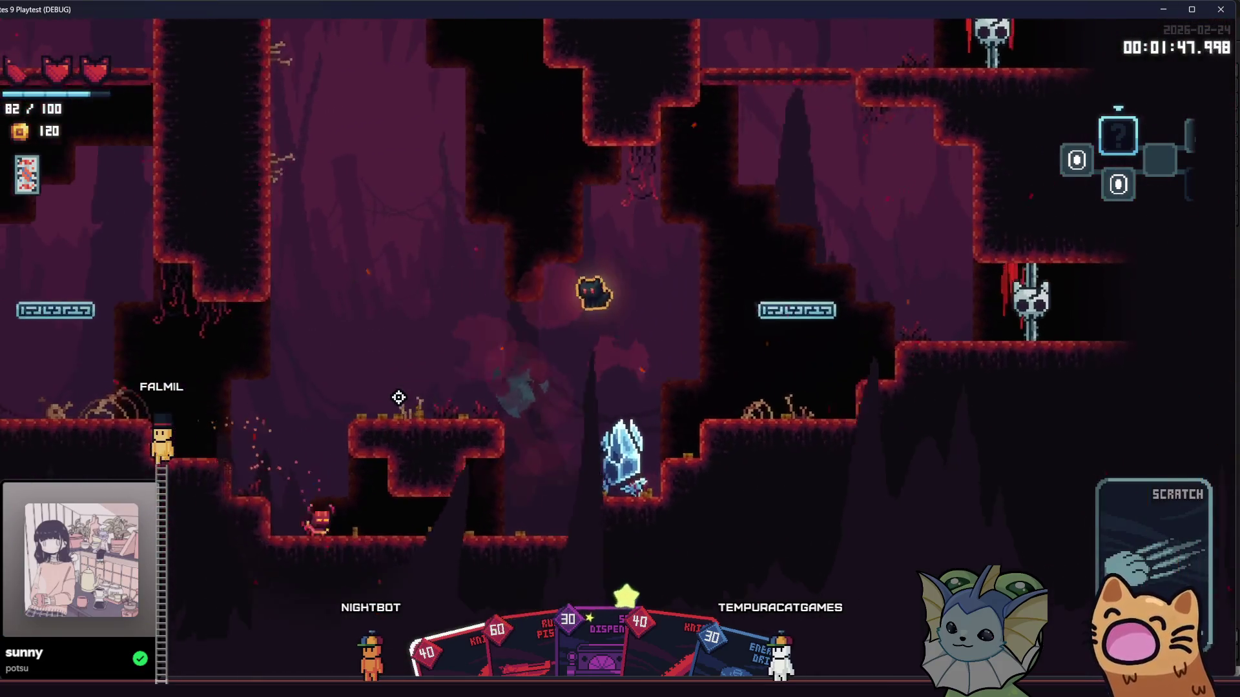
pyautogui.press('d')
pyautogui.click(363, 420)
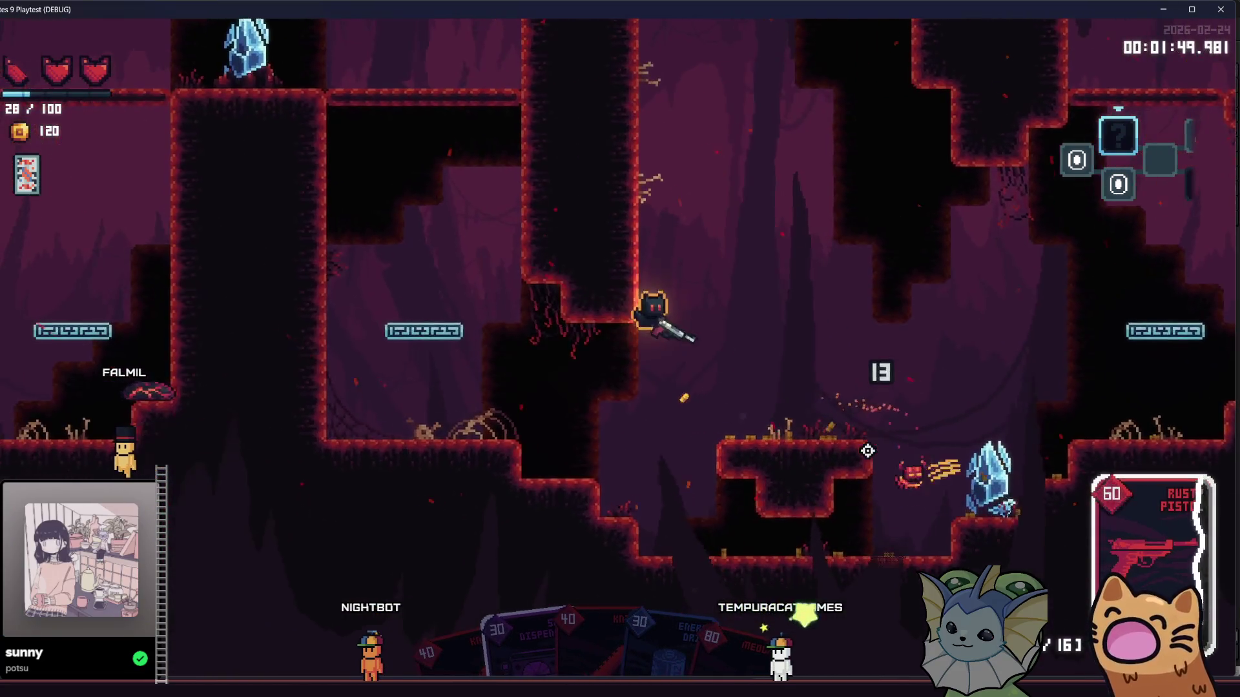
pyautogui.press('a')
pyautogui.click(824, 492)
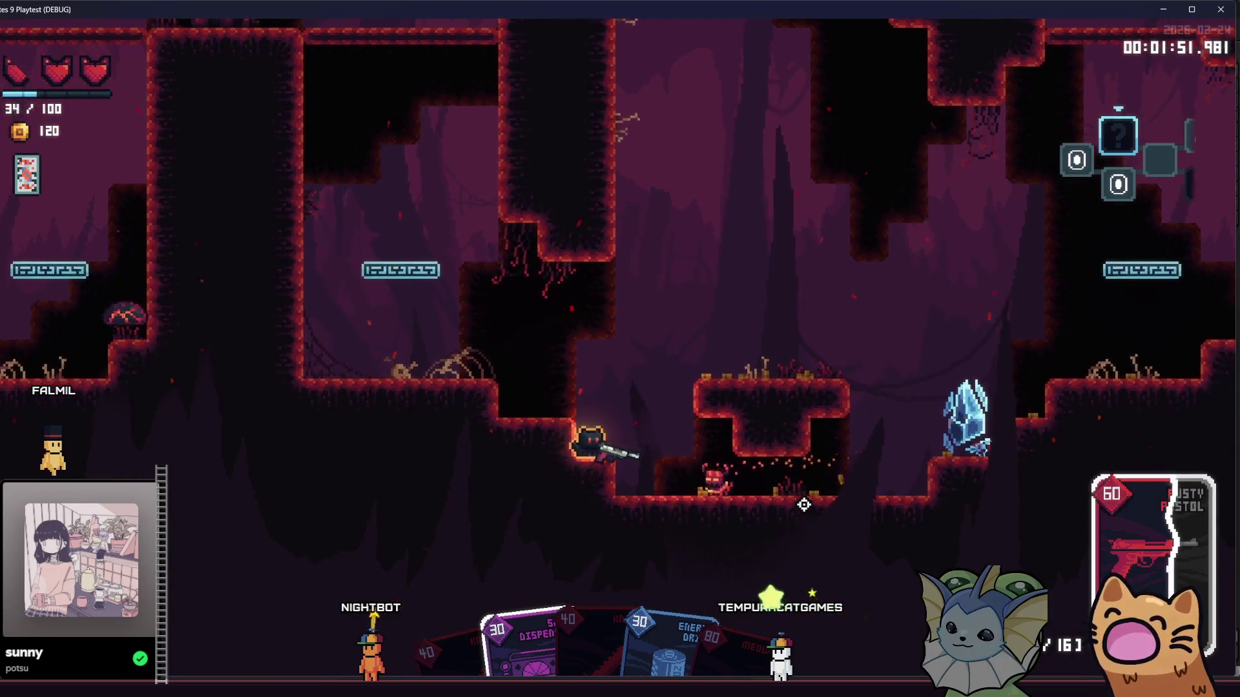
pyautogui.press('space')
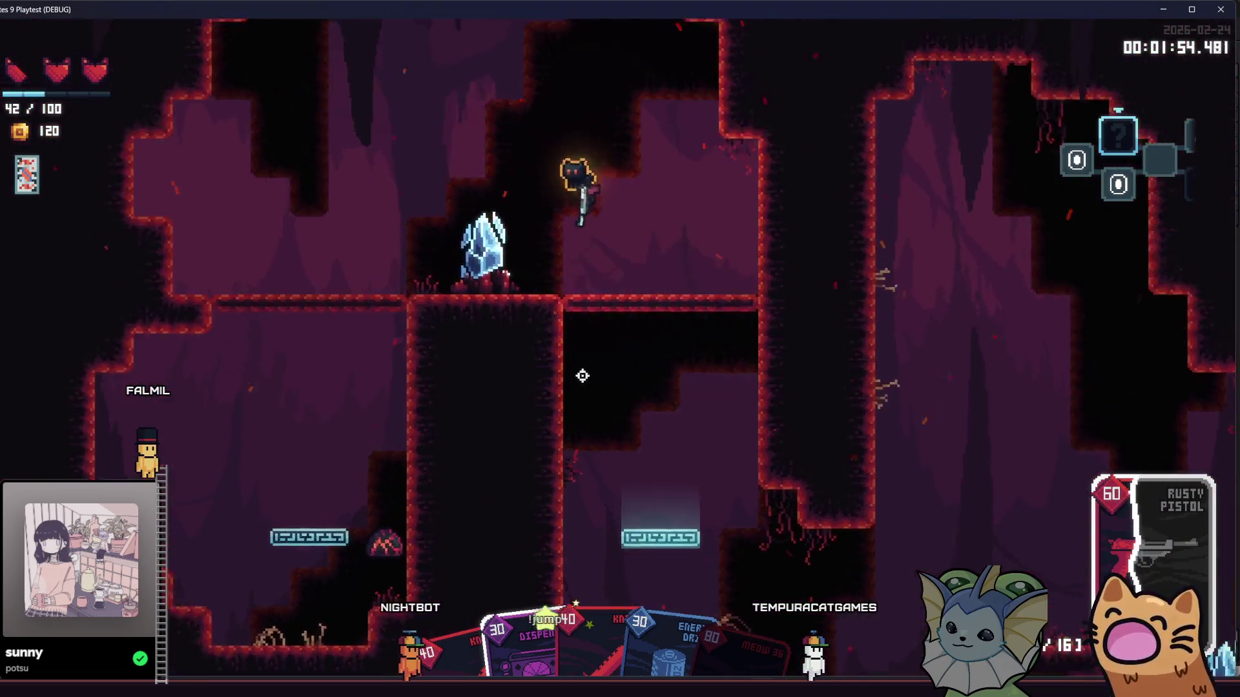
# Switch to the Knife and slash the ledge enemies with burst attacks while climbing up
pyautogui.press('a')
pyautogui.scroll(-1, 727, 423)
pyautogui.click(797, 291)
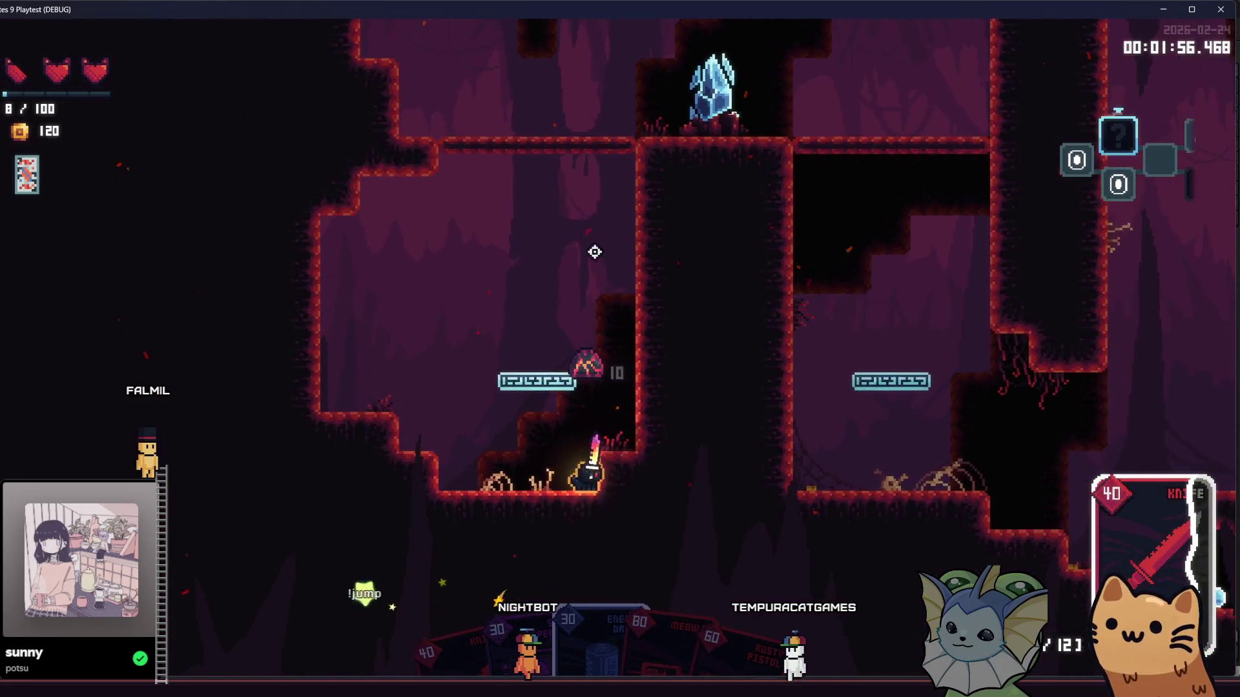
pyautogui.press('a')
pyautogui.click(772, 442)
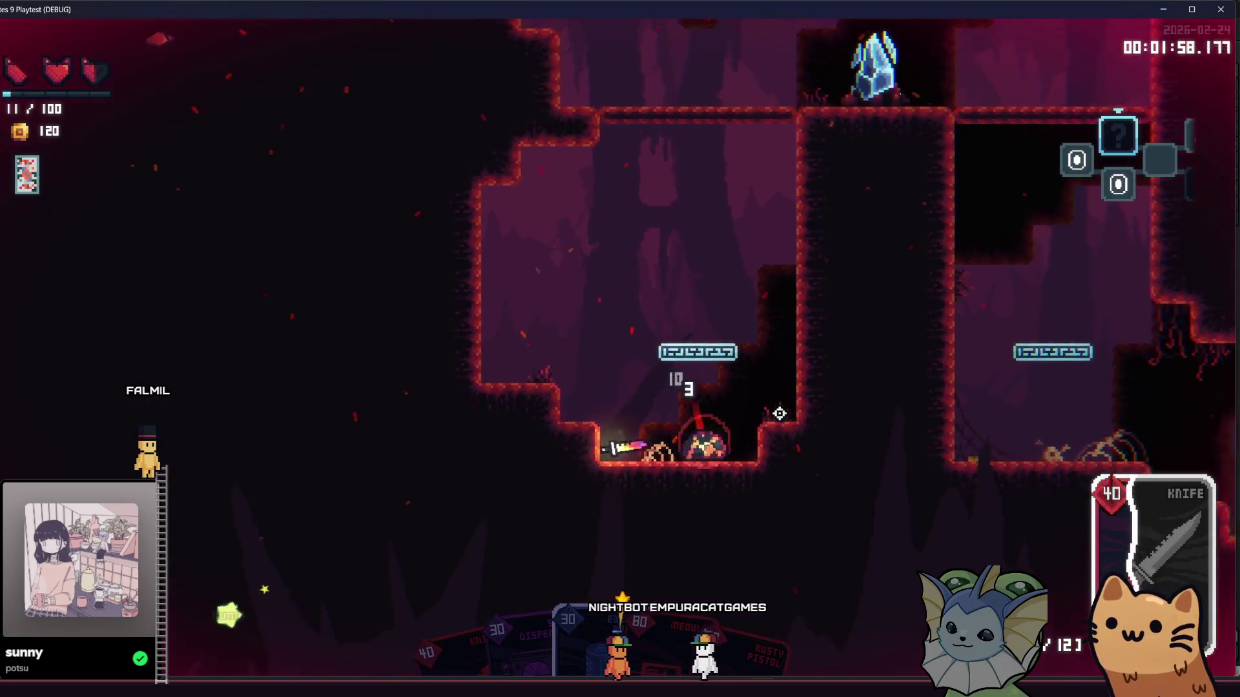
pyautogui.press('d')
pyautogui.click(783, 421)
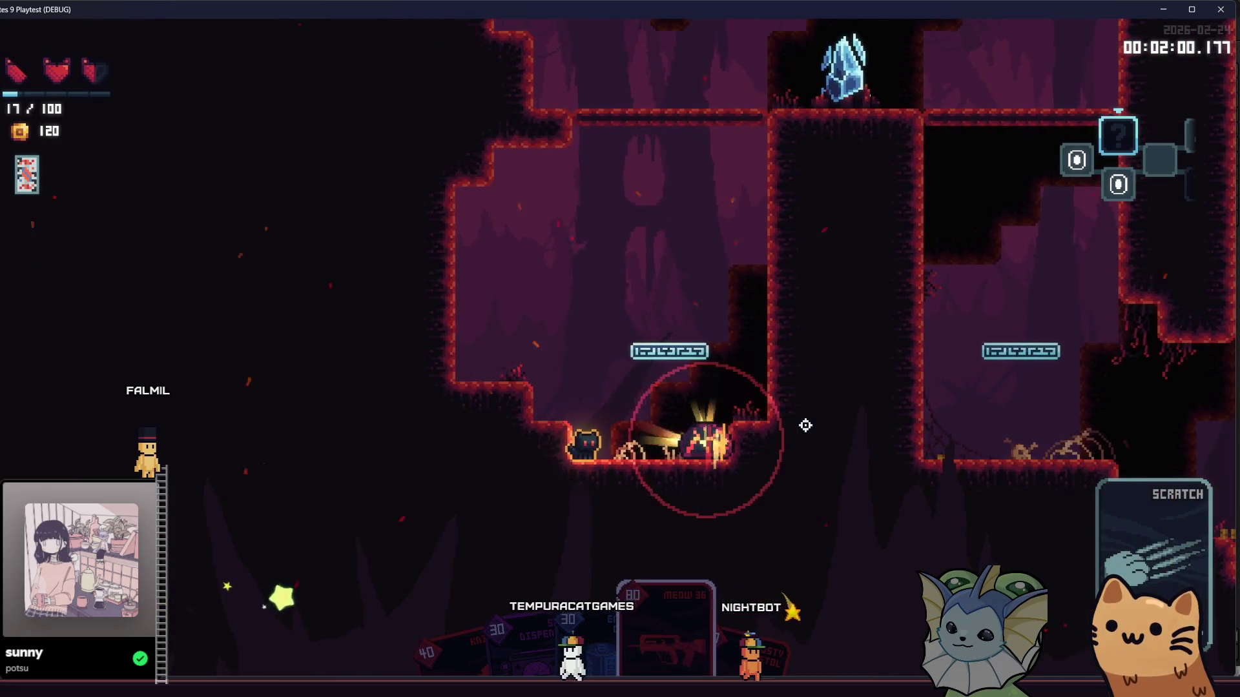
pyautogui.press('space')
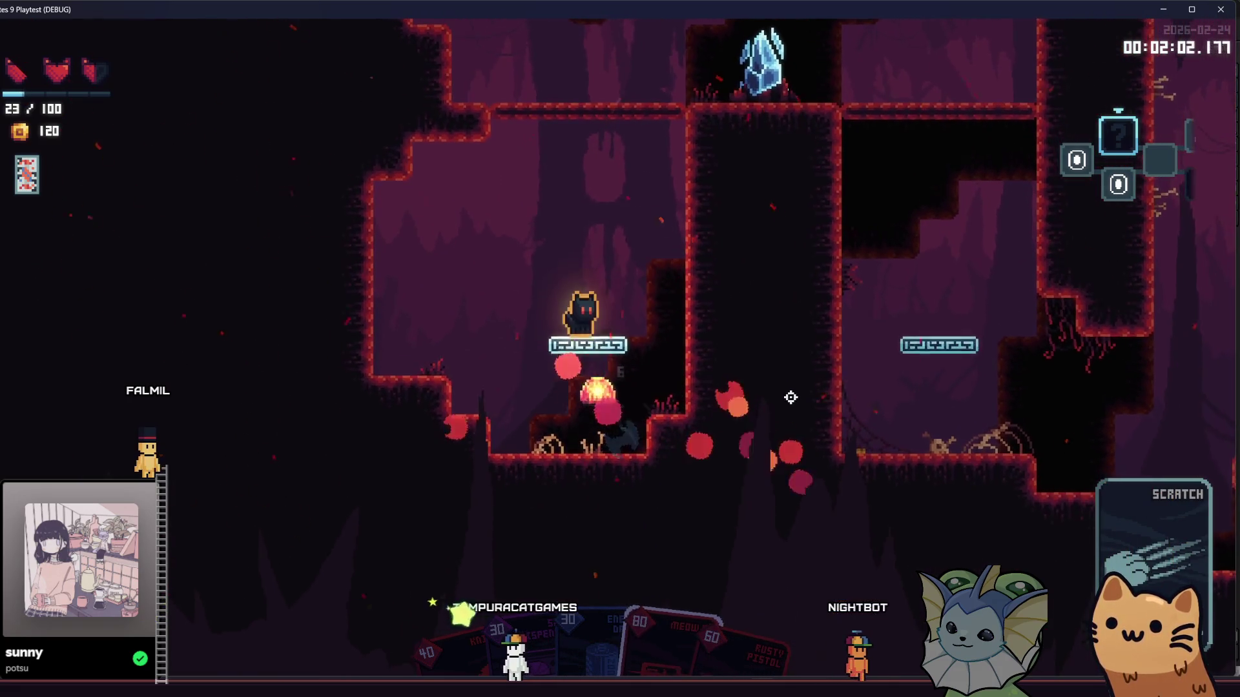
pyautogui.click(769, 367)
# Slash the crystal for energy, then play the MEOW 36 card and fire its gun
pyautogui.press('space')
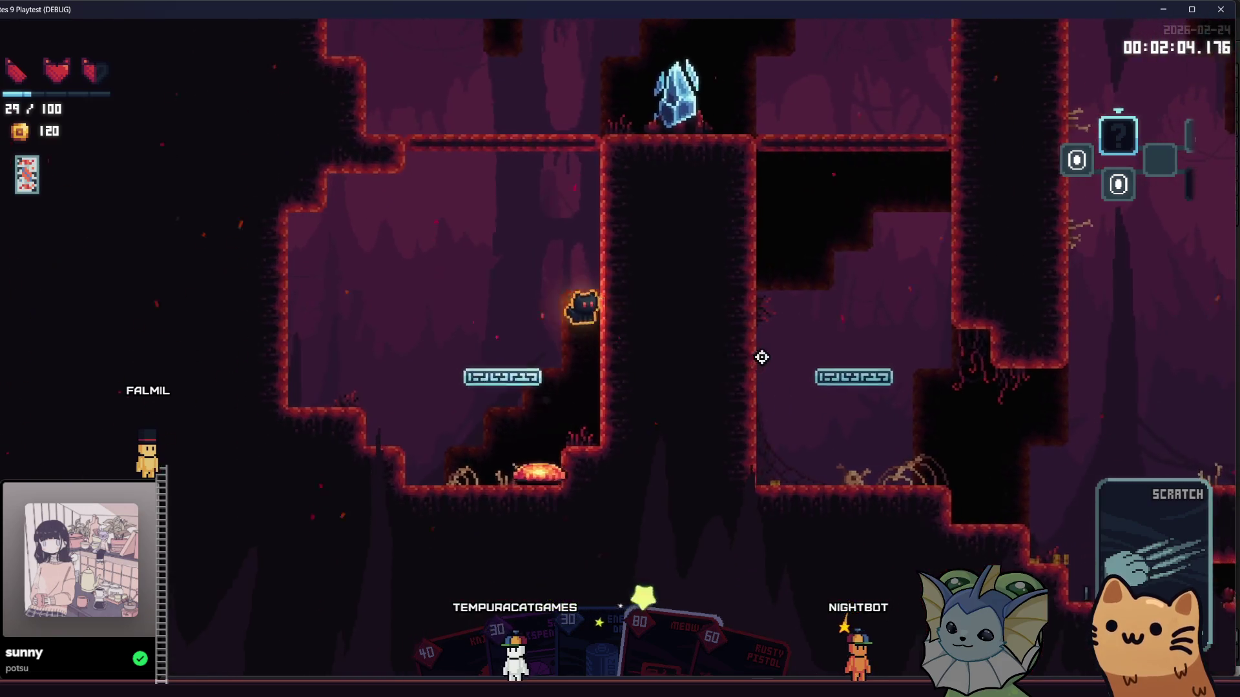
pyautogui.click(715, 371)
pyautogui.press('a')
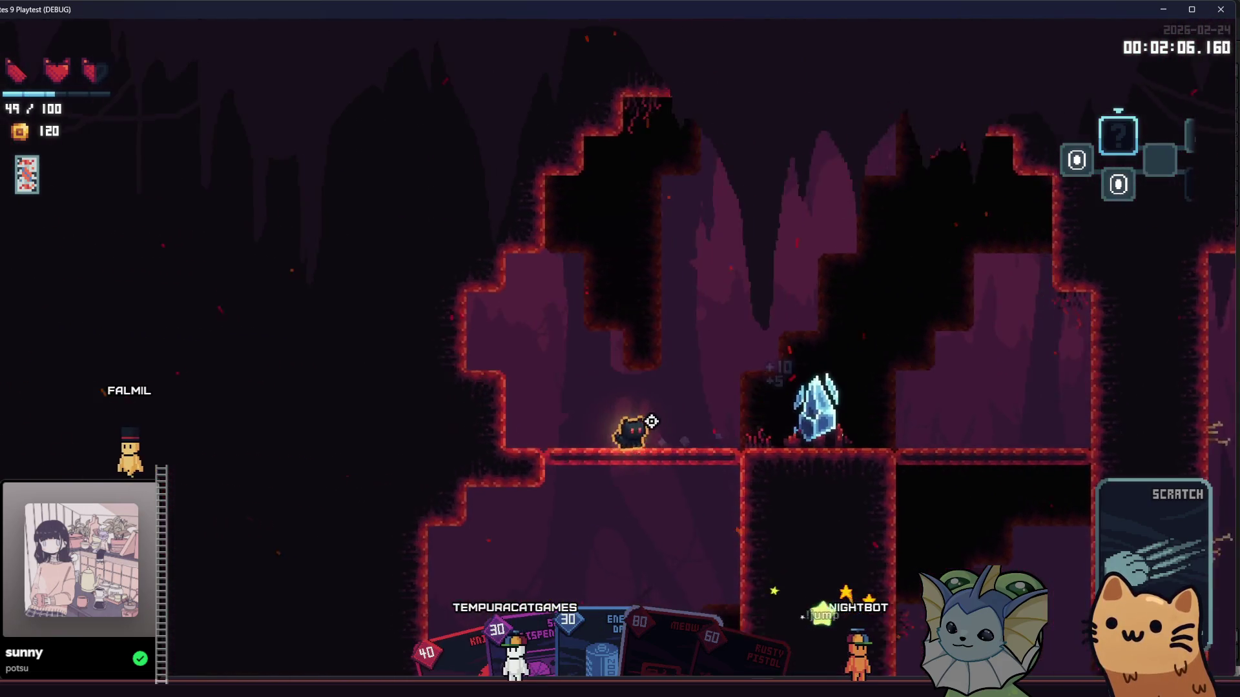
pyautogui.press('space')
pyautogui.click(698, 449)
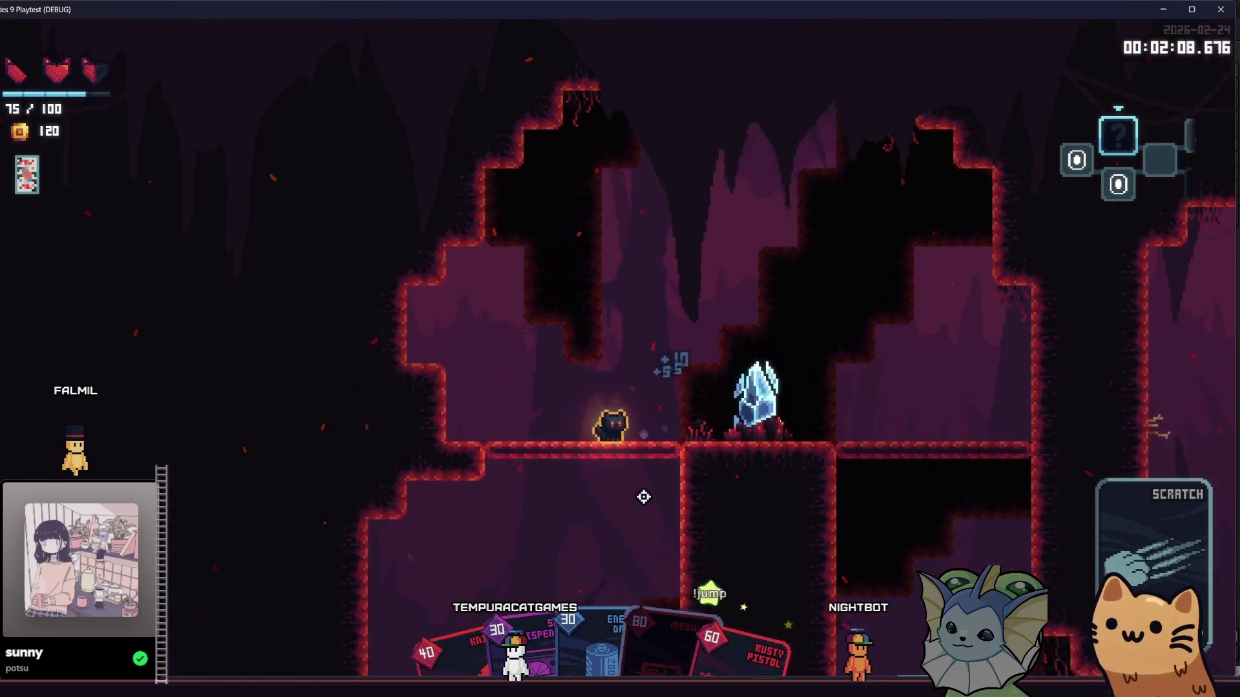
pyautogui.press('a')
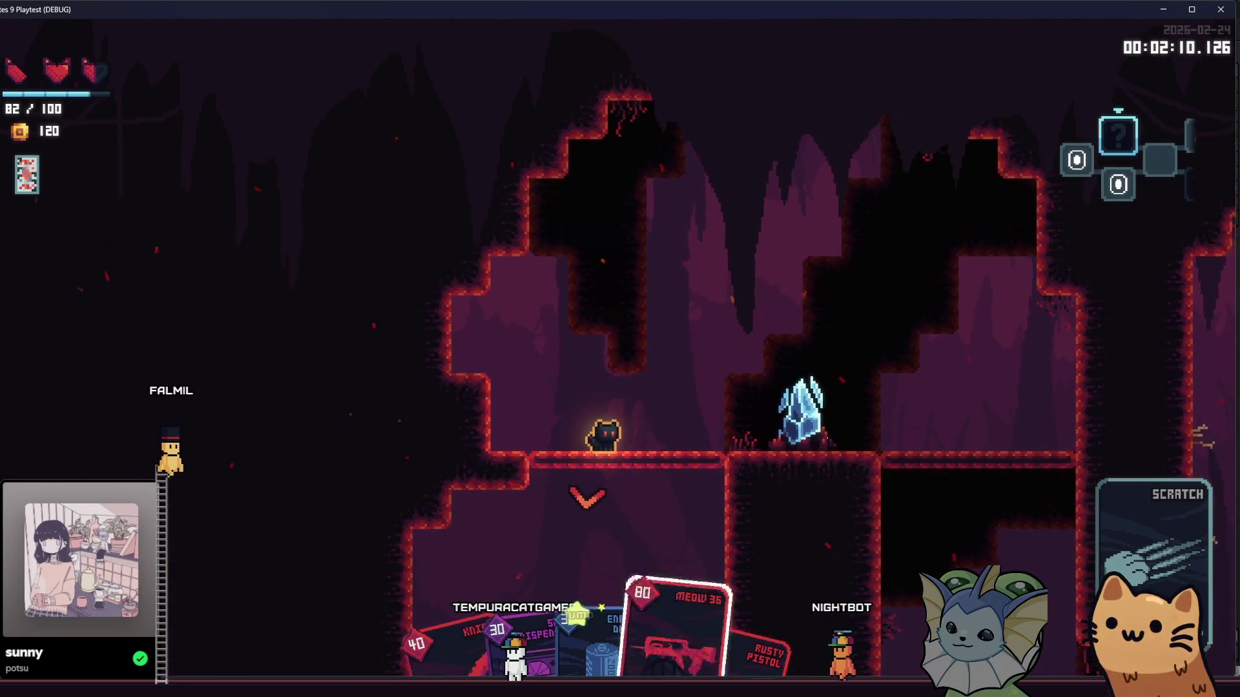
pyautogui.click(630, 596)
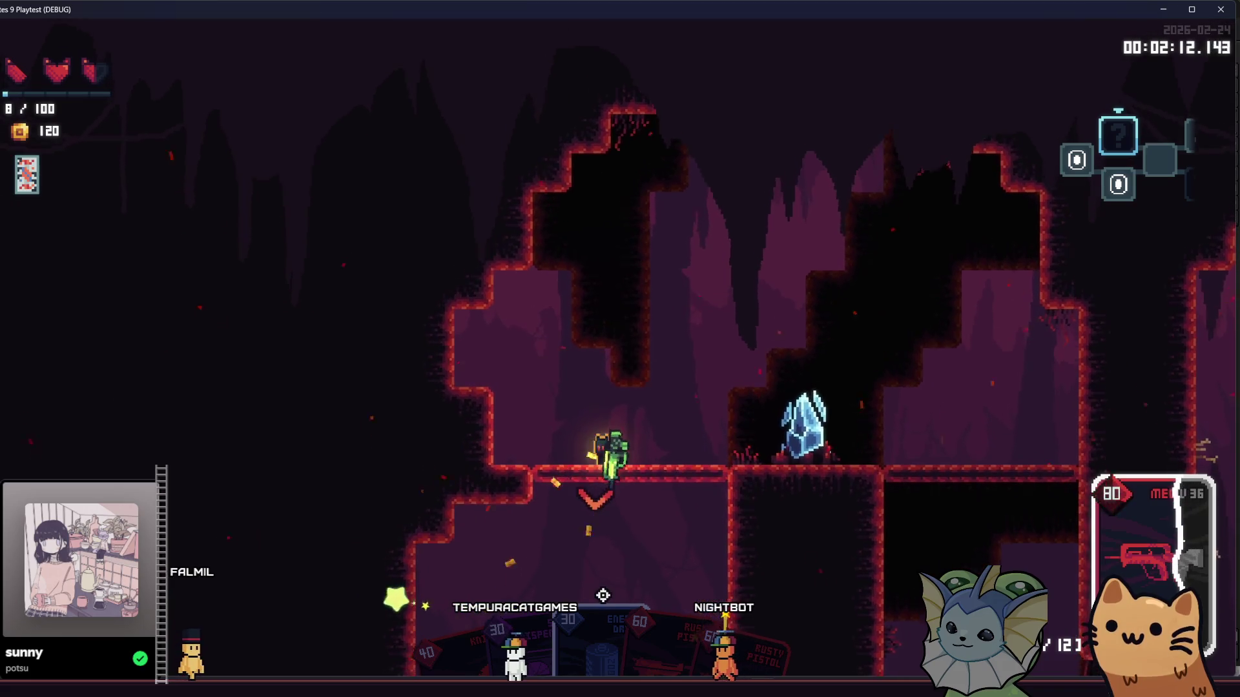
pyautogui.click(610, 593)
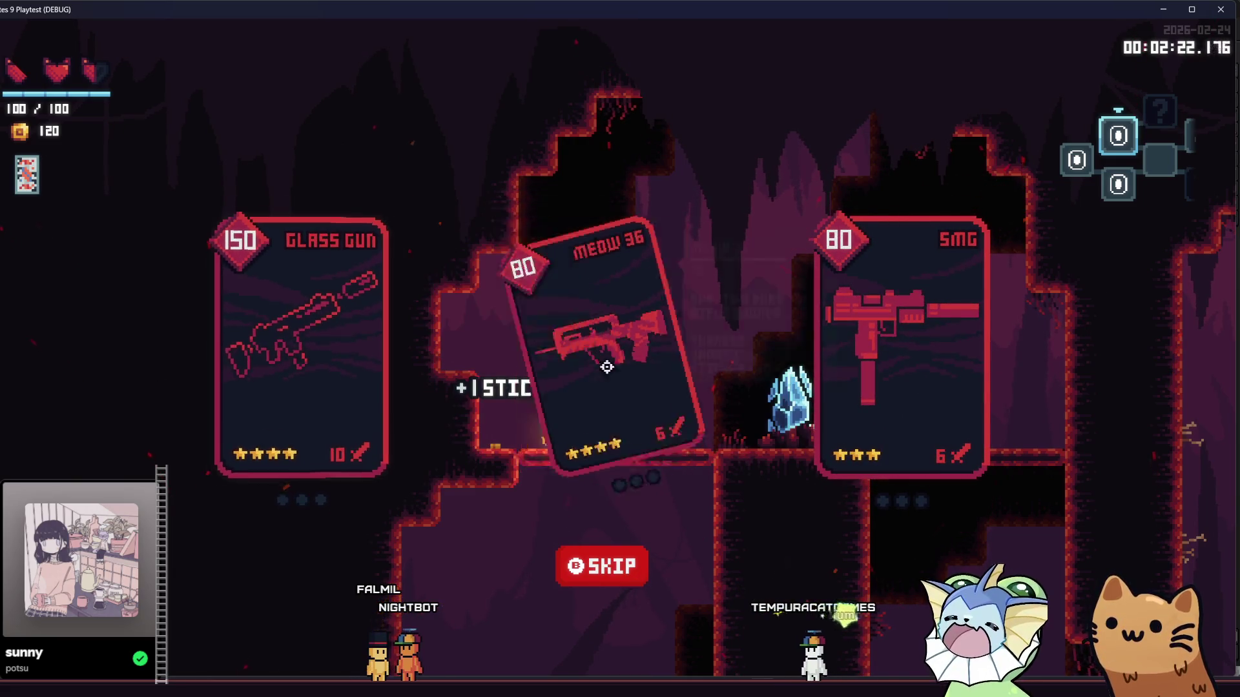
# Skip the weapon card offer and head right past the crystal down to the chest room
pyautogui.click(343, 367)
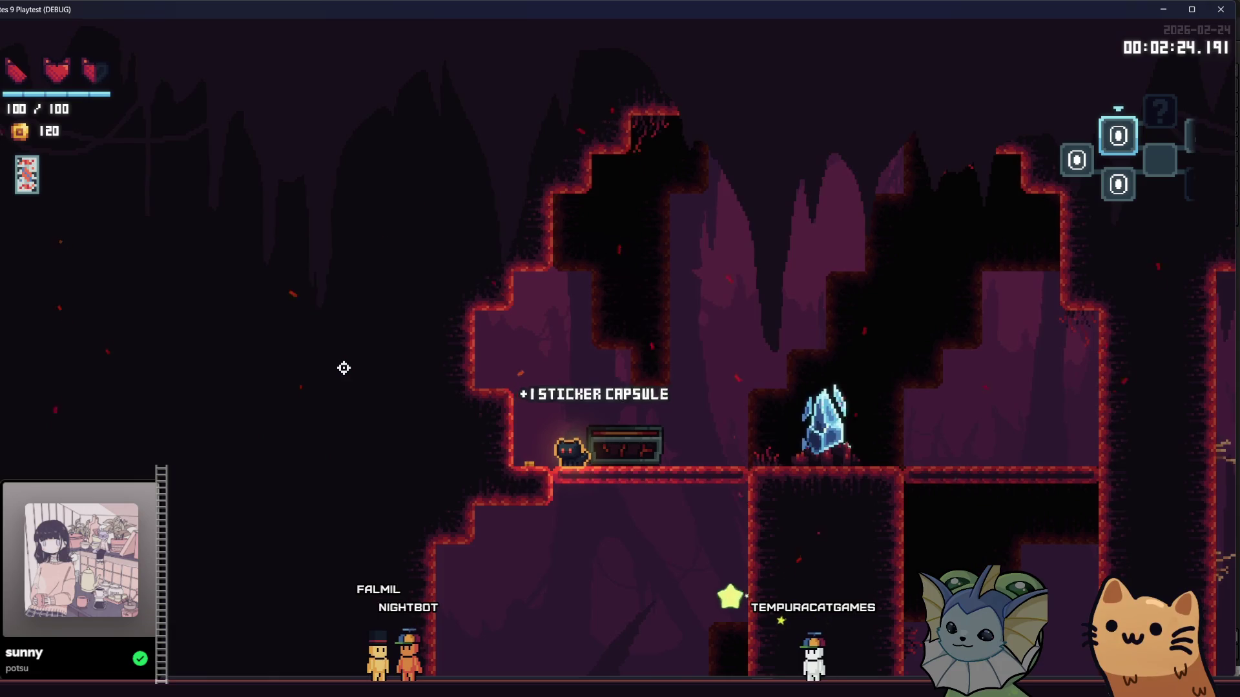
pyautogui.press('d')
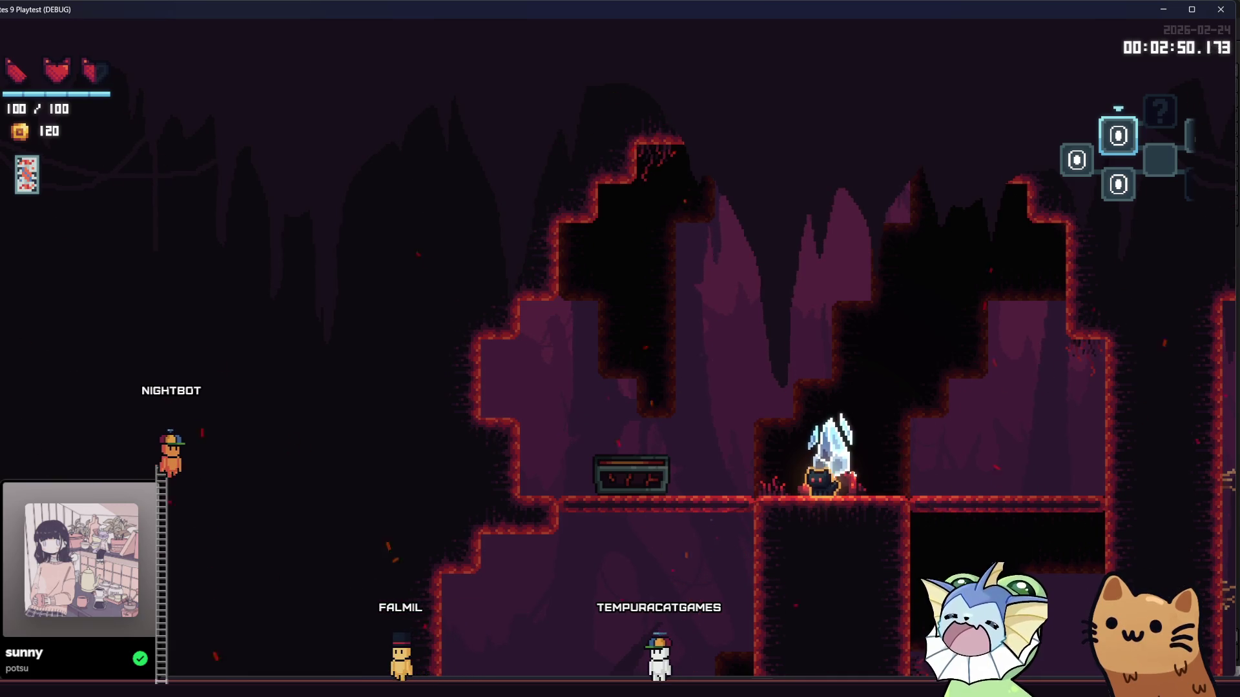
pyautogui.press('Right')
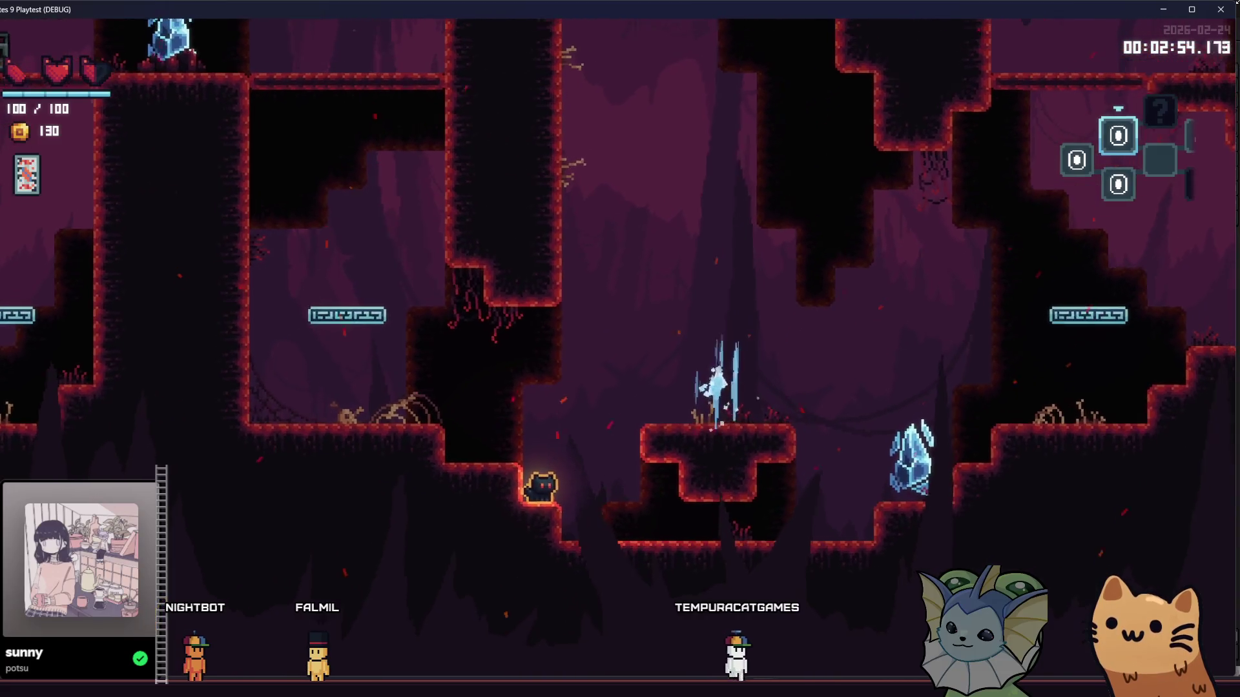
pyautogui.click(1224, 9)
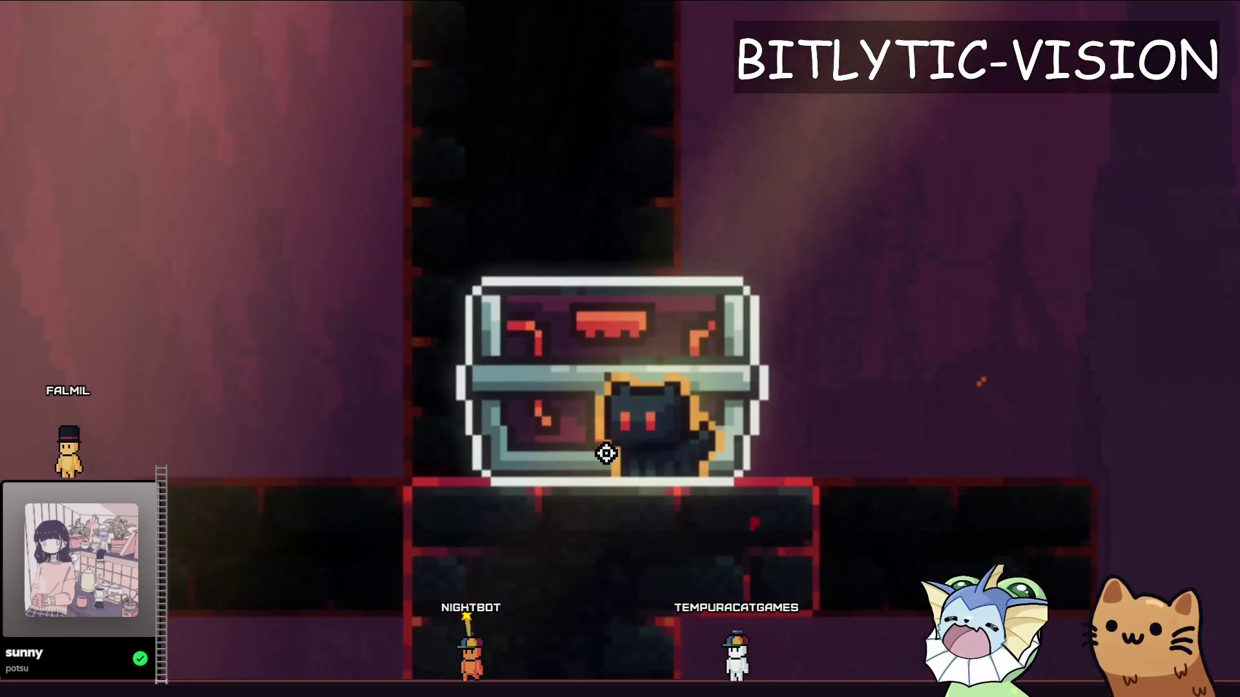
# Open chest.tscn and look over its Sprite2D, Visuals and Chest root nodes
pyautogui.press('F8')
pyautogui.hotkey('shift', 'alt', 'o')
pyautogui.write('chest.tscn')
pyautogui.press('Return')
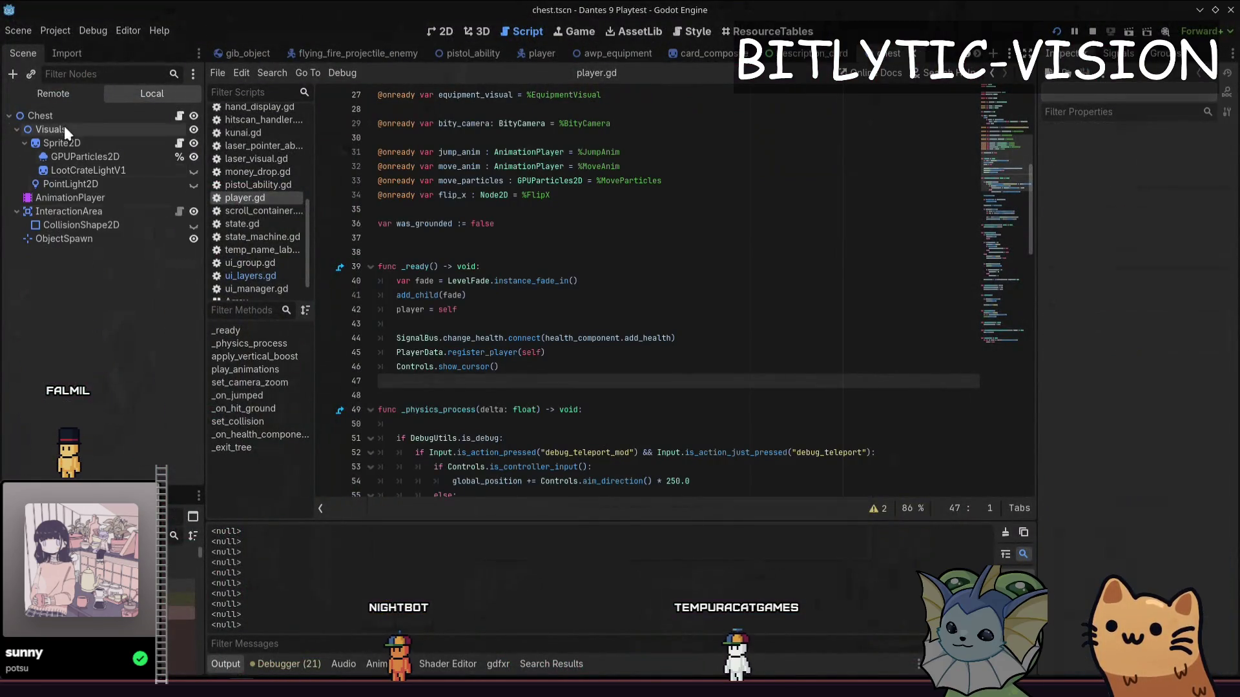
pyautogui.click(80, 143)
pyautogui.scroll(-3, 1170, 516)
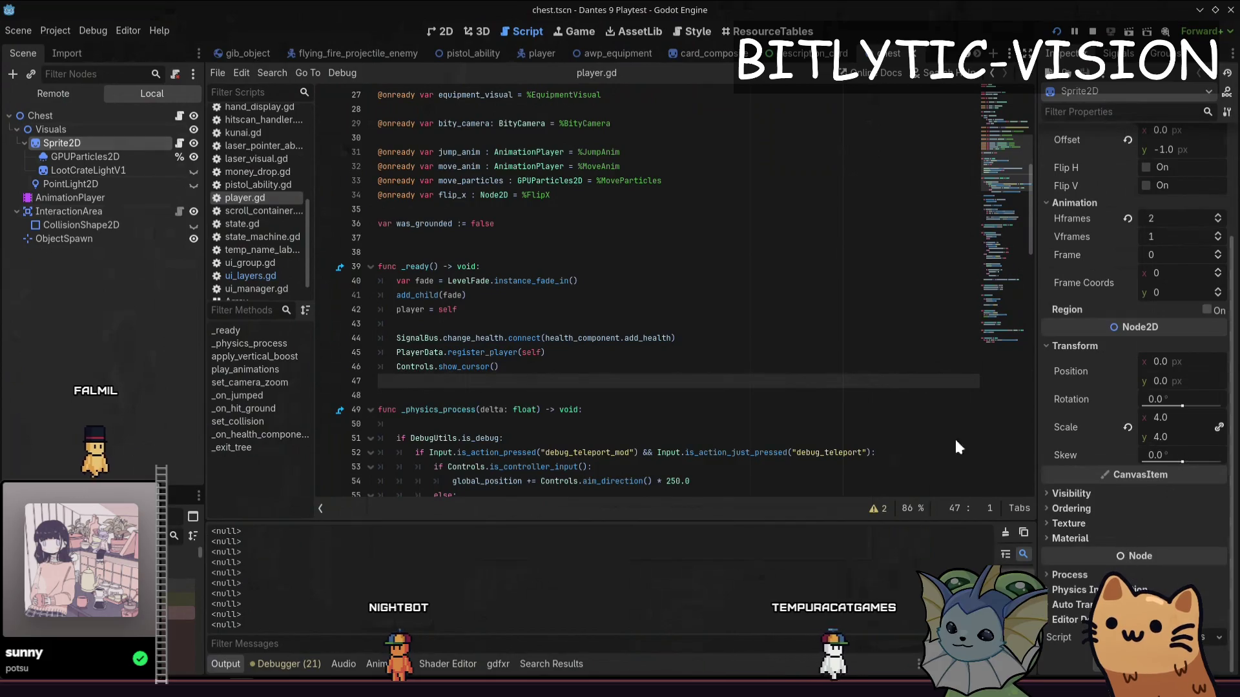
pyautogui.click(88, 166)
pyautogui.click(76, 127)
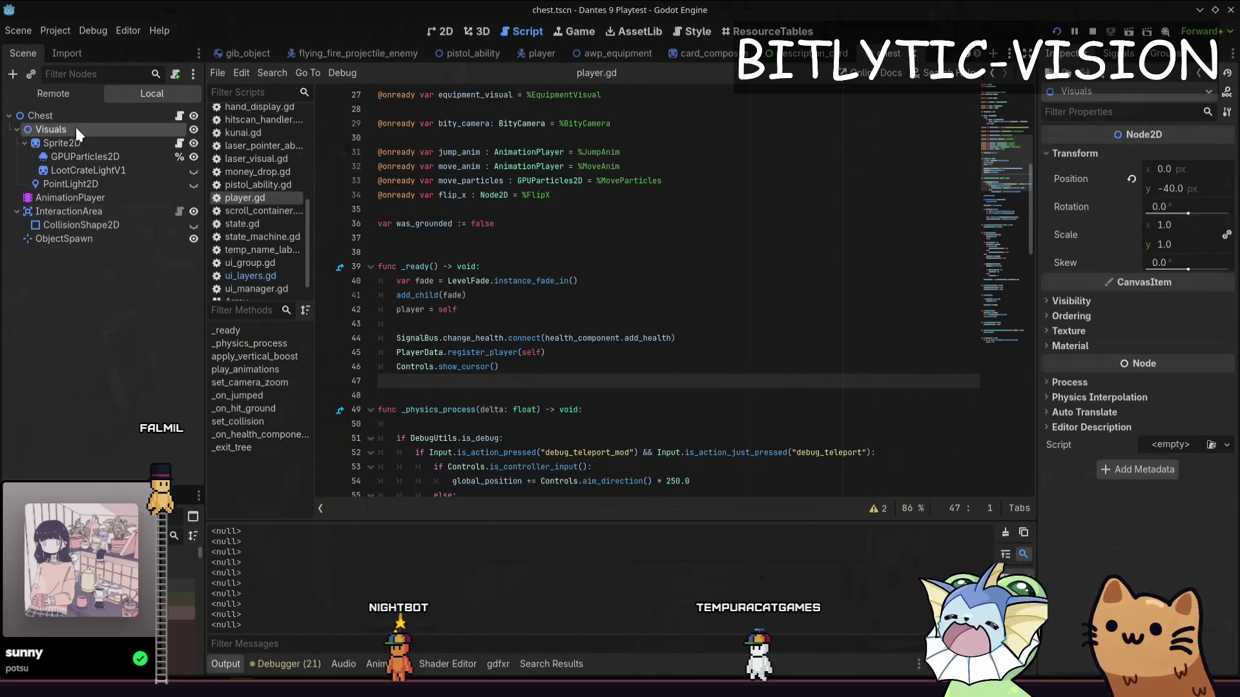
pyautogui.click(72, 118)
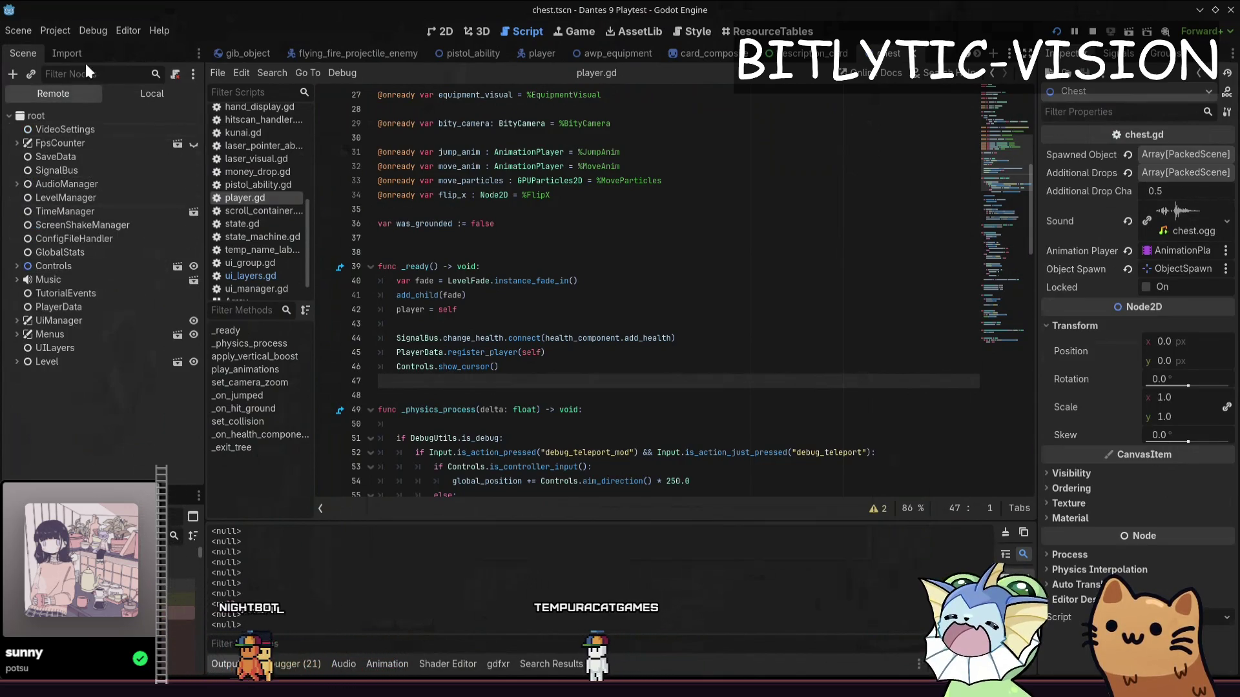
pyautogui.write('che')
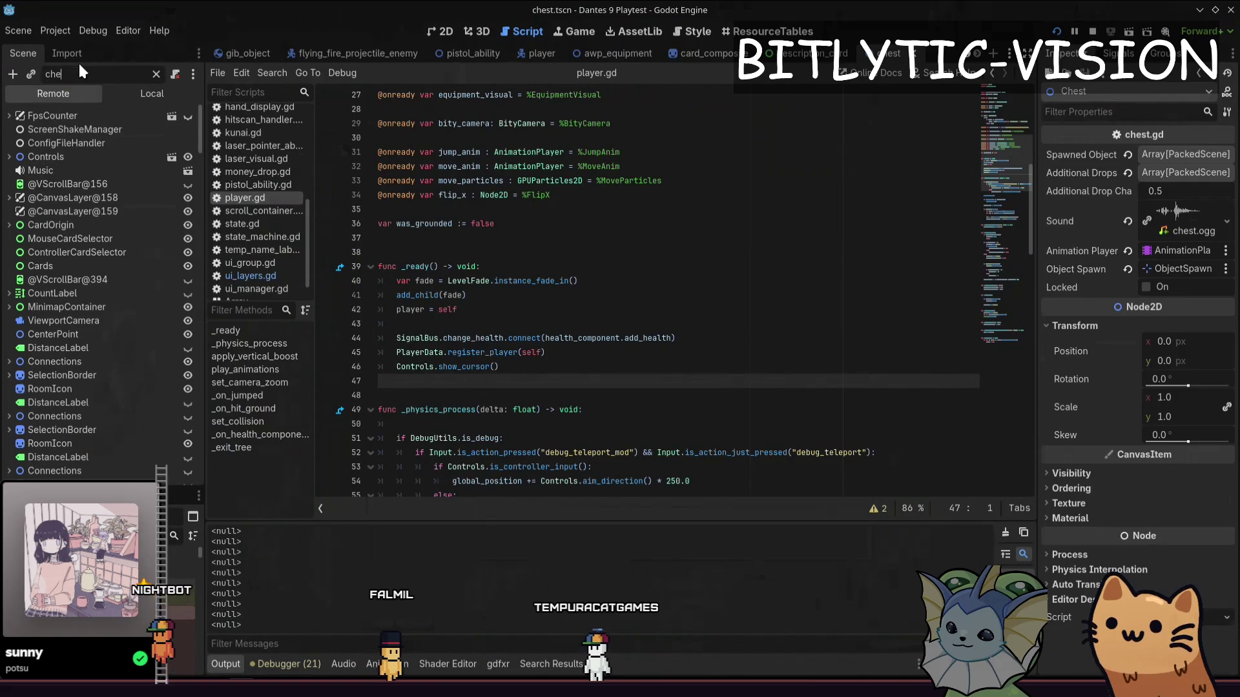
pyautogui.write('st')
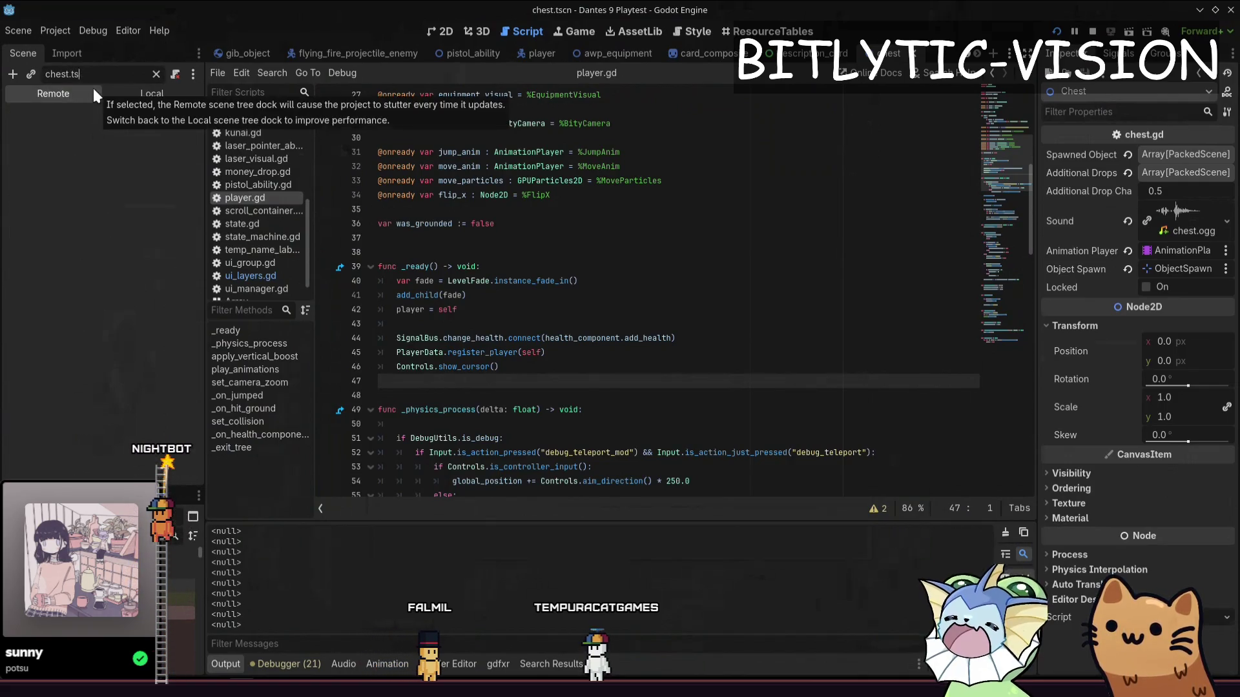
# In the Remote scene tree expand Level > WorldLayer > RoomBaseComponent down to Chest2's Sprite2D
pyautogui.click(80, 114)
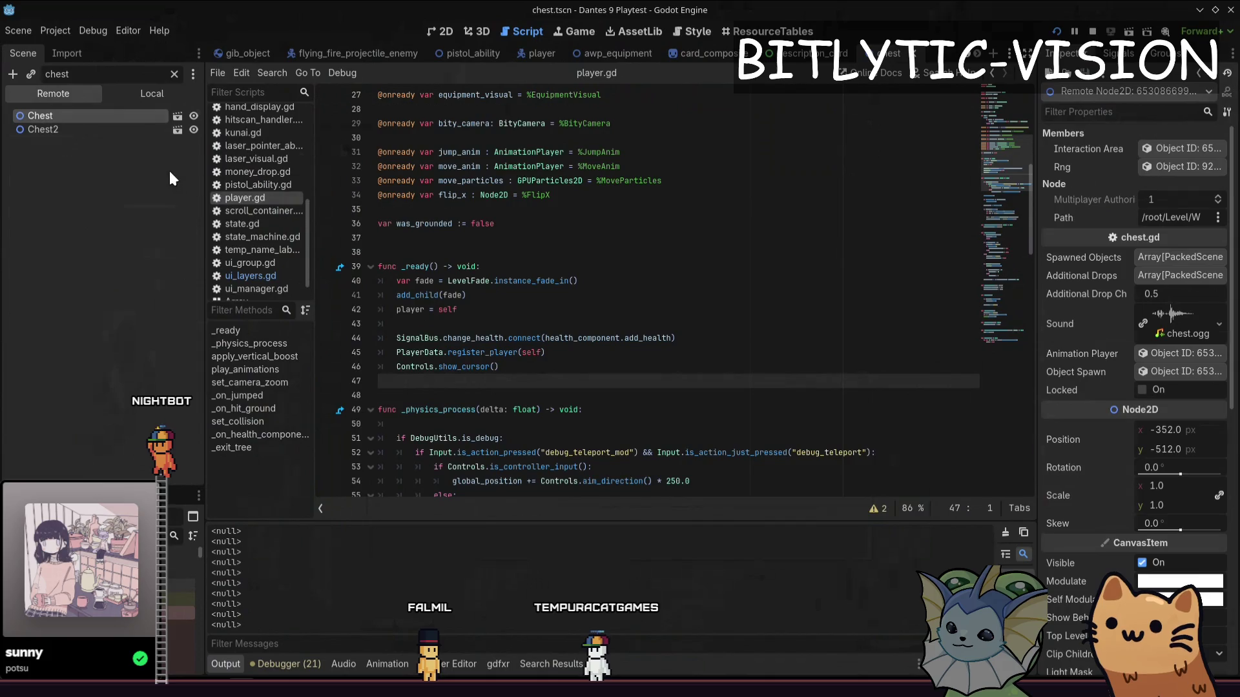
pyautogui.click(175, 74)
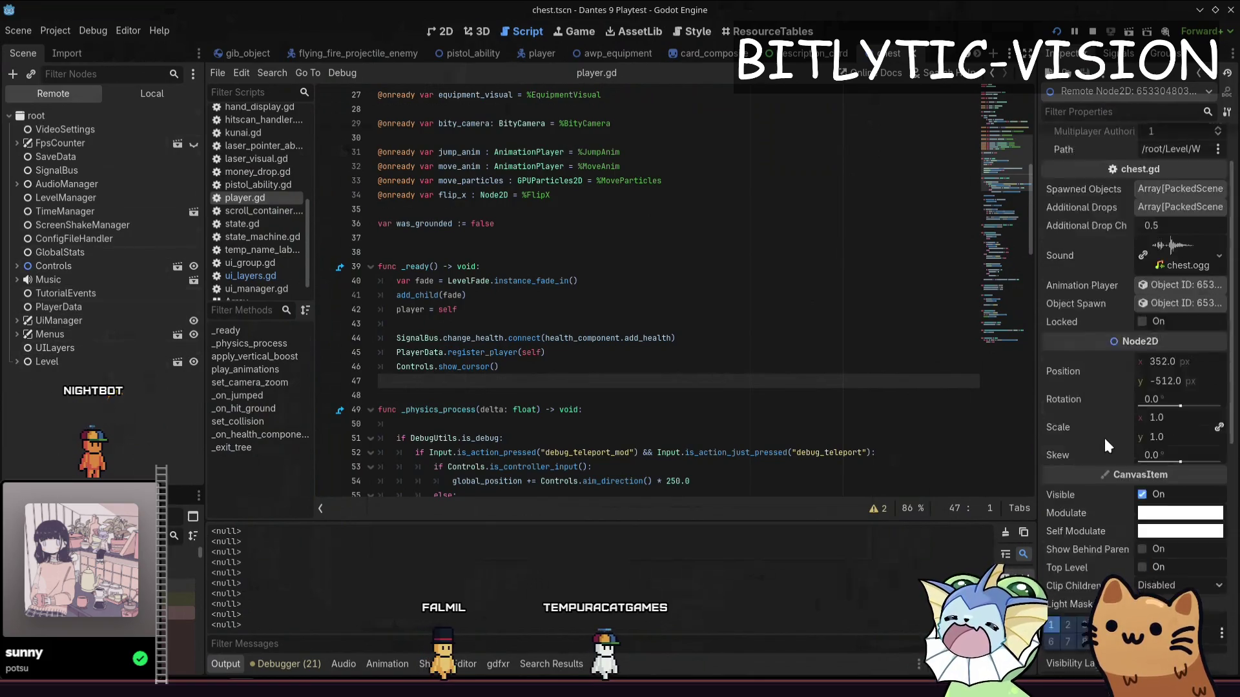
pyautogui.scroll(-5, 1104, 436)
pyautogui.scroll(5, 1114, 344)
pyautogui.scroll(3, 1132, 323)
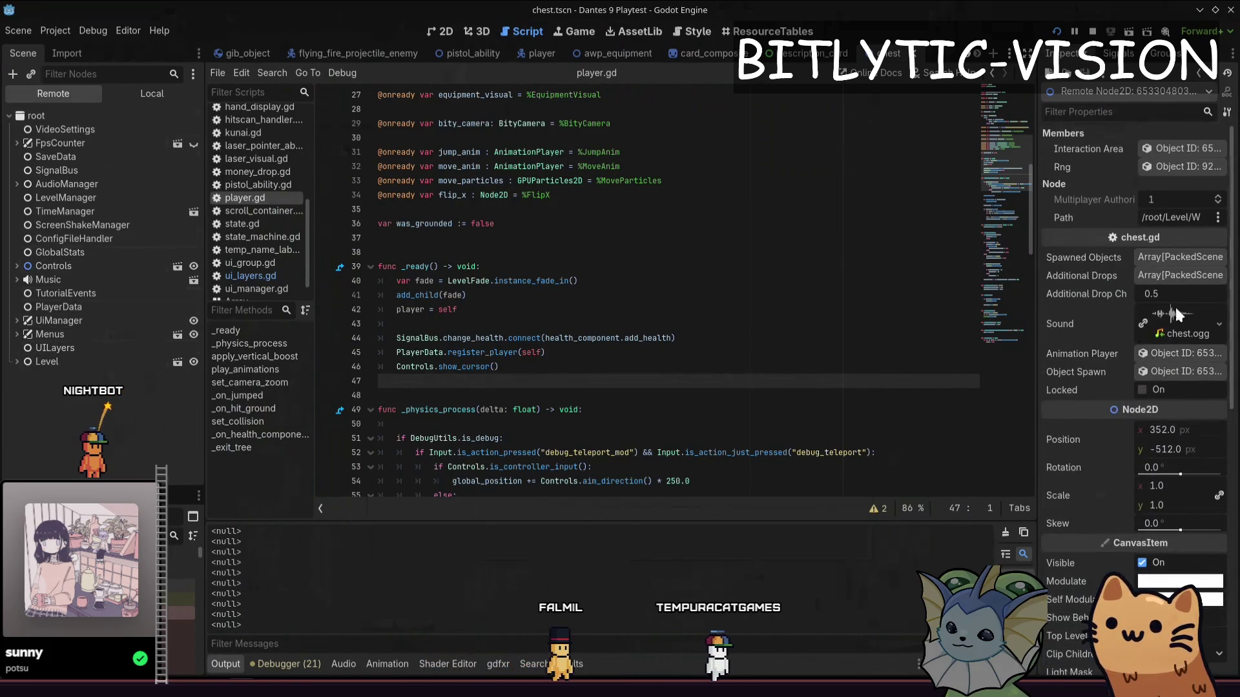
pyautogui.click(1175, 217)
pyautogui.press('Escape')
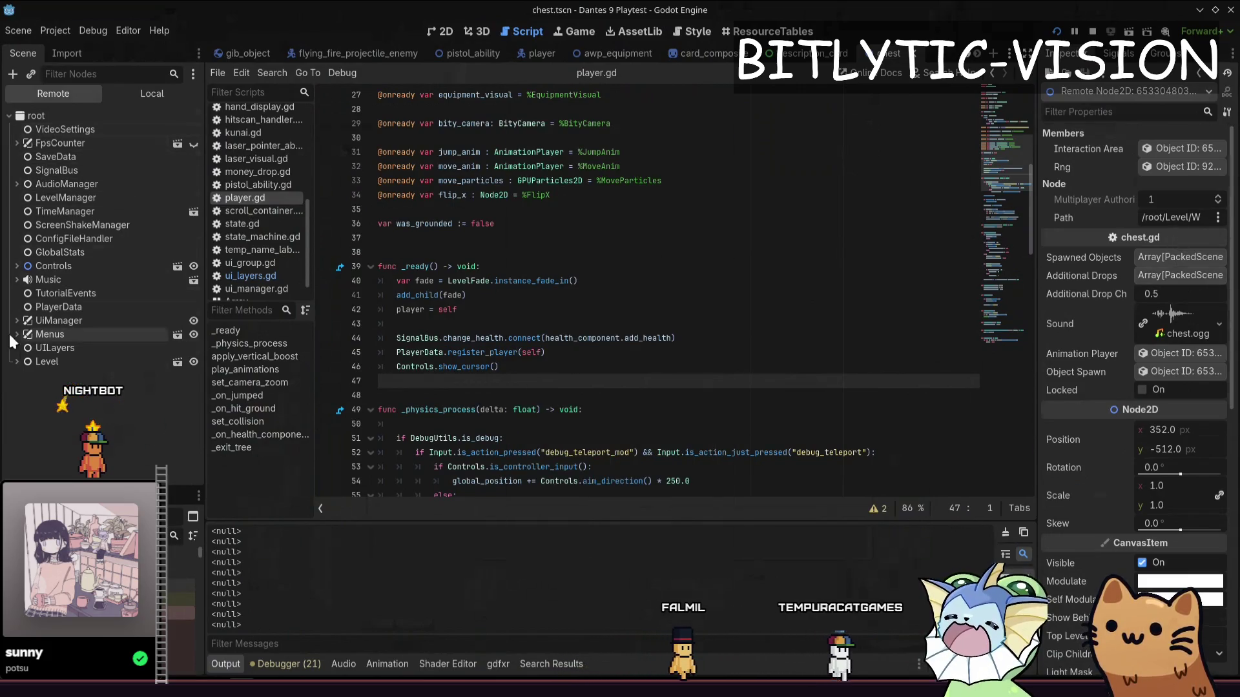
pyautogui.click(15, 361)
pyautogui.click(24, 402)
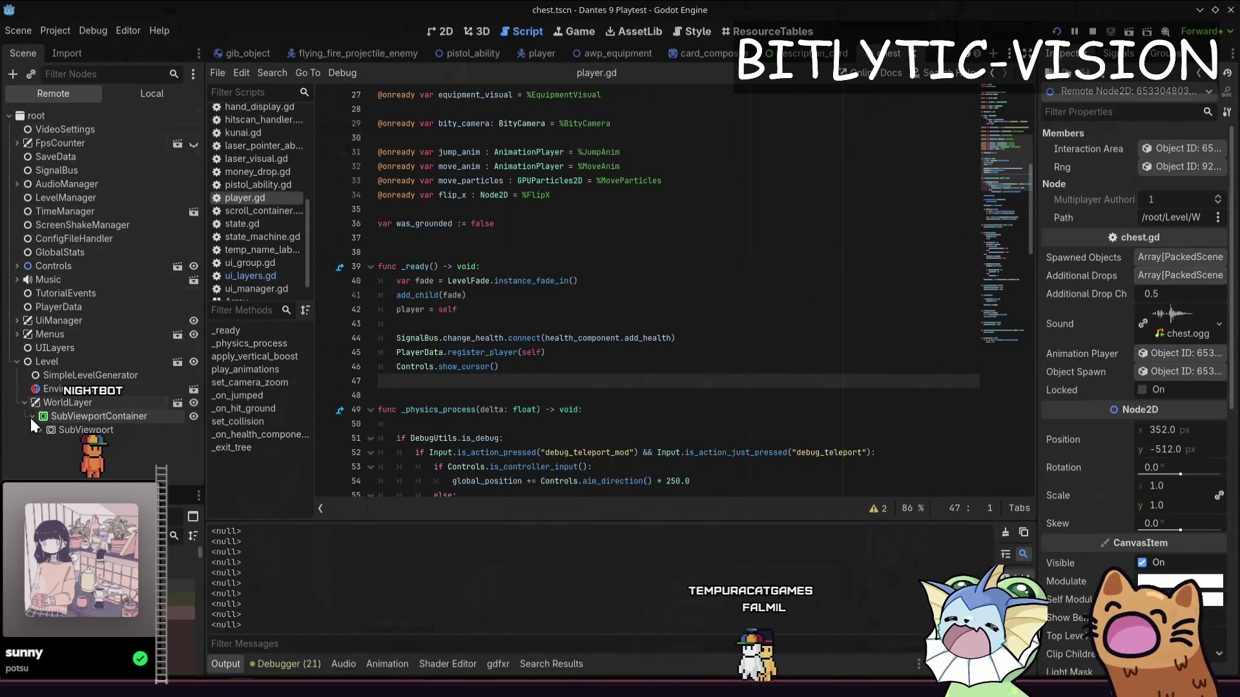
pyautogui.click(55, 443)
pyautogui.scroll(-5, 87, 291)
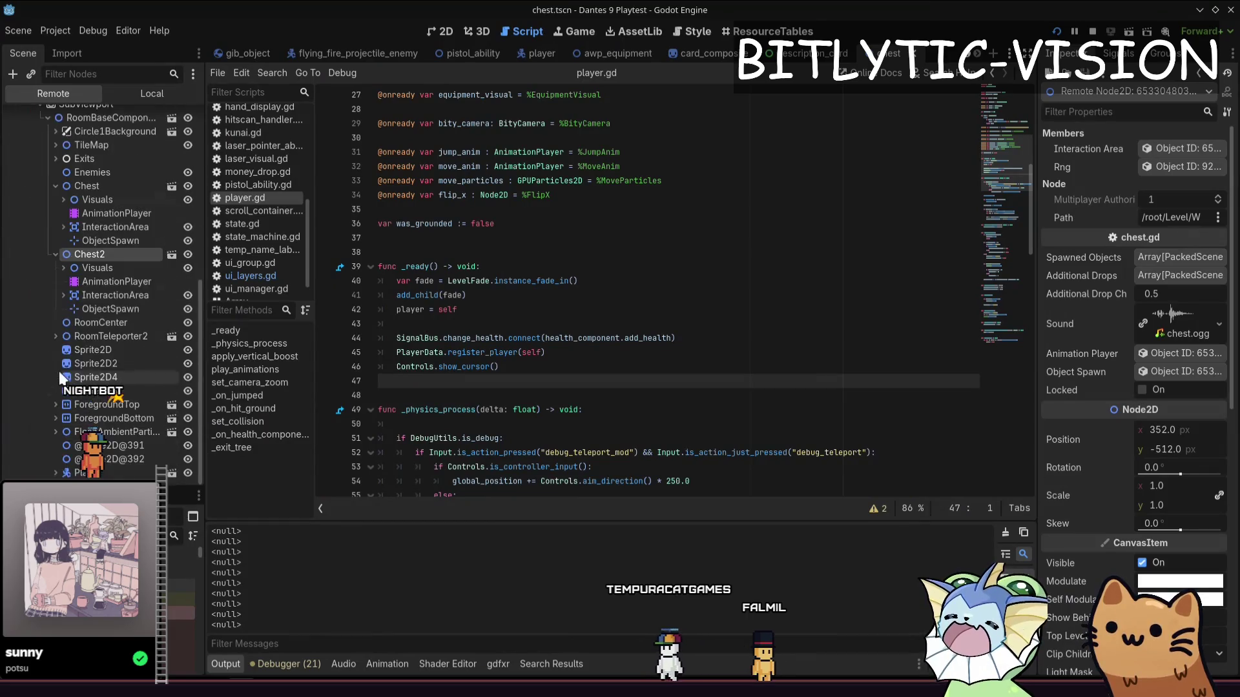
pyautogui.click(97, 268)
pyautogui.click(63, 268)
pyautogui.click(91, 282)
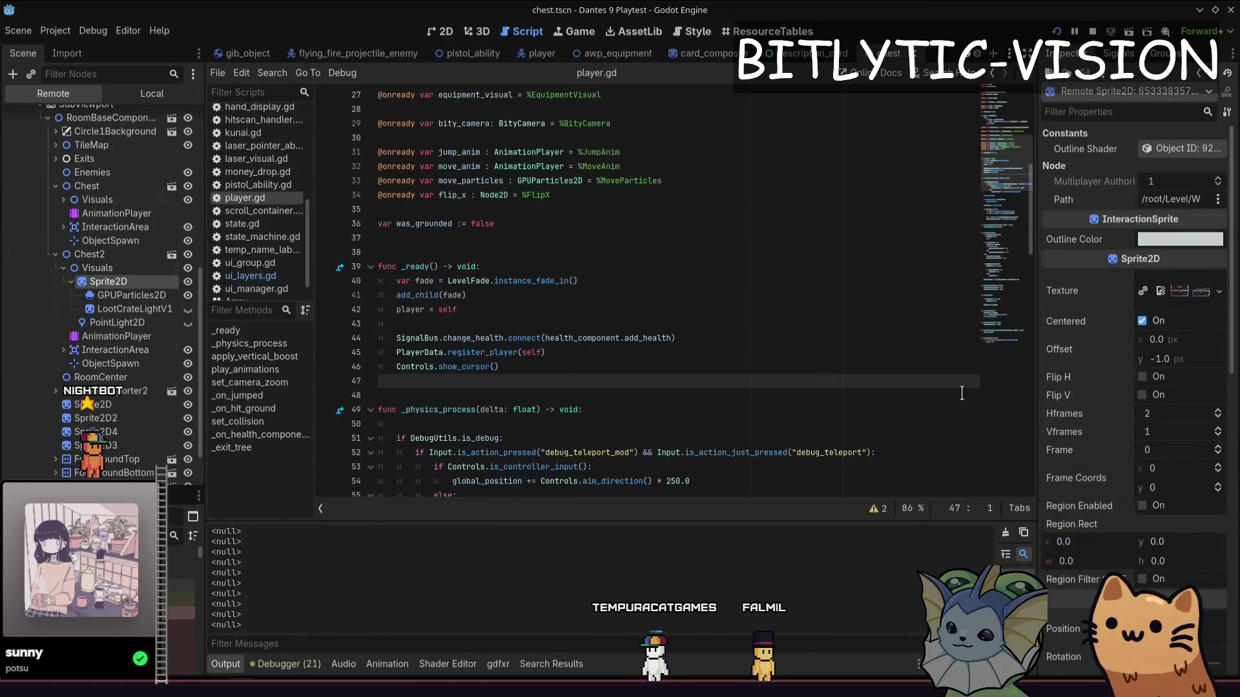
pyautogui.scroll(-5, 1107, 429)
pyautogui.scroll(-2, 1107, 429)
# Enable Behind Ground in the sprite's ShaderMaterial, touch Ground Cut, and switch to the game
pyautogui.click(1171, 389)
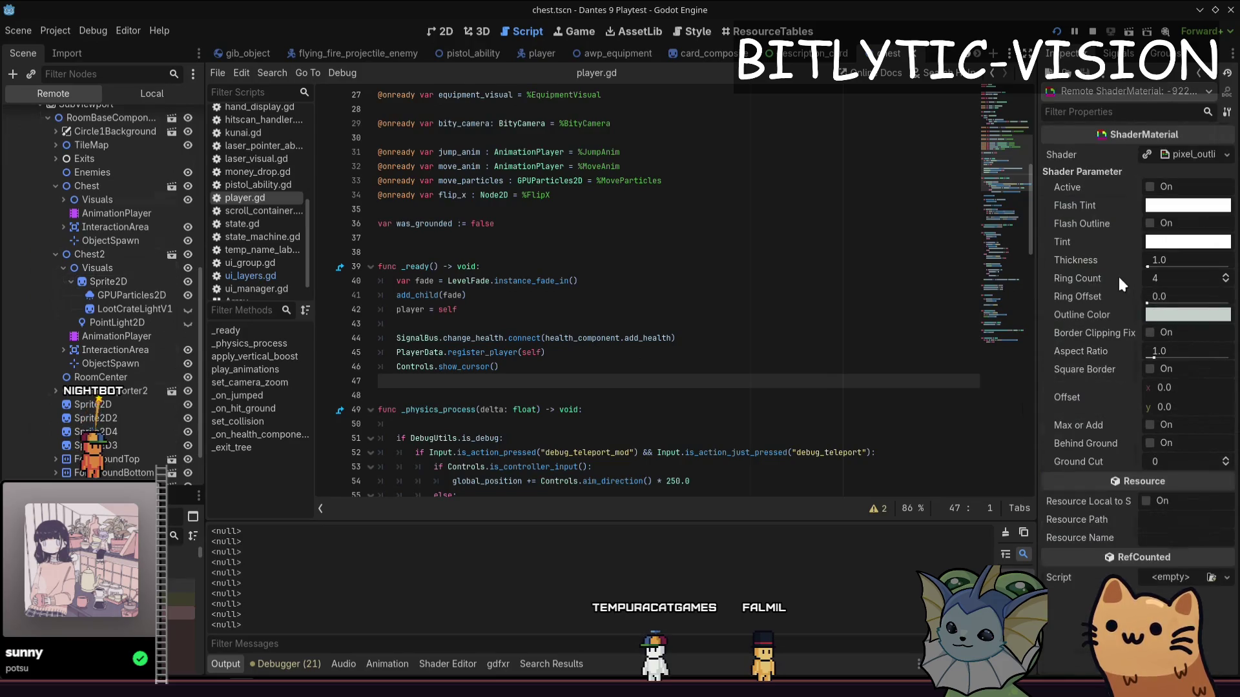
pyautogui.click(1151, 443)
pyautogui.click(1187, 461)
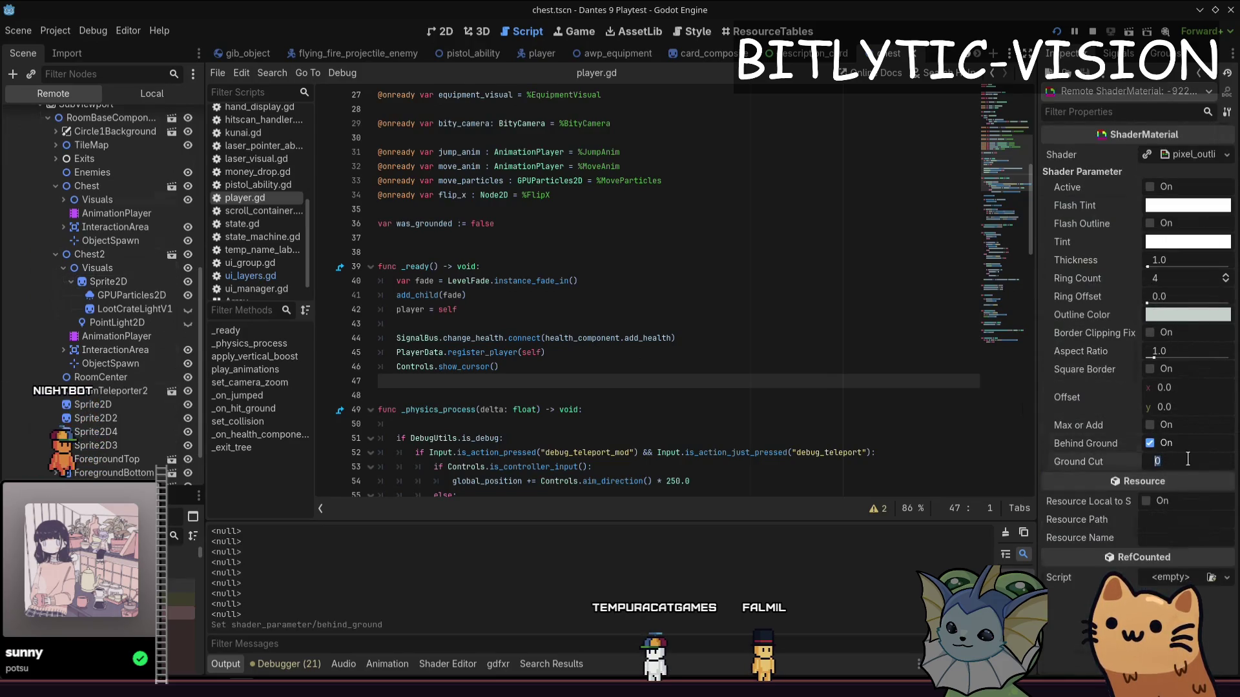
pyautogui.write('4')
pyautogui.hotkey('alt', 'Tab')
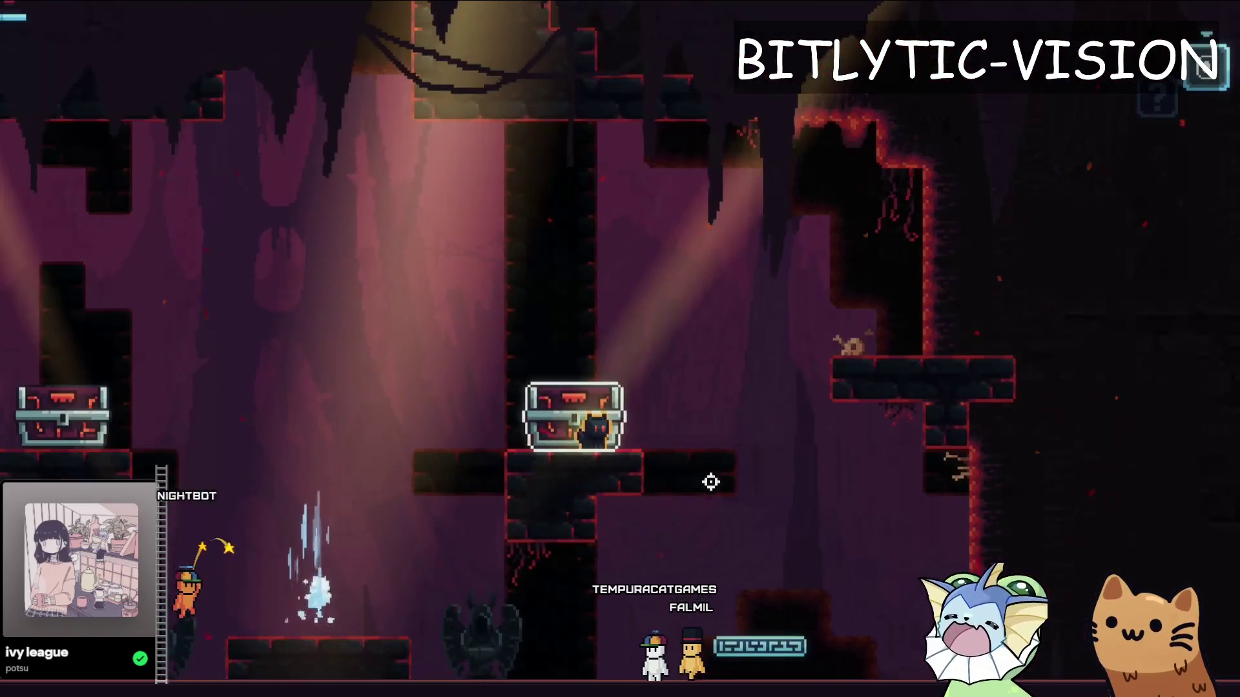
# Alt-tab between the editor and the running game to compare the outlined chest
pyautogui.hotkey('alt', 'Tab')
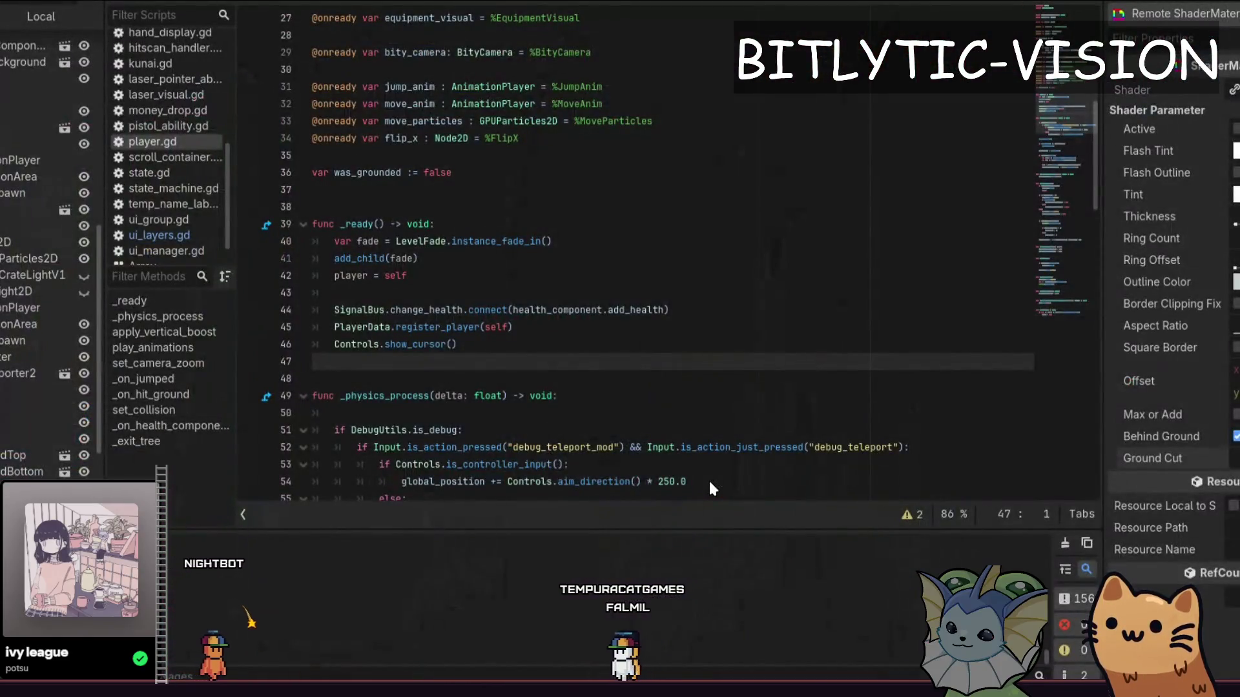
pyautogui.hotkey('alt', 'Tab')
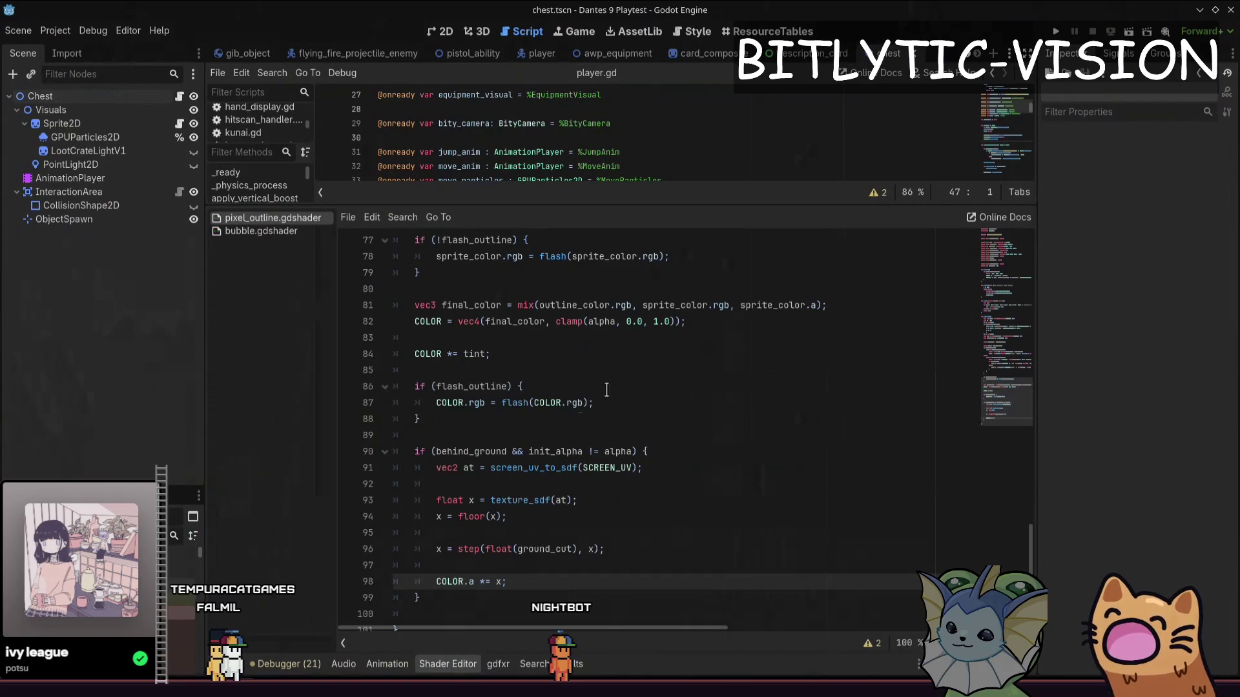
pyautogui.scroll(5, 581, 419)
pyautogui.scroll(6, 581, 446)
pyautogui.scroll(5, 582, 475)
pyautogui.scroll(5, 584, 505)
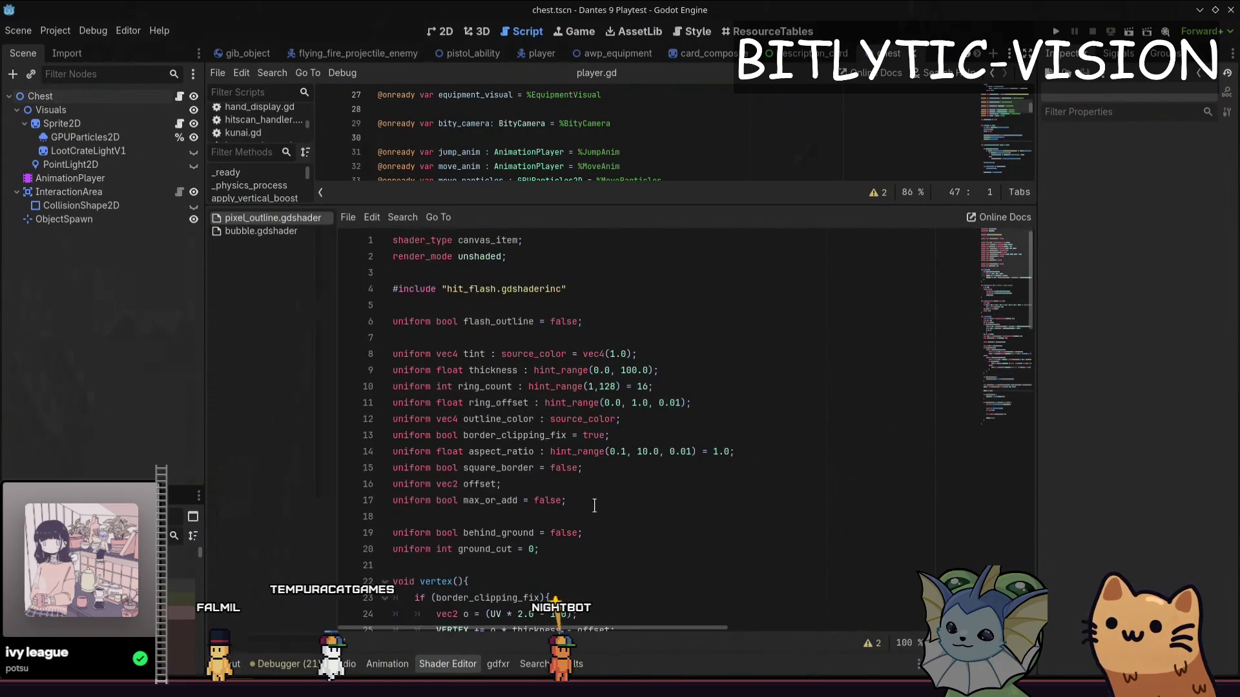
# Set ground_cut default to 8 and behind_ground to true, save, and relaunch the game
pyautogui.click(601, 544)
pyautogui.write('8')
pyautogui.press('Up')
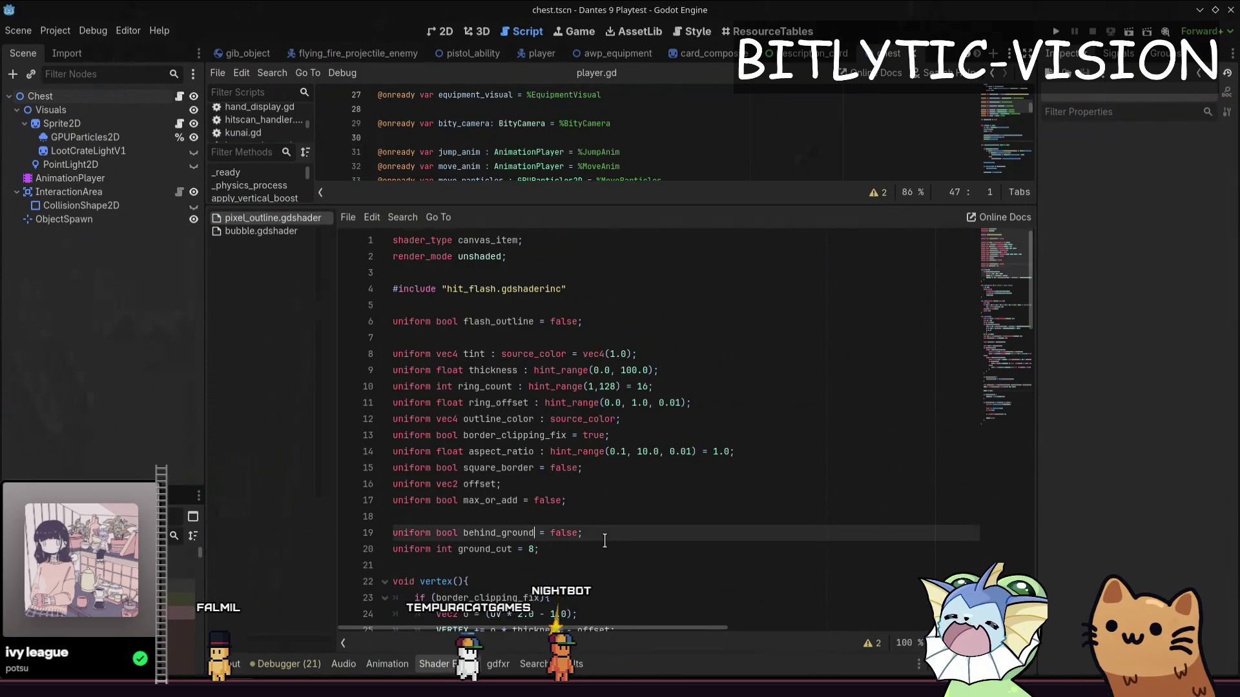
pyautogui.write('e')
pyautogui.hotkey('ctrl', 's')
pyautogui.click(706, 494)
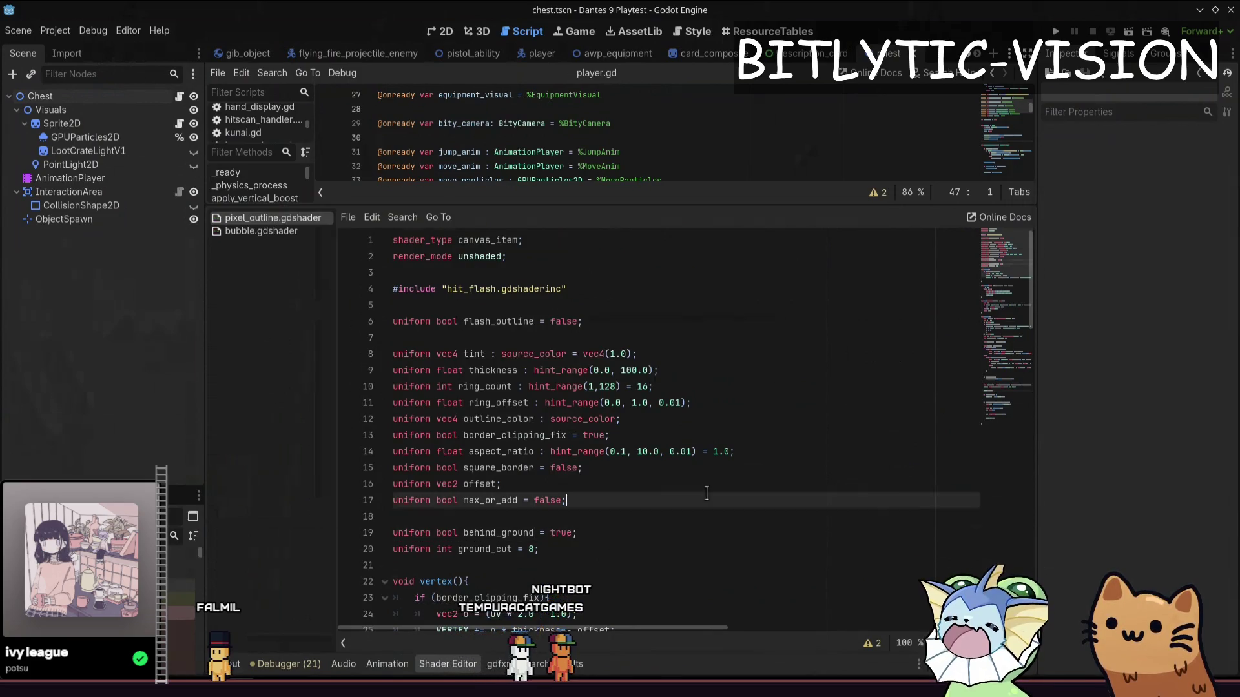
pyautogui.press('F5')
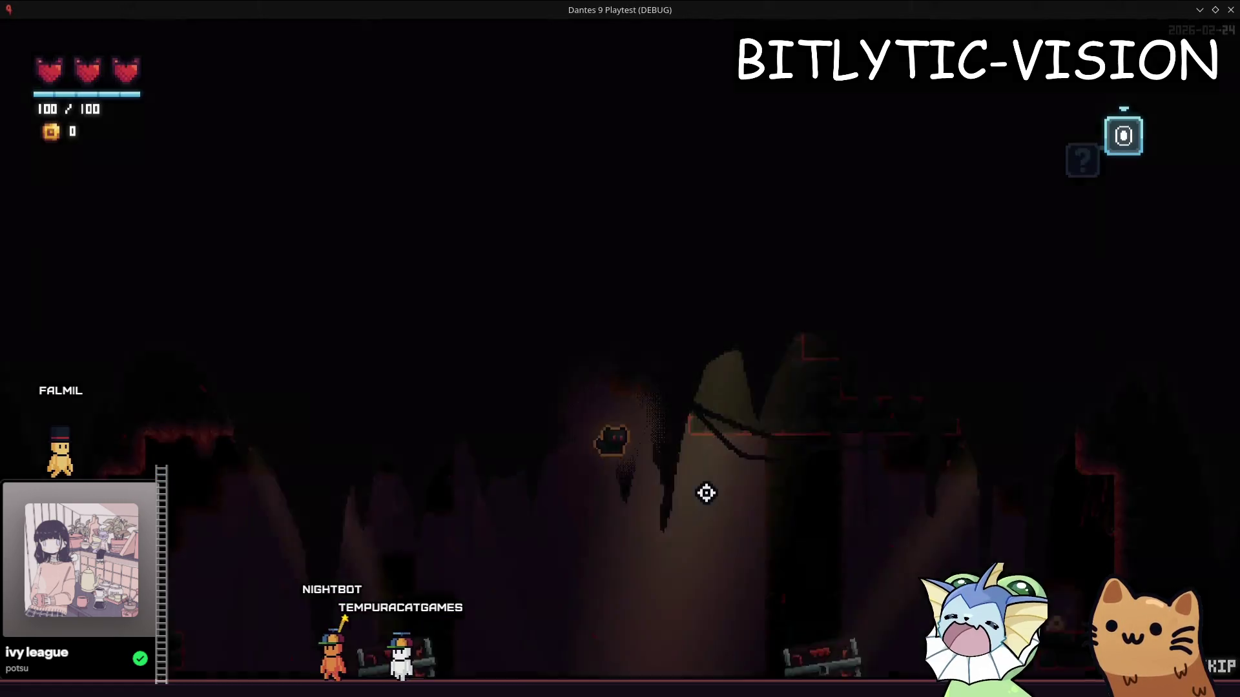
# Use the debug menu to teleport to the shop room and walk to the counter
pyautogui.press('space')
pyautogui.press('d')
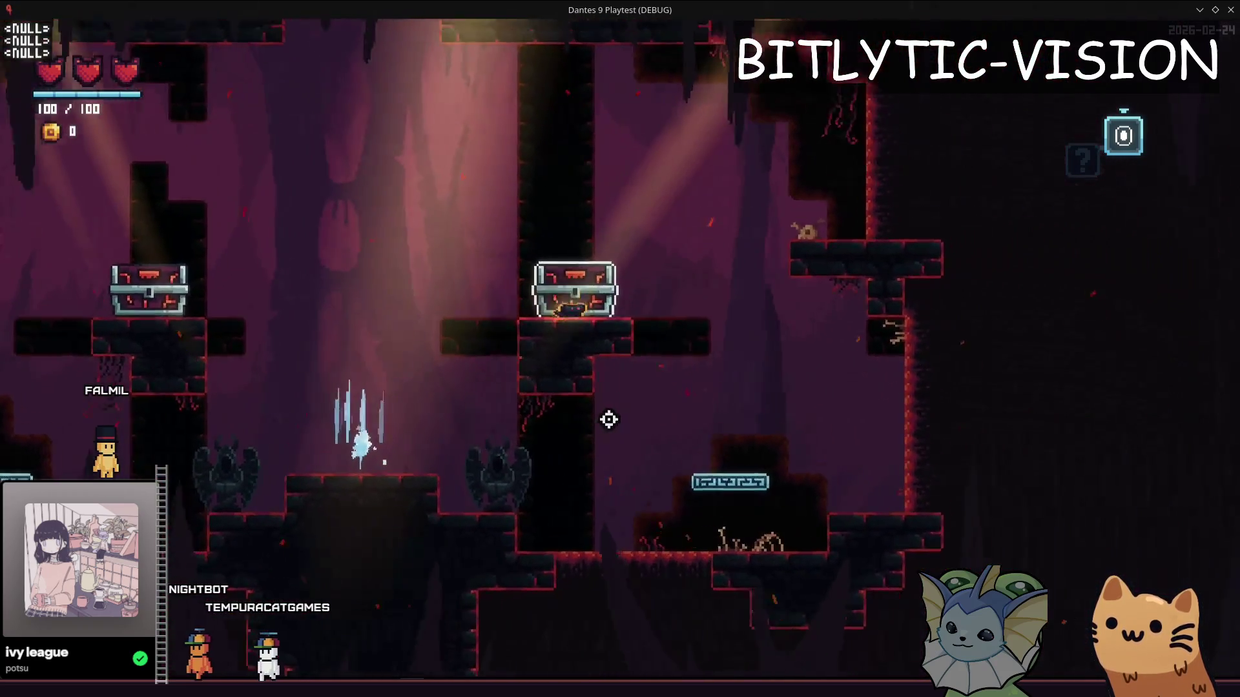
pyautogui.press('F1')
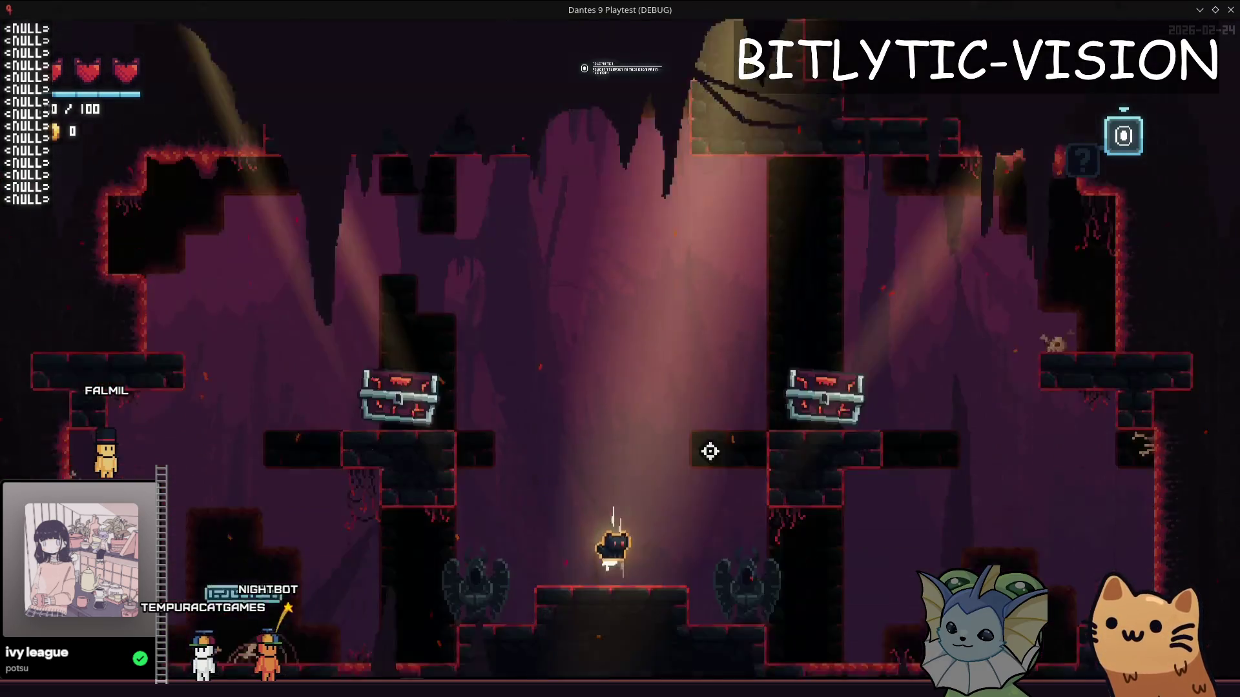
pyautogui.press('F1')
pyautogui.click(672, 573)
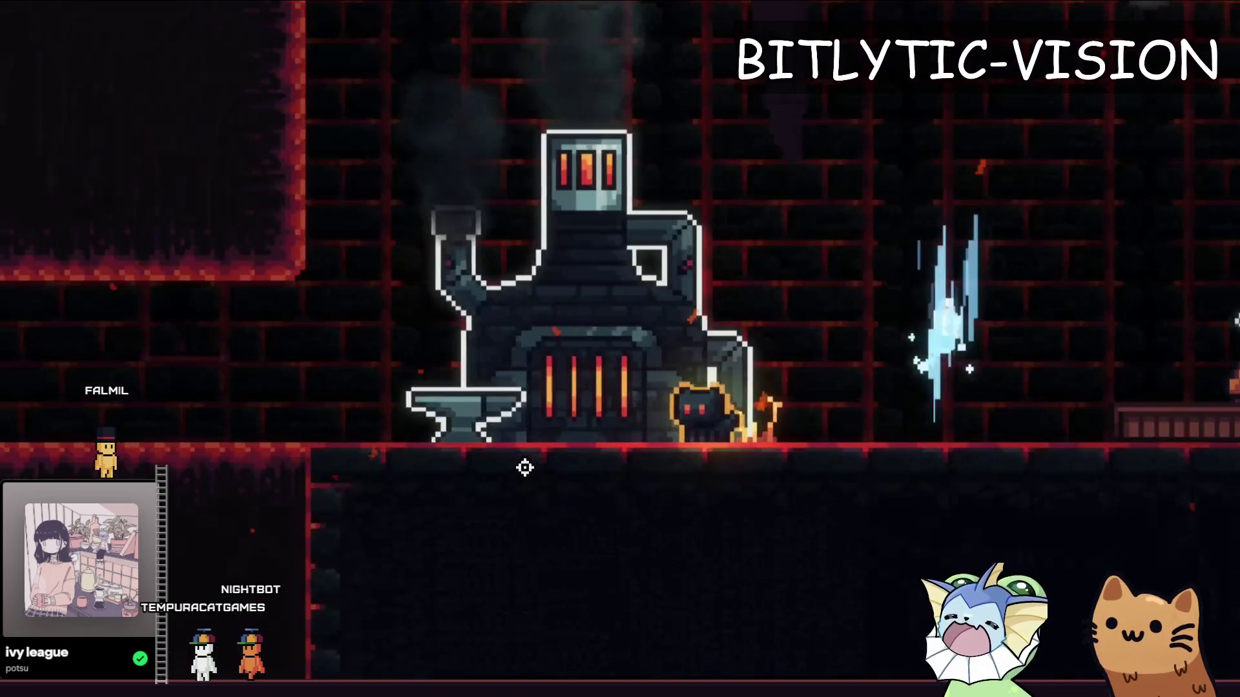
pyautogui.press('d')
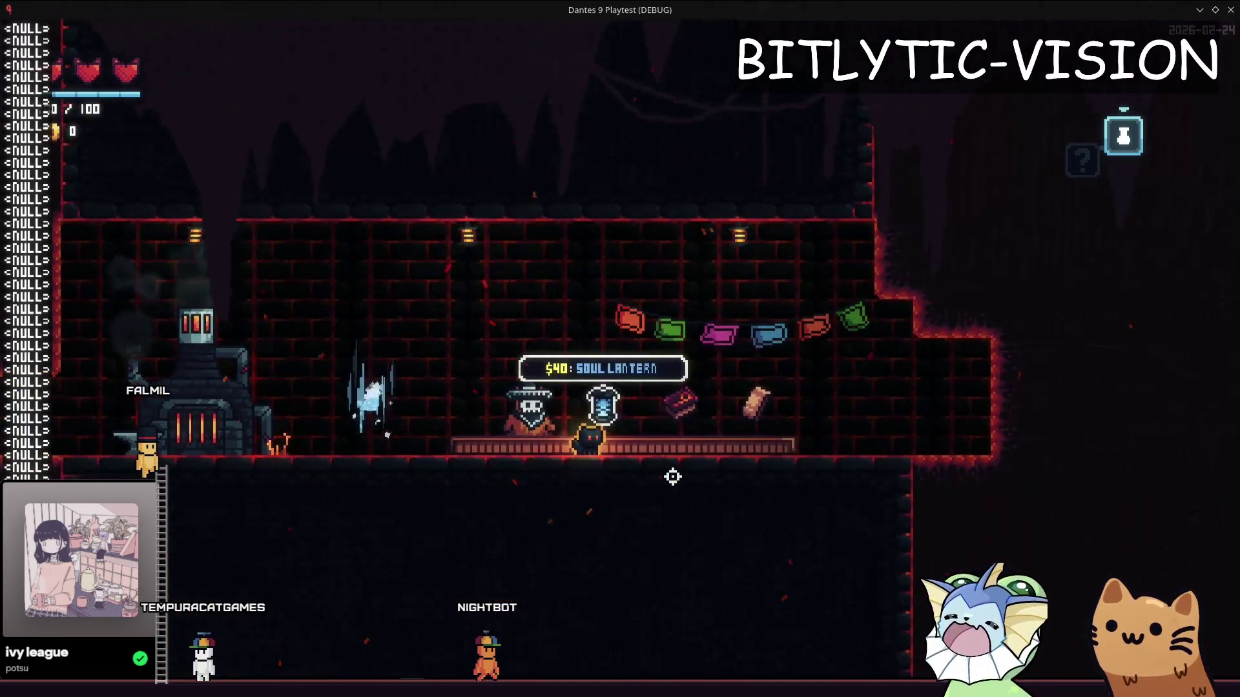
# Bind RELIC_DROP.TSCN to debug slot 1, spawn a relic beside the cat, then close the game
pyautogui.press('`')
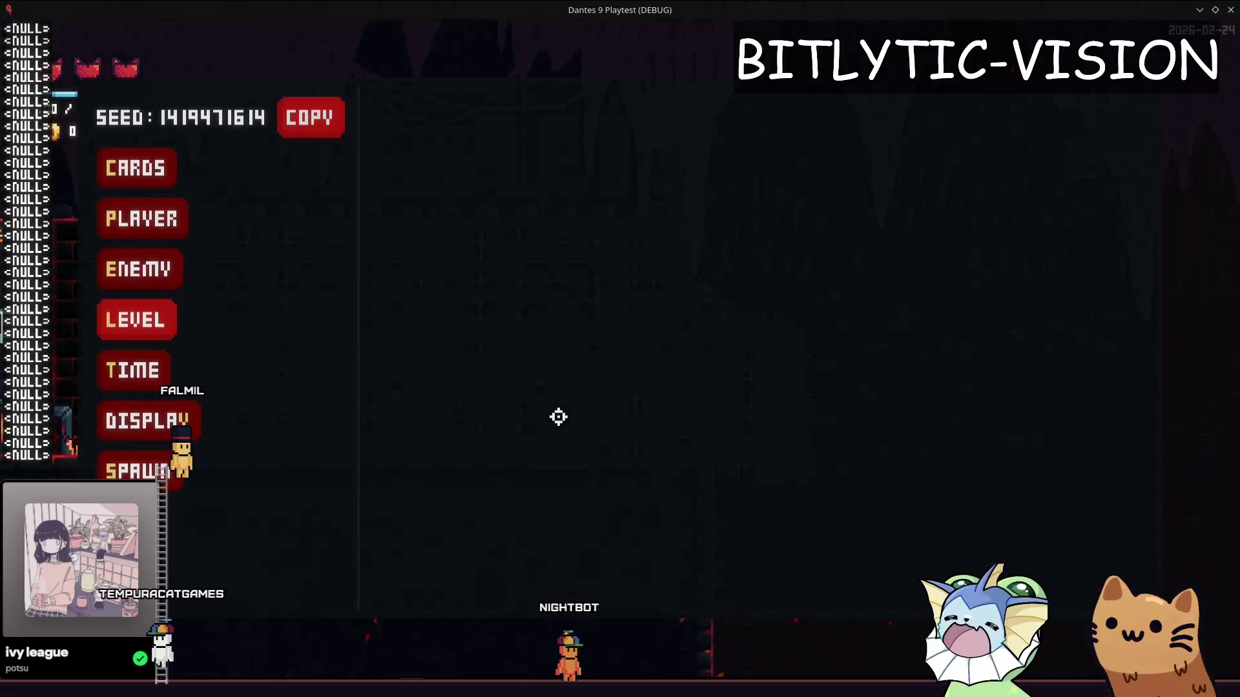
pyautogui.write('RELIC')
pyautogui.press('Return')
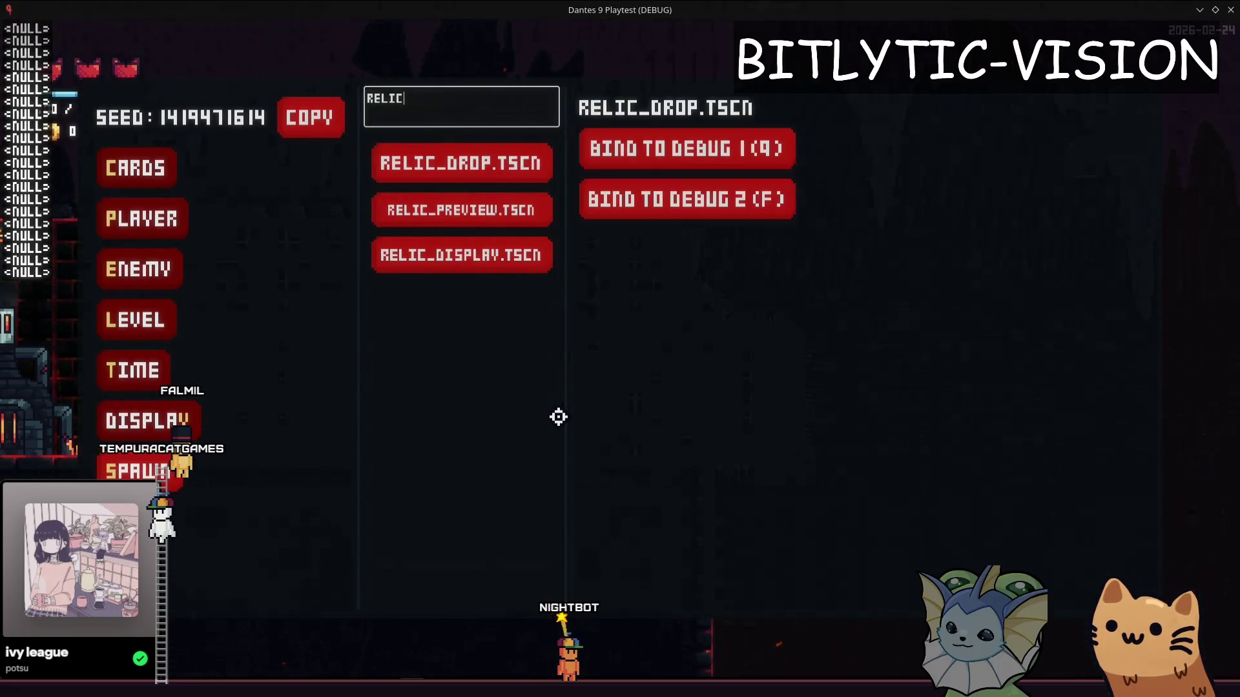
pyautogui.press('4')
pyautogui.press('`')
pyautogui.press('4')
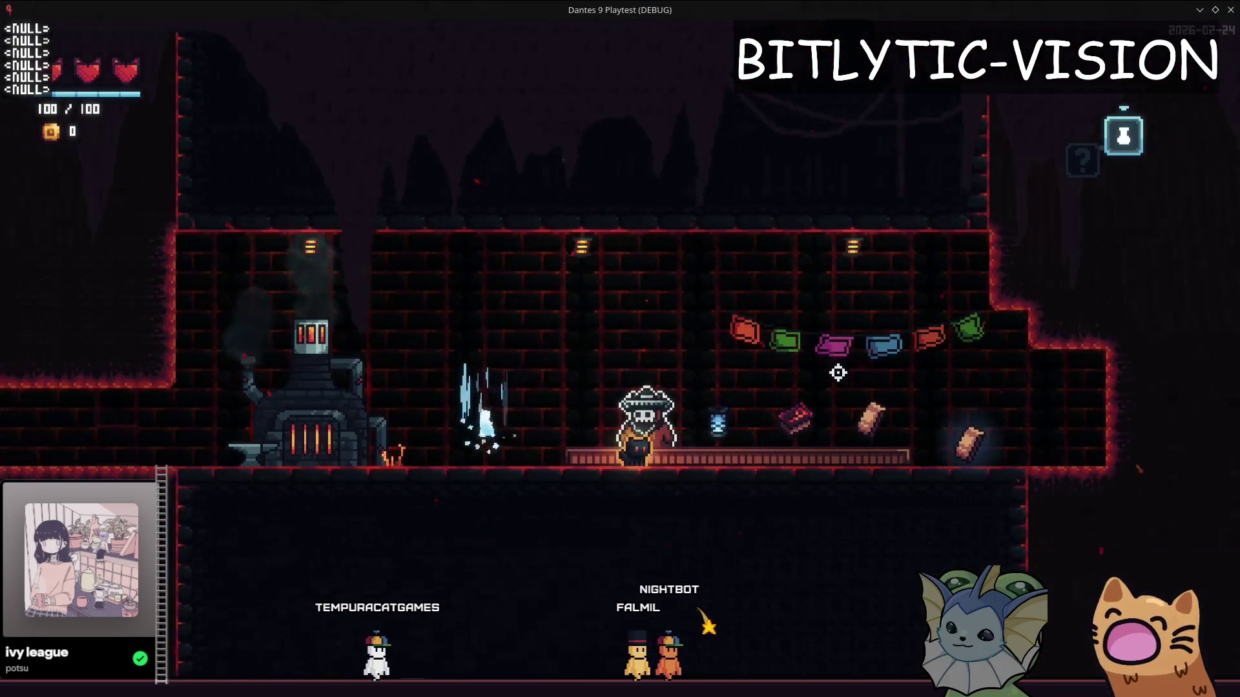
pyautogui.press('F8')
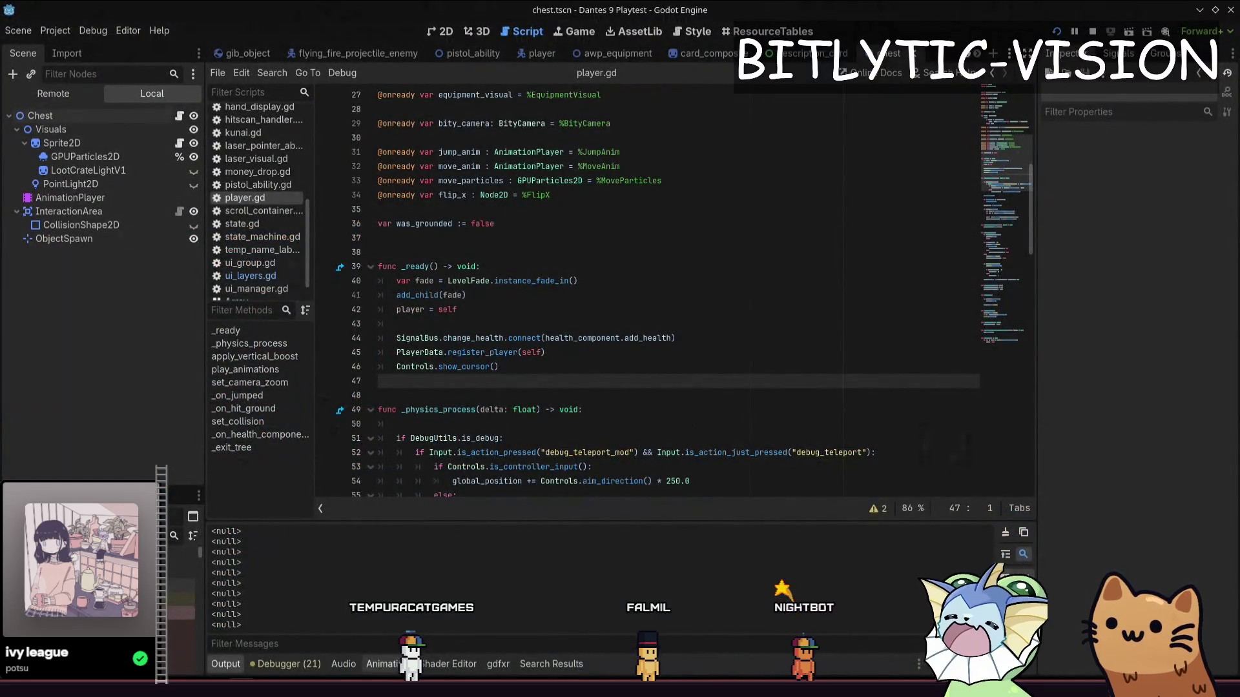
# Reopen pixel_outline.gdshader and select its behind_ground block on lines 90-99
pyautogui.click(387, 664)
pyautogui.click(447, 663)
pyautogui.scroll(-5, 968, 395)
pyautogui.scroll(-8, 969, 395)
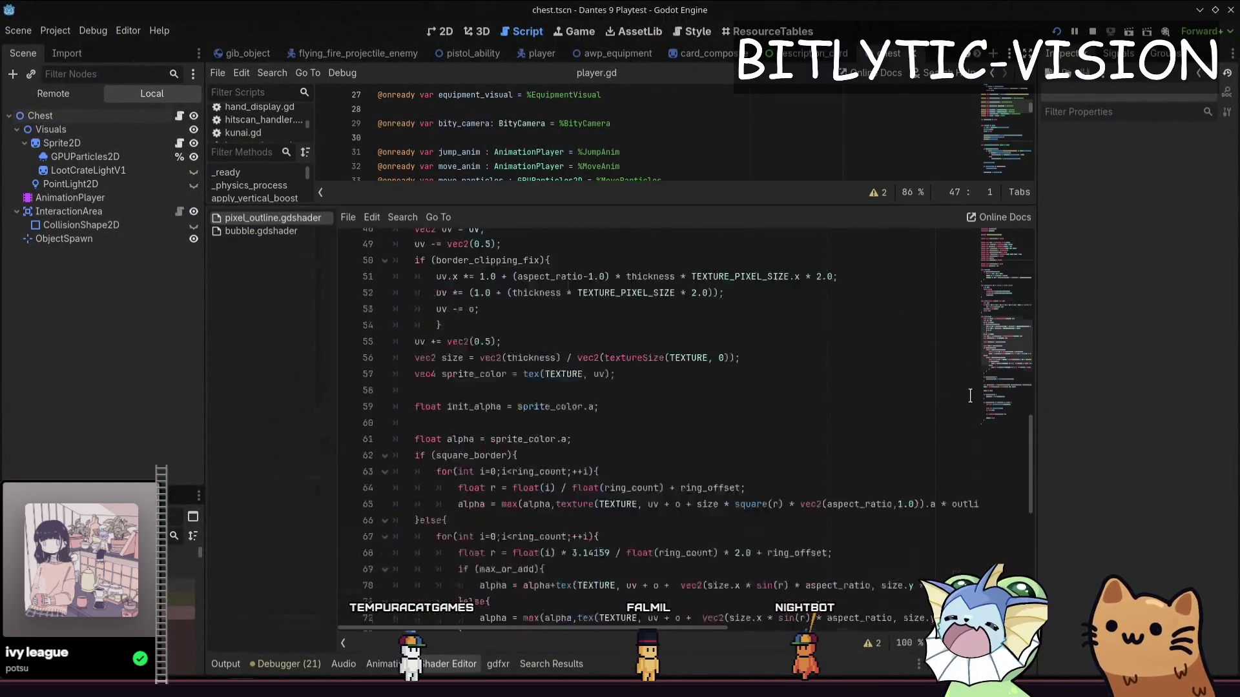
pyautogui.scroll(-10, 1007, 421)
pyautogui.moveTo(622, 579); pyautogui.dragTo(365, 438)
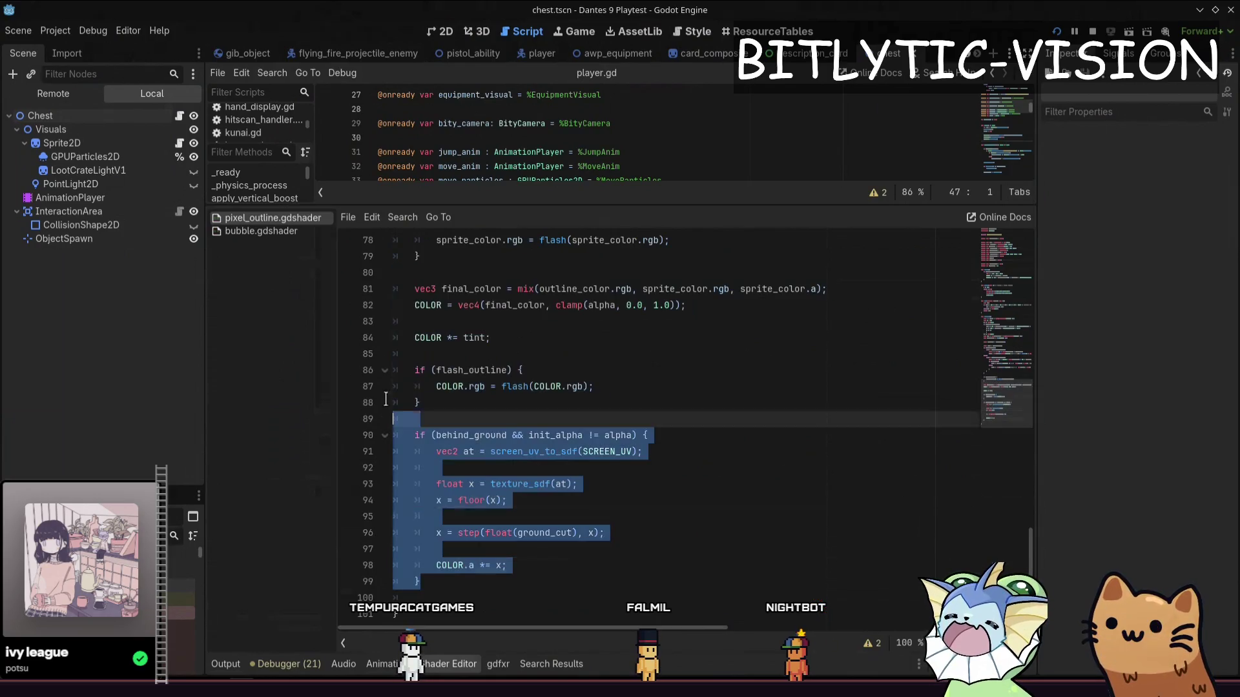
pyautogui.click(503, 548)
pyautogui.moveTo(582, 552); pyautogui.dragTo(393, 426)
pyautogui.click(581, 548)
pyautogui.scroll(10, 613, 509)
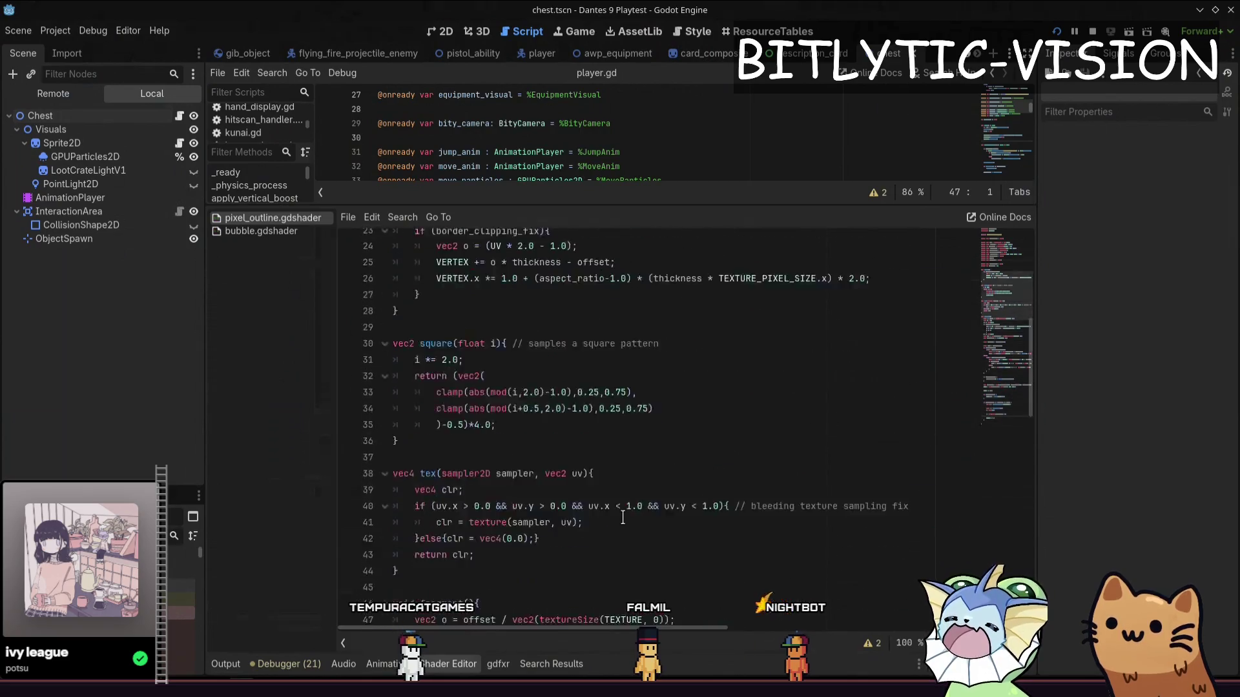
pyautogui.scroll(6, 613, 509)
pyautogui.scroll(-8, 613, 509)
pyautogui.scroll(-3, 613, 509)
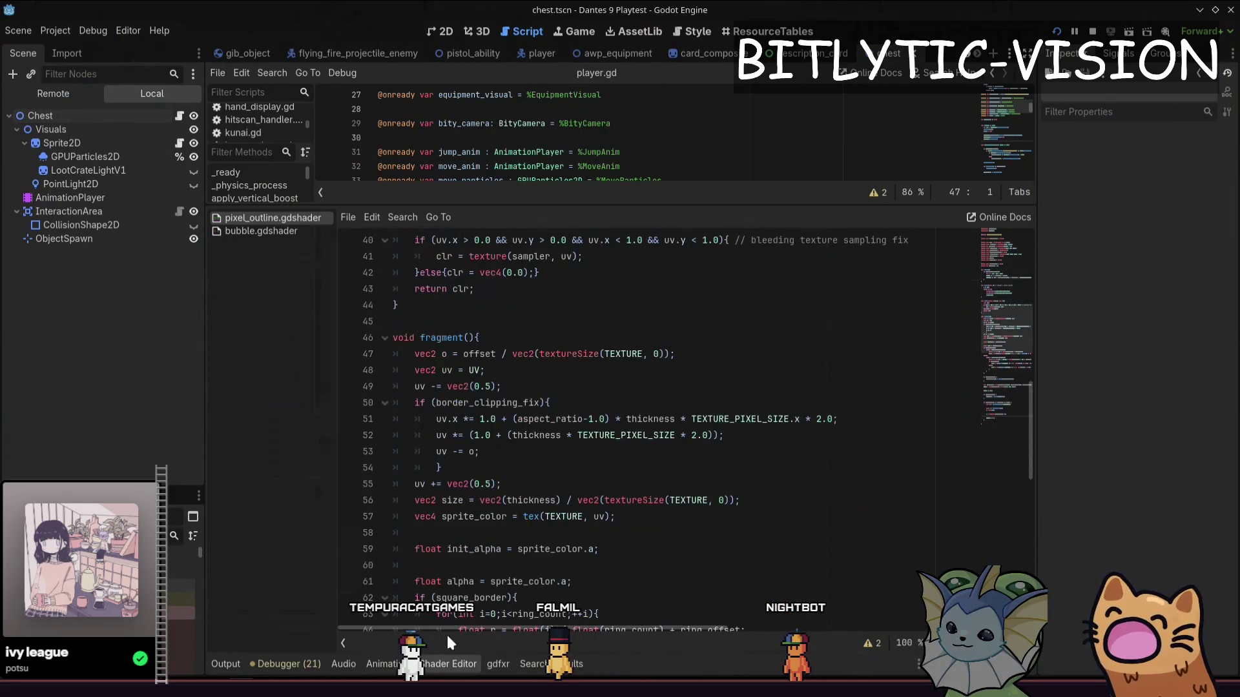
pyautogui.scroll(-6, 448, 582)
pyautogui.scroll(-6, 448, 582)
pyautogui.moveTo(427, 581); pyautogui.dragTo(399, 436)
pyautogui.click(514, 584)
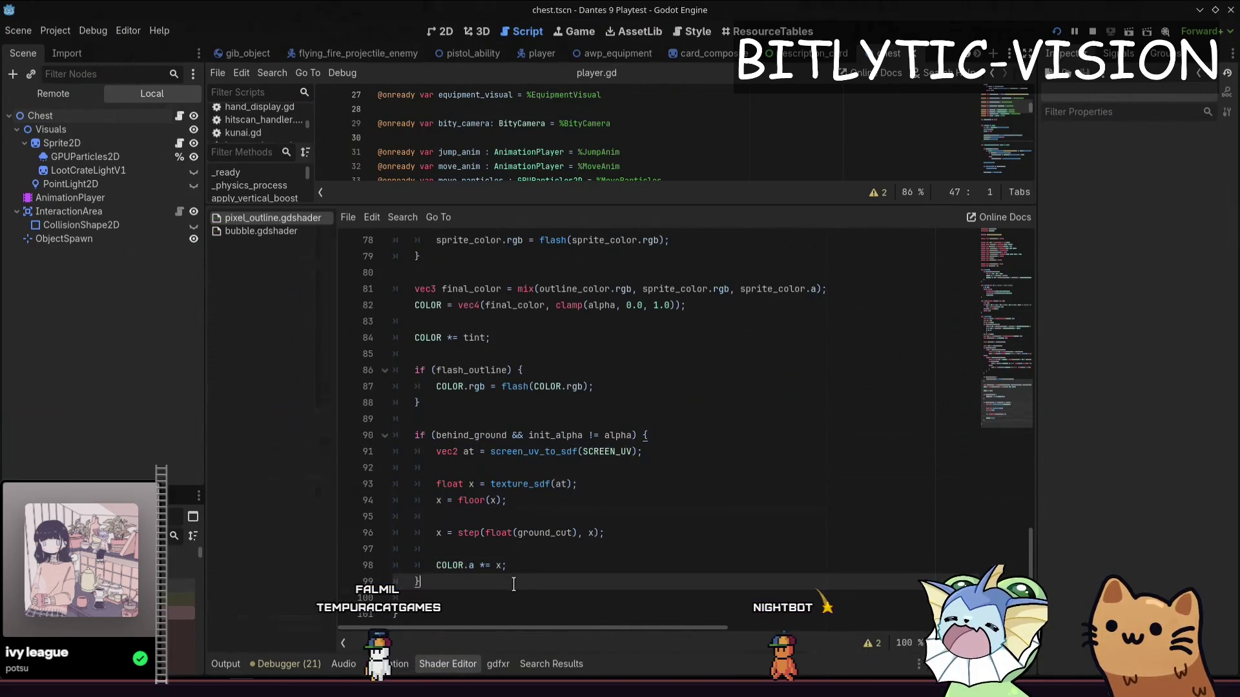
# Add a blank line after line 99 and reselect the behind_ground block to review it
pyautogui.press('Return')
pyautogui.click(472, 582)
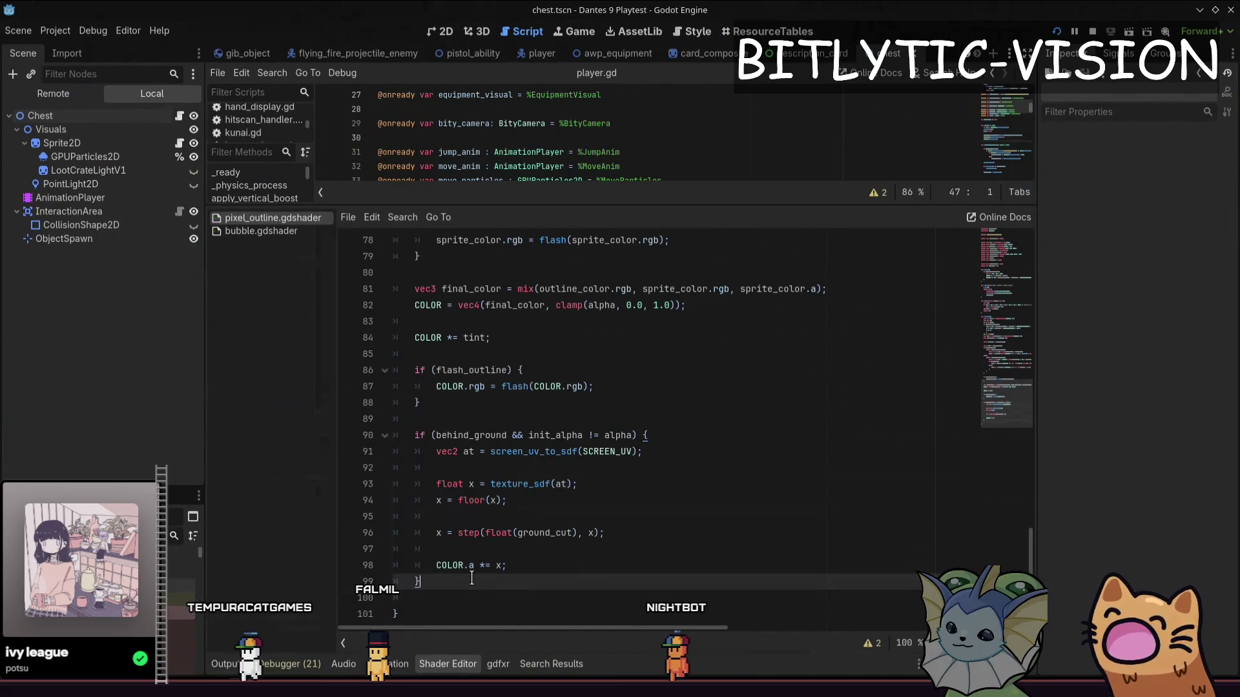
pyautogui.moveTo(491, 569); pyautogui.dragTo(400, 436)
pyautogui.click(484, 561)
pyautogui.moveTo(484, 581); pyautogui.dragTo(370, 421)
pyautogui.click(497, 549)
pyautogui.click(462, 580)
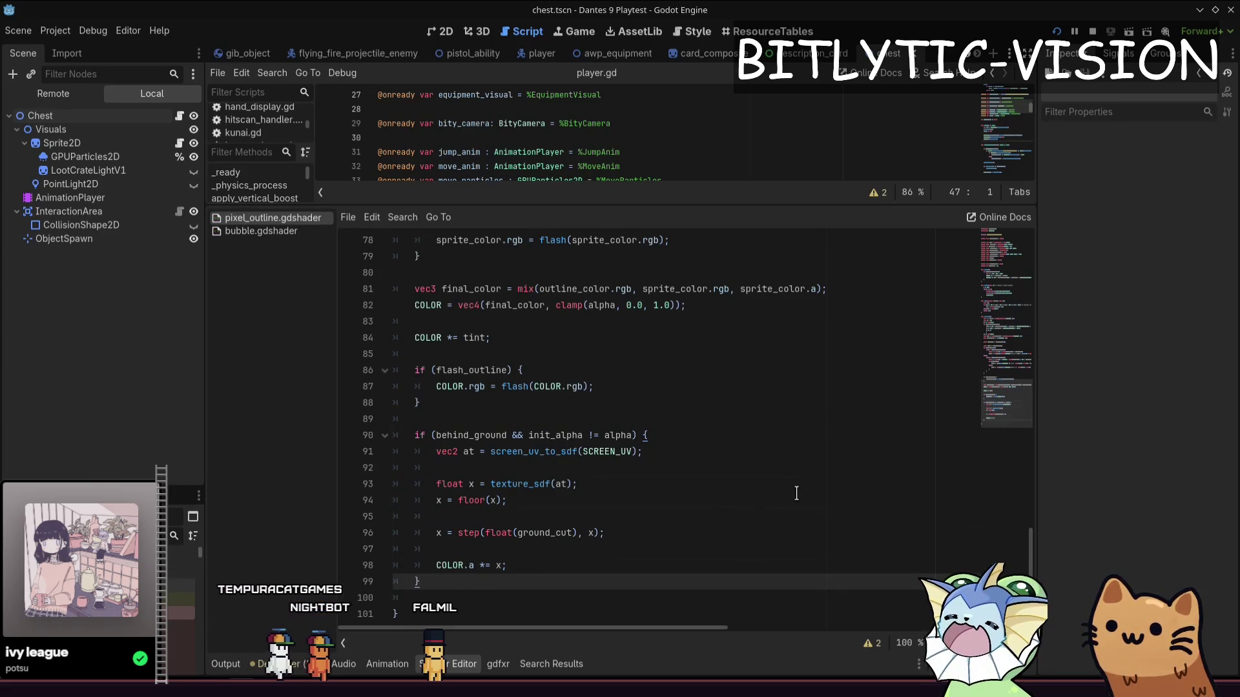
# In the running game, open and close the forge Cards menu several times while pacing by the forge
pyautogui.hotkey('alt', 'Tab')
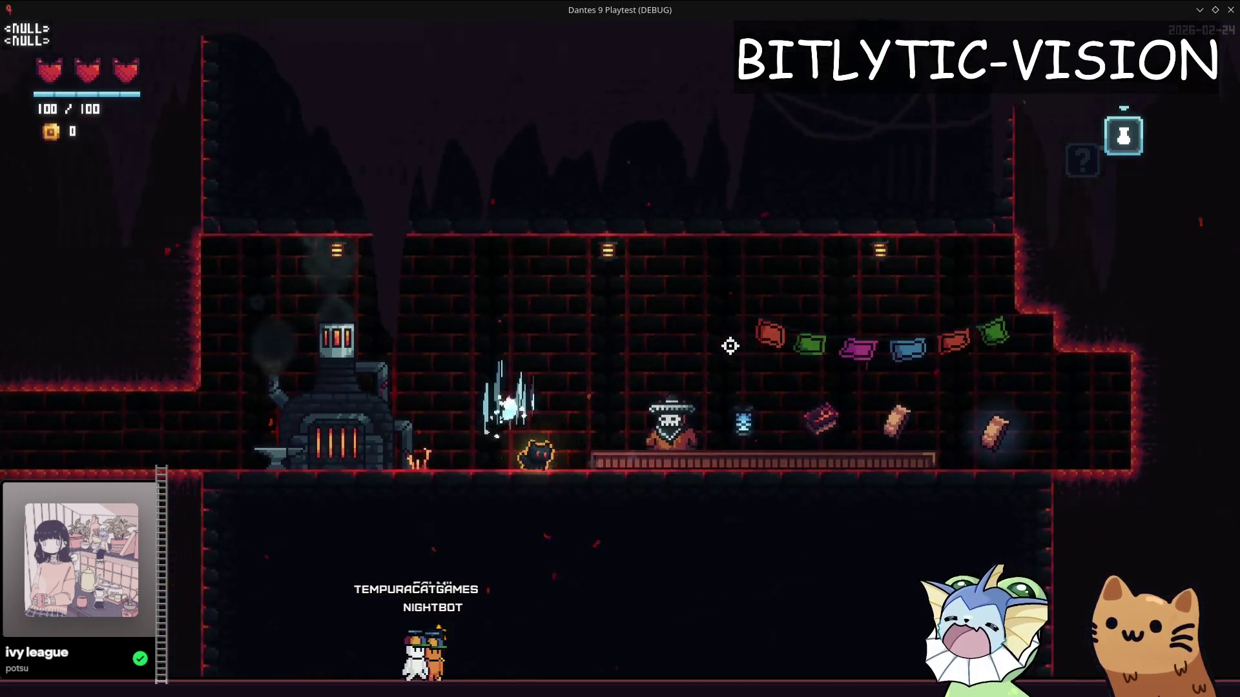
pyautogui.hotkey('alt', 'Tab')
pyautogui.hotkey('alt', 'Tab')
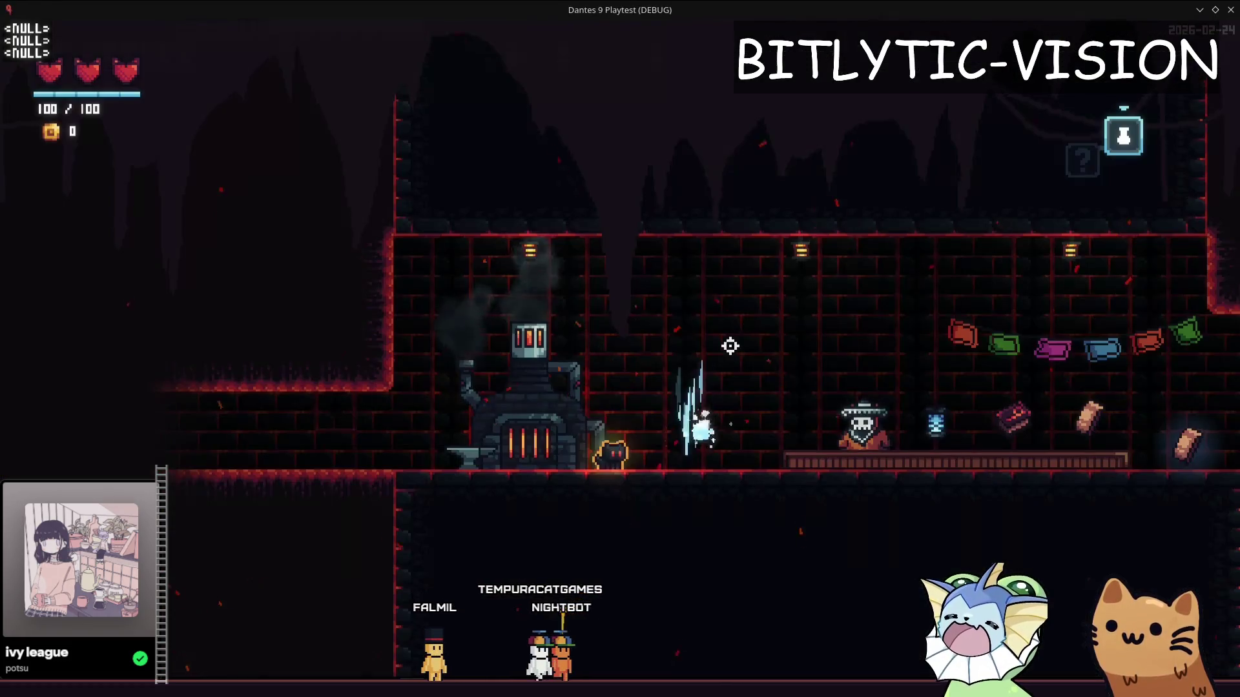
pyautogui.press('e')
pyautogui.press('Escape')
pyautogui.press('a')
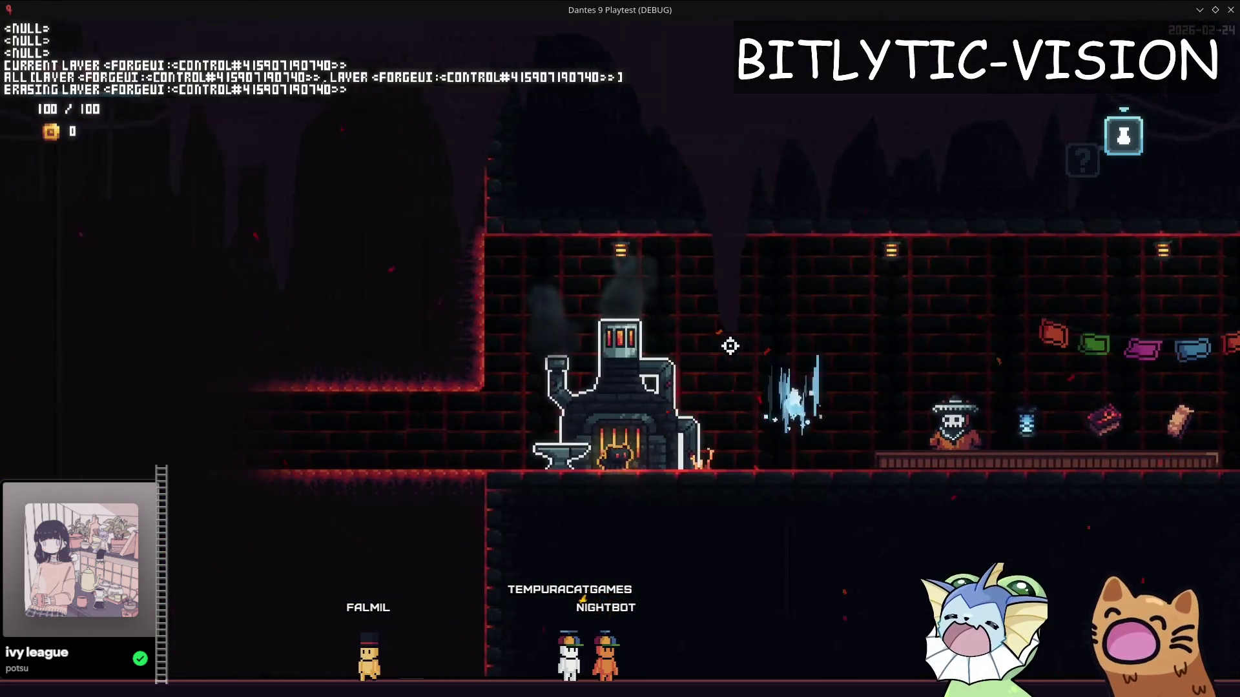
pyautogui.press('a')
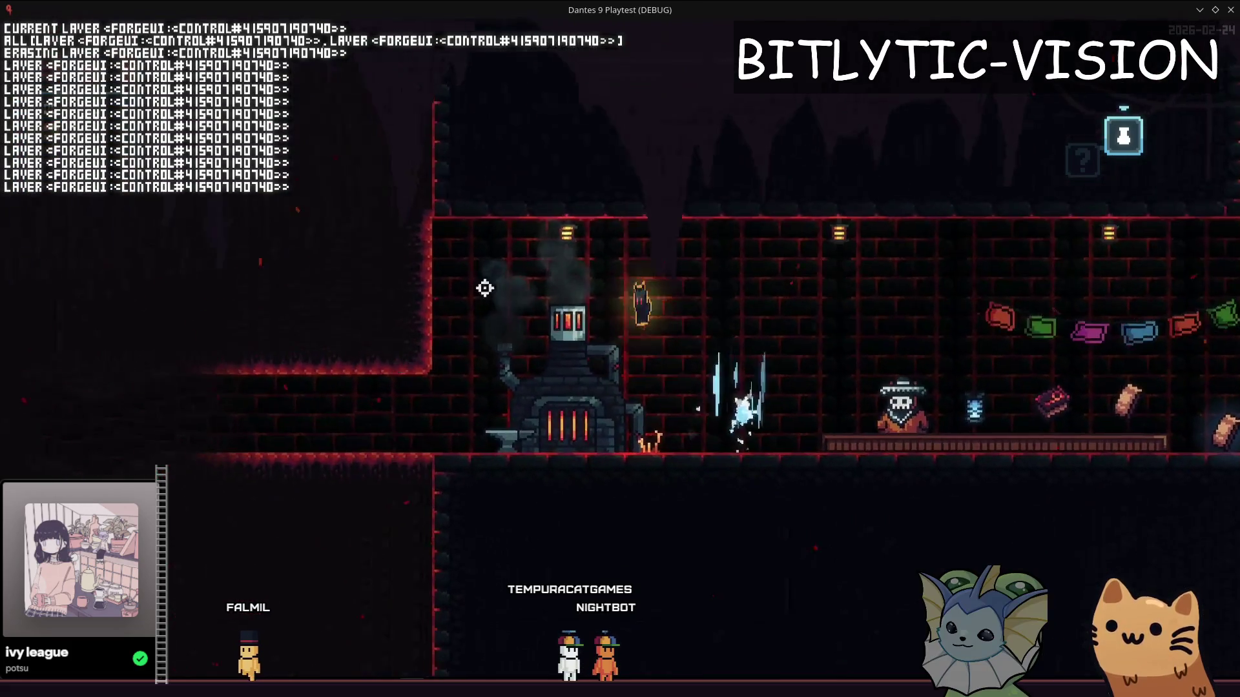
pyautogui.press('d')
pyautogui.press('a')
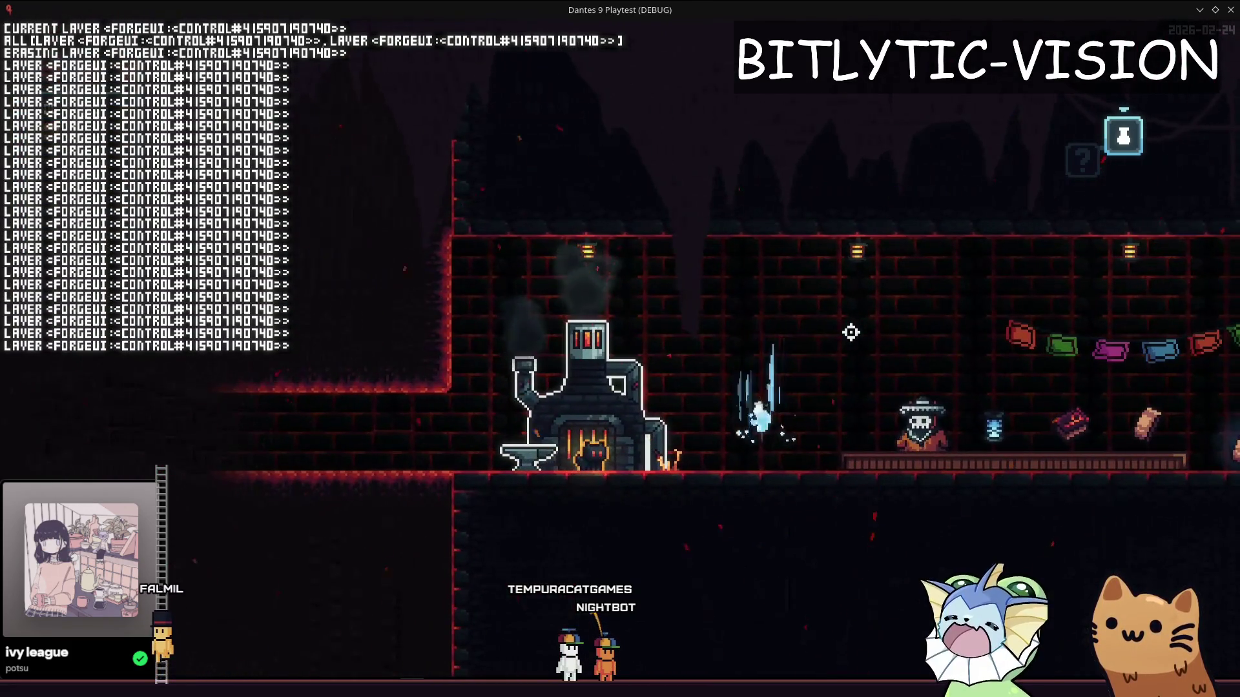
pyautogui.press('e')
pyautogui.press('Escape')
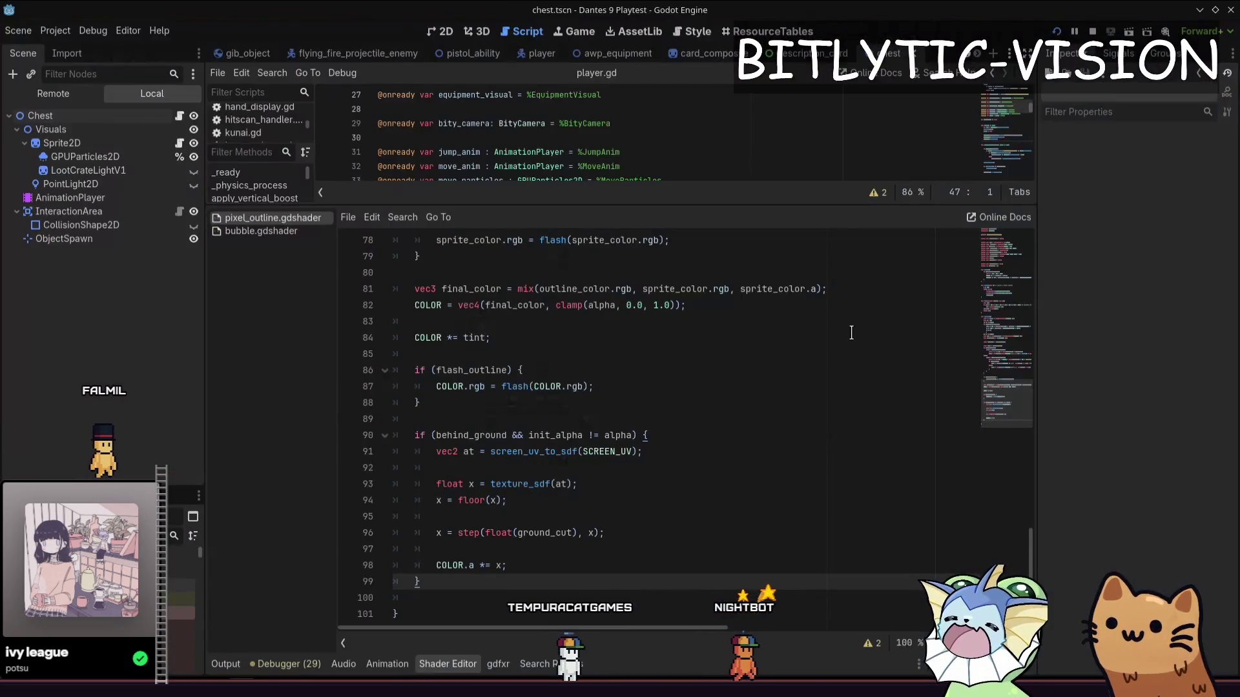
pyautogui.press('e')
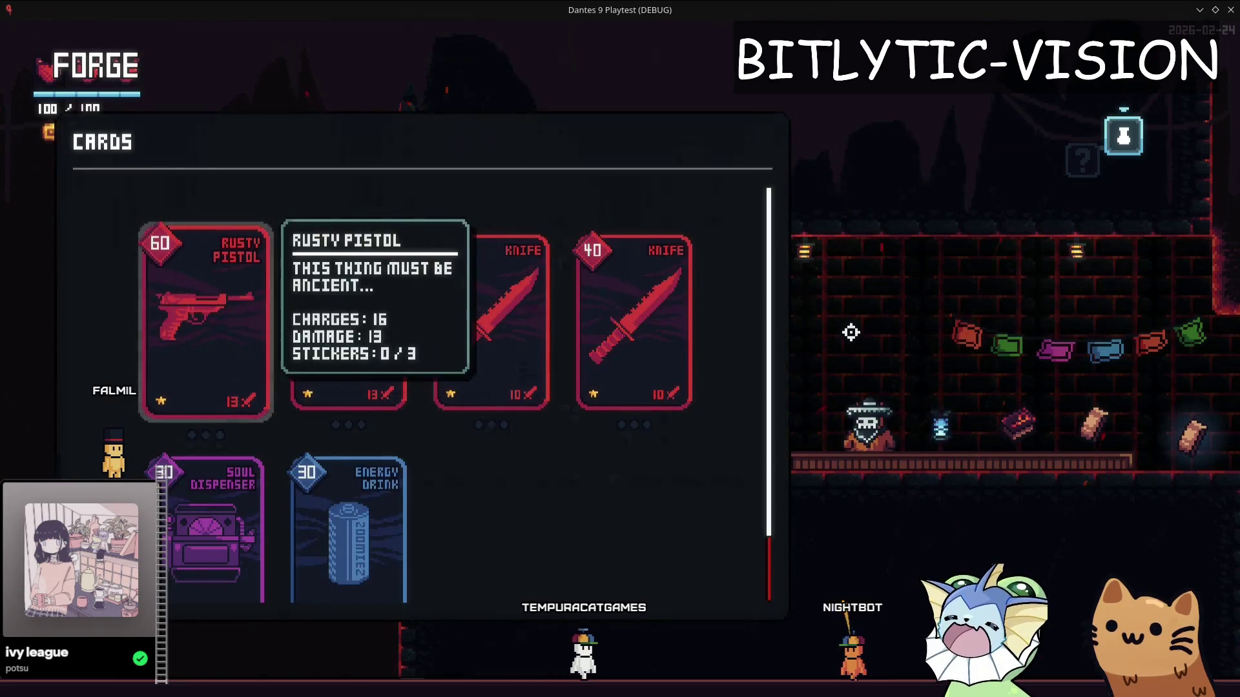
pyautogui.press('Escape')
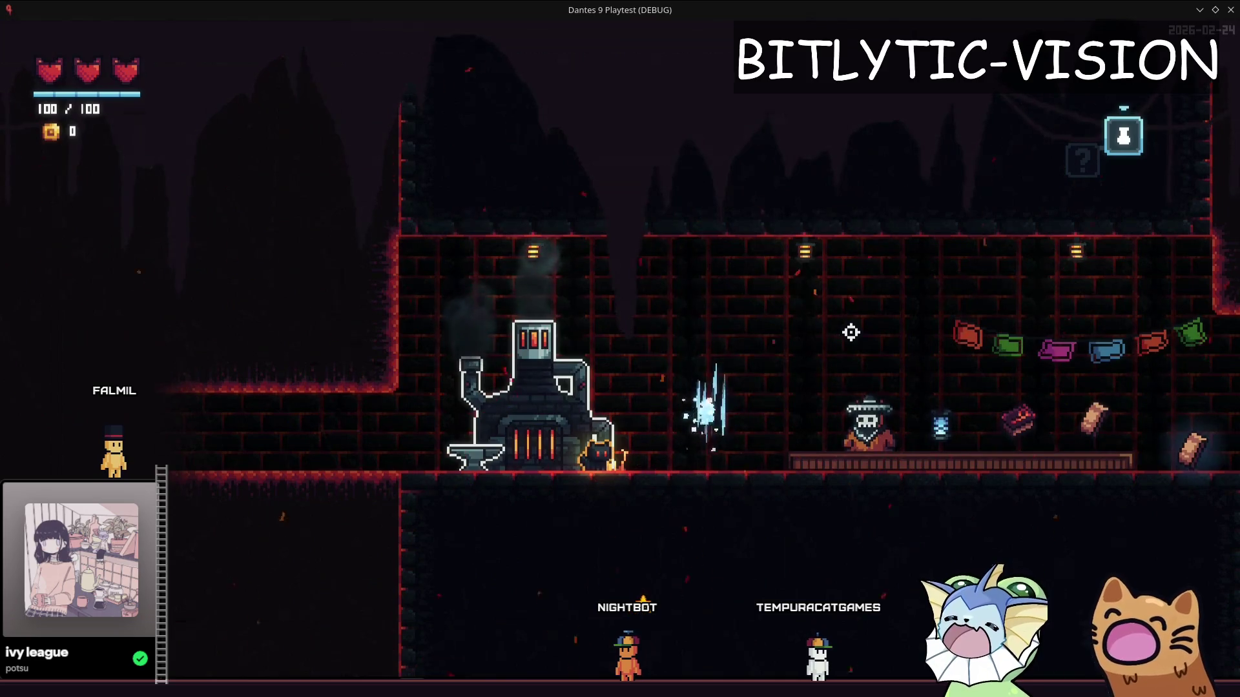
# Walk past the Soul Lantern and Tome of Efficiency, then return to the Godot editor
pyautogui.press('d')
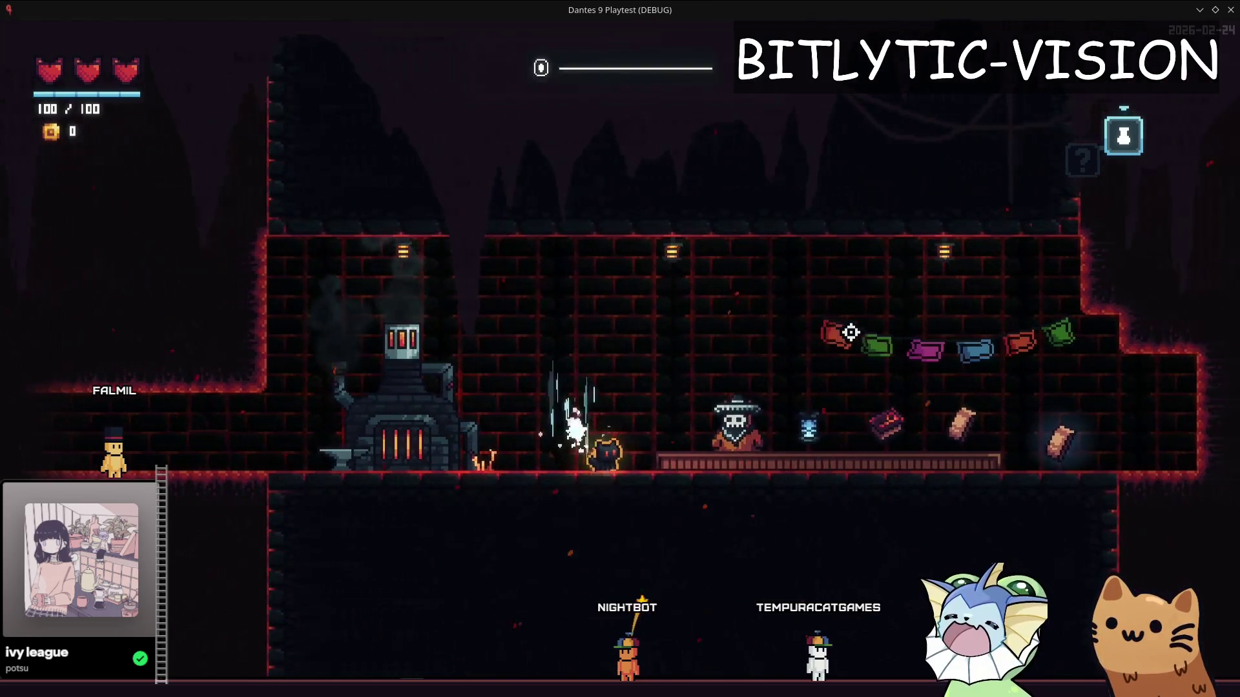
pyautogui.press('d')
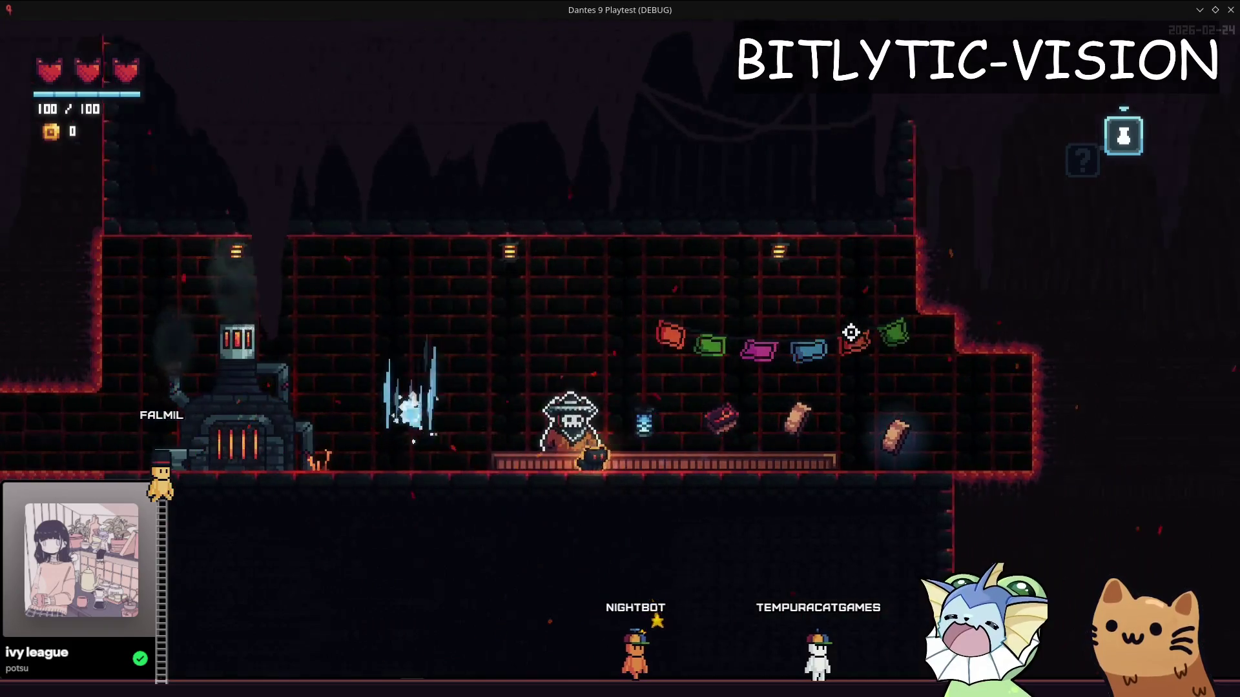
pyautogui.press('d')
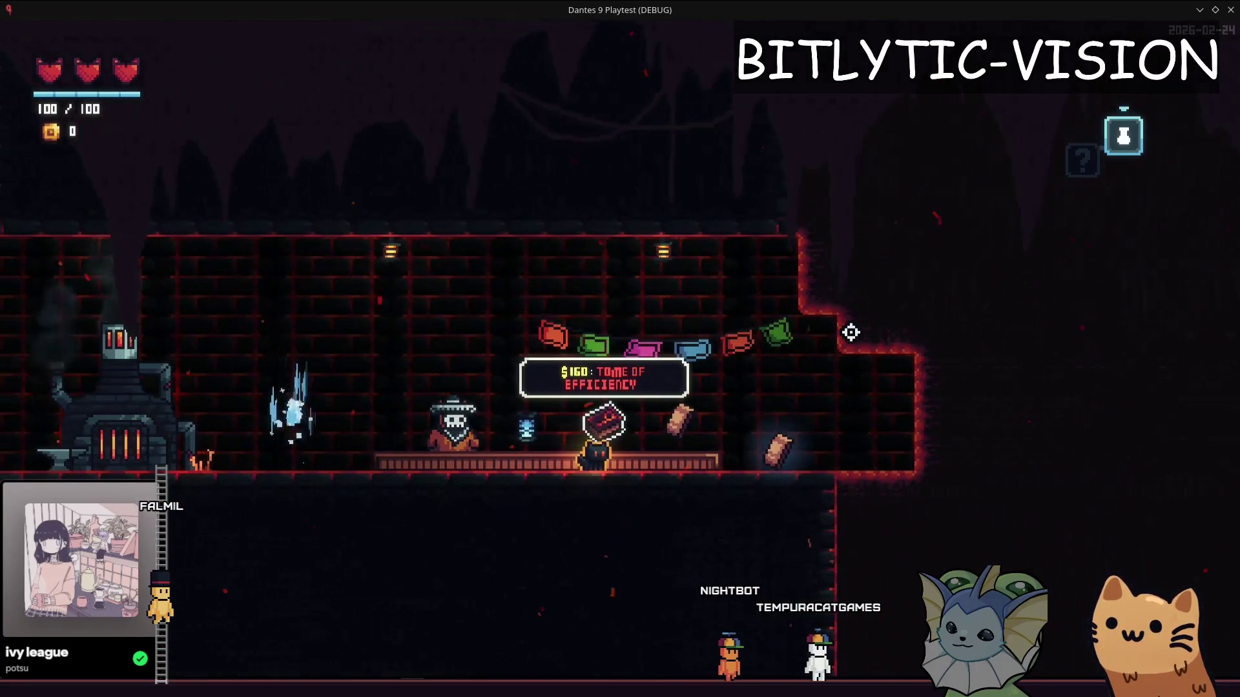
pyautogui.press('a')
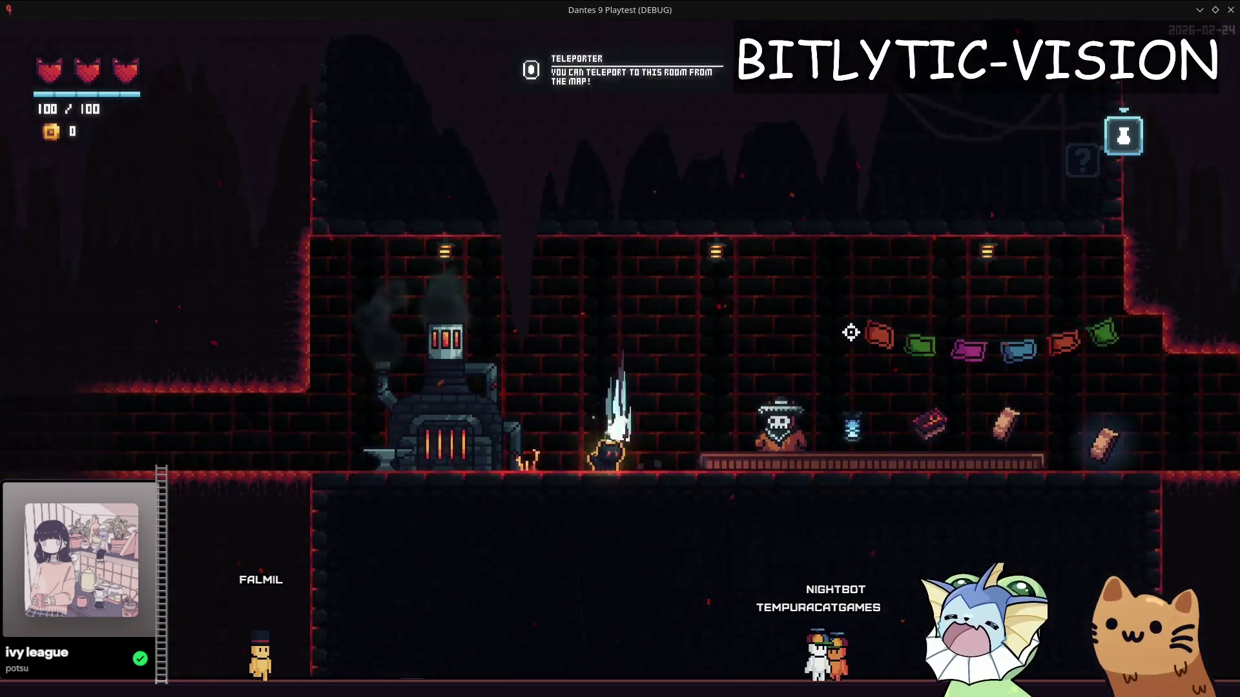
pyautogui.press('a')
pyautogui.press('d')
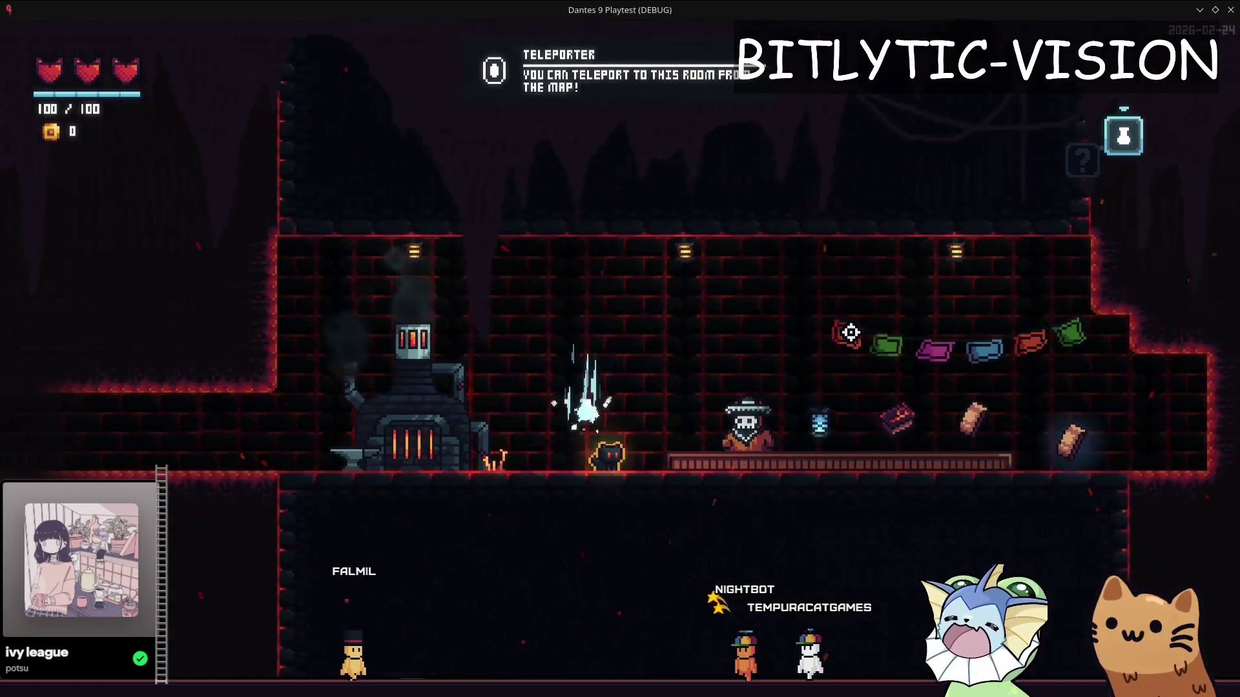
pyautogui.hotkey('alt', 'Tab')
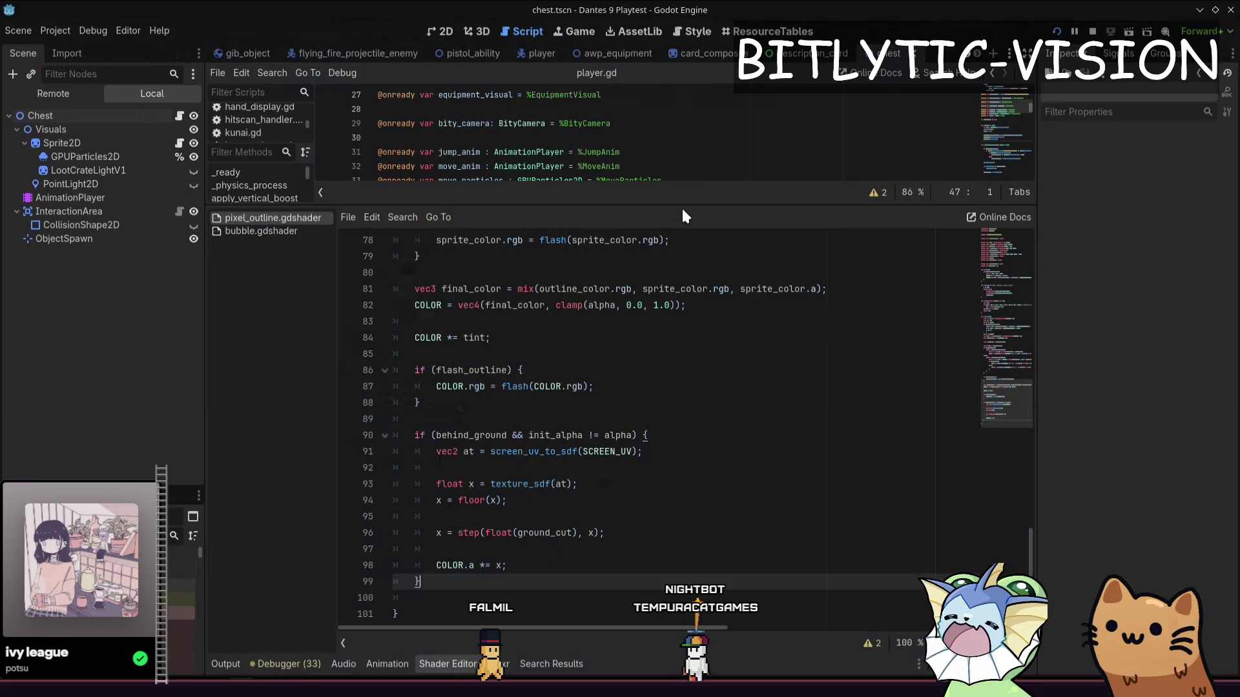
# Quick-open ui_layers.gd, briefly checking the game's forge panel along the way
pyautogui.click(447, 664)
pyautogui.click(684, 291)
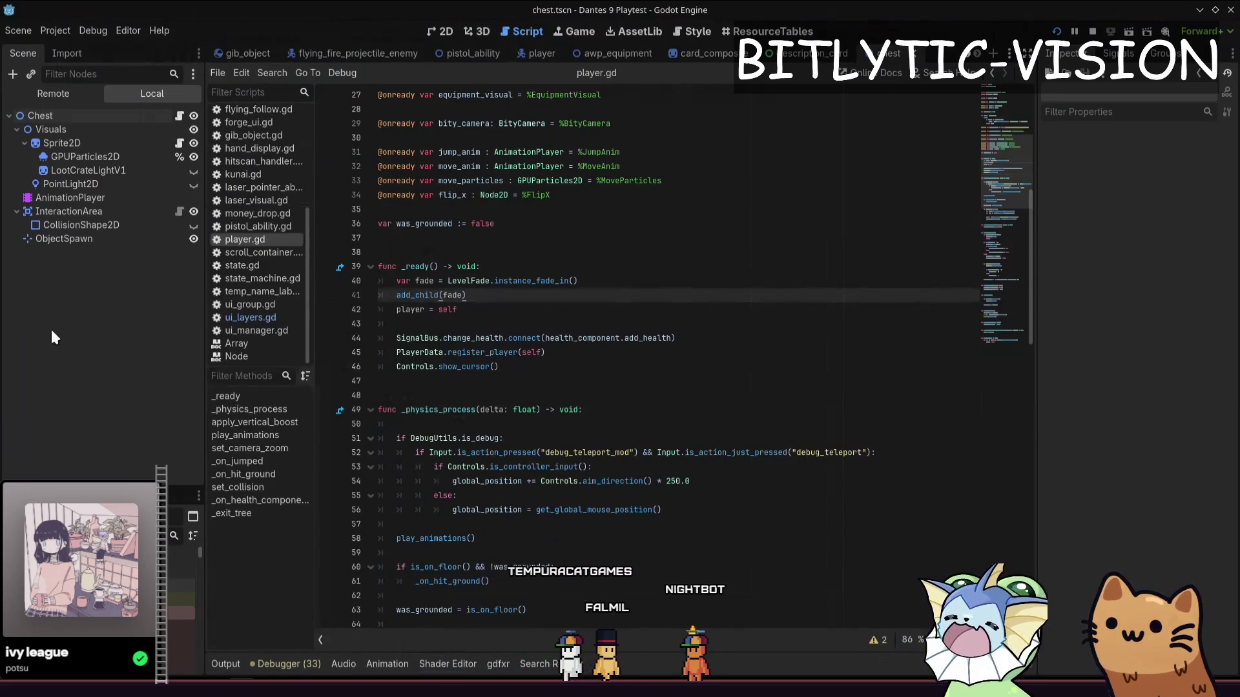
pyautogui.click(753, 262)
pyautogui.hotkey('shift', 'alt', 'o')
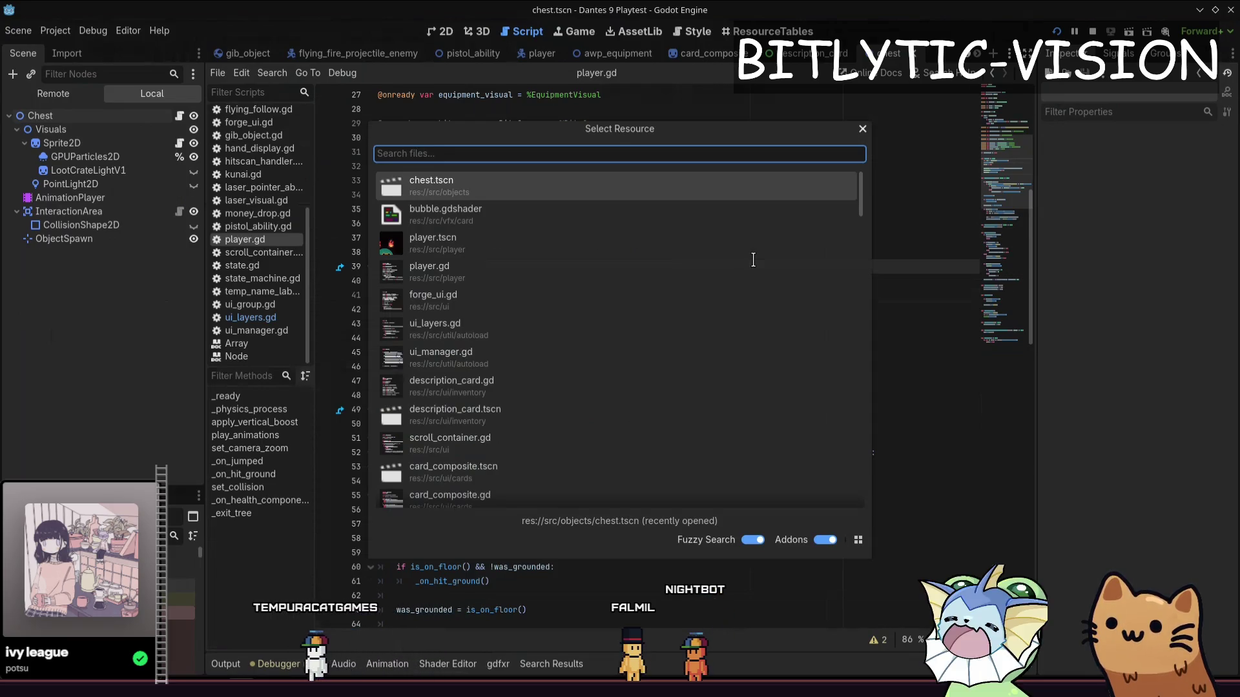
pyautogui.press('F5')
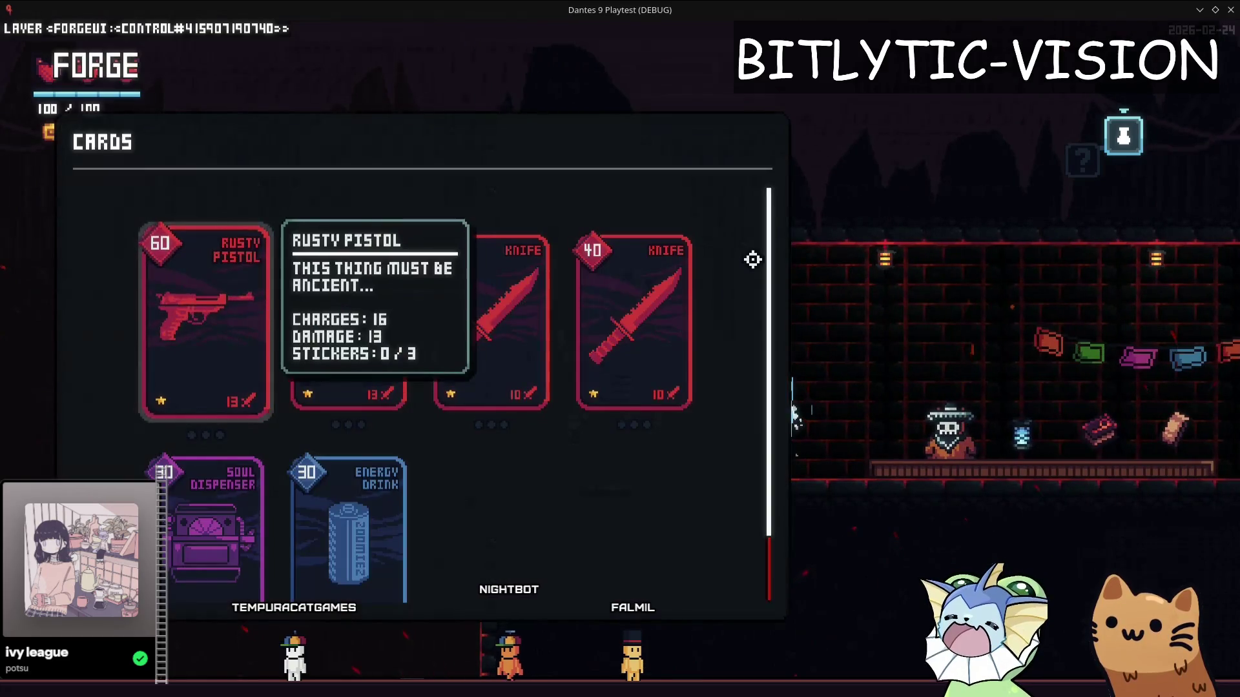
pyautogui.press('Escape')
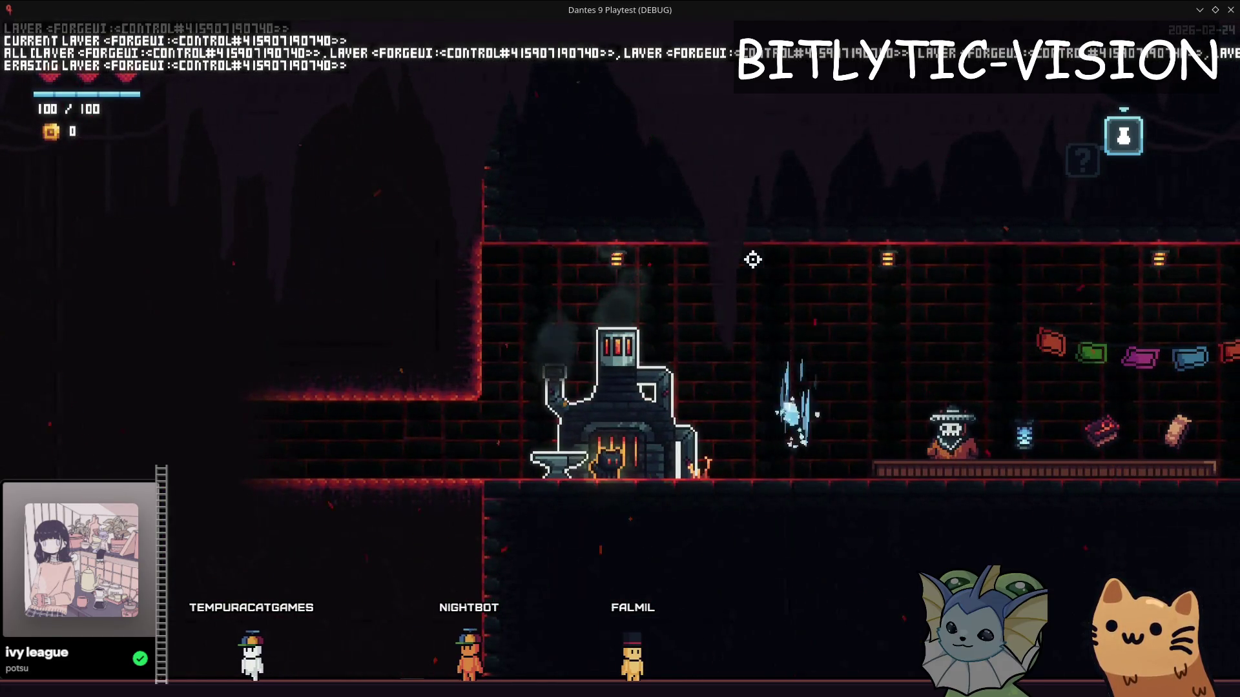
pyautogui.hotkey('alt', 'Tab')
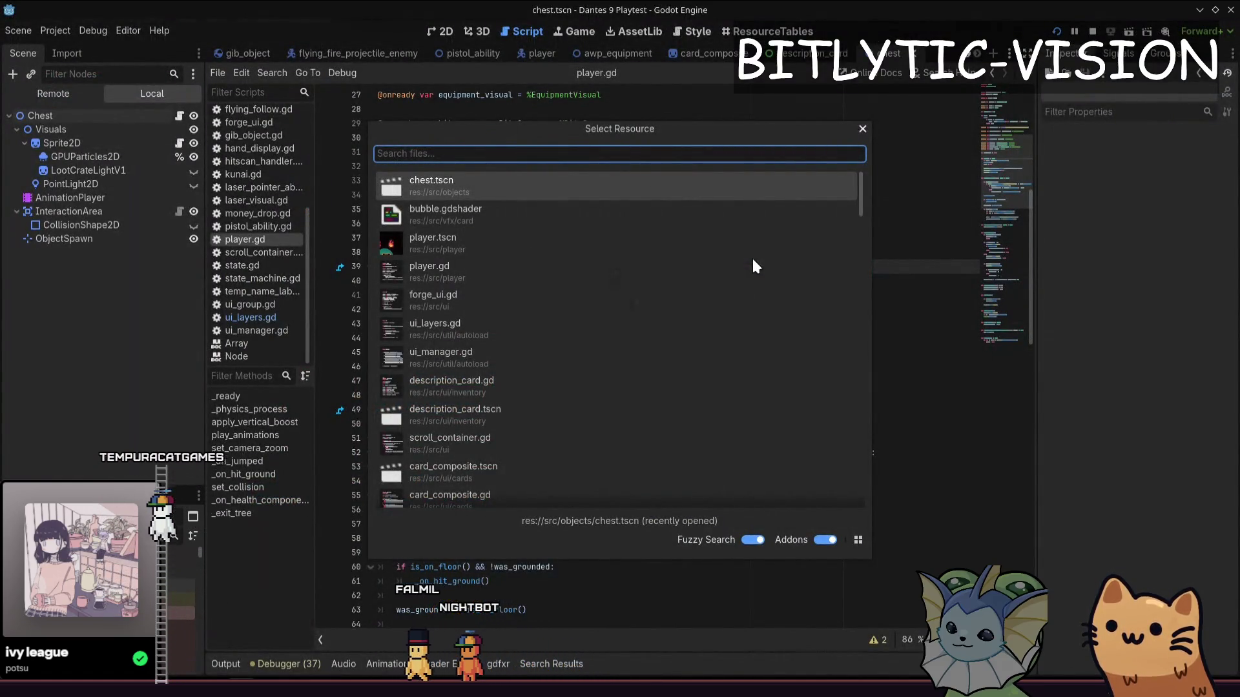
pyautogui.write('ui_layers.g')
pyautogui.press('Return')
pyautogui.scroll(6, 752, 257)
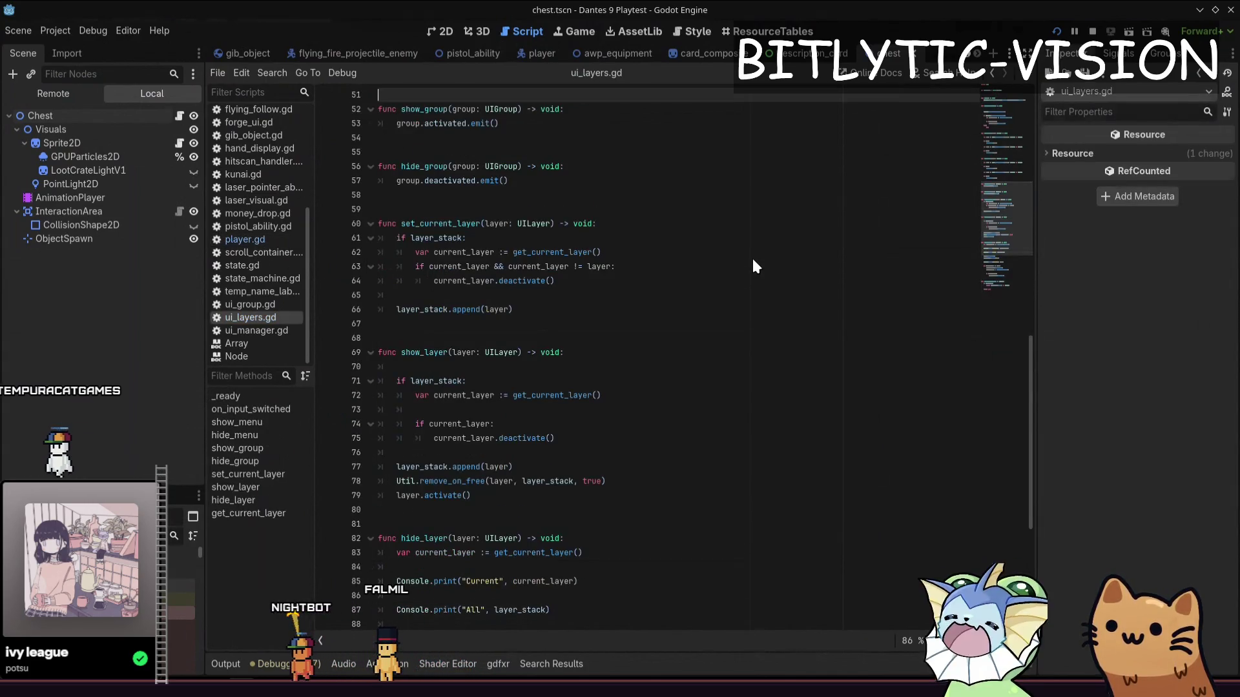
# Wrap show_layer's append and remove_on_free in 'if !layer_stack.has(layer):' and relaunch
pyautogui.press('Up')
pyautogui.press('Up')
pyautogui.press('Up')
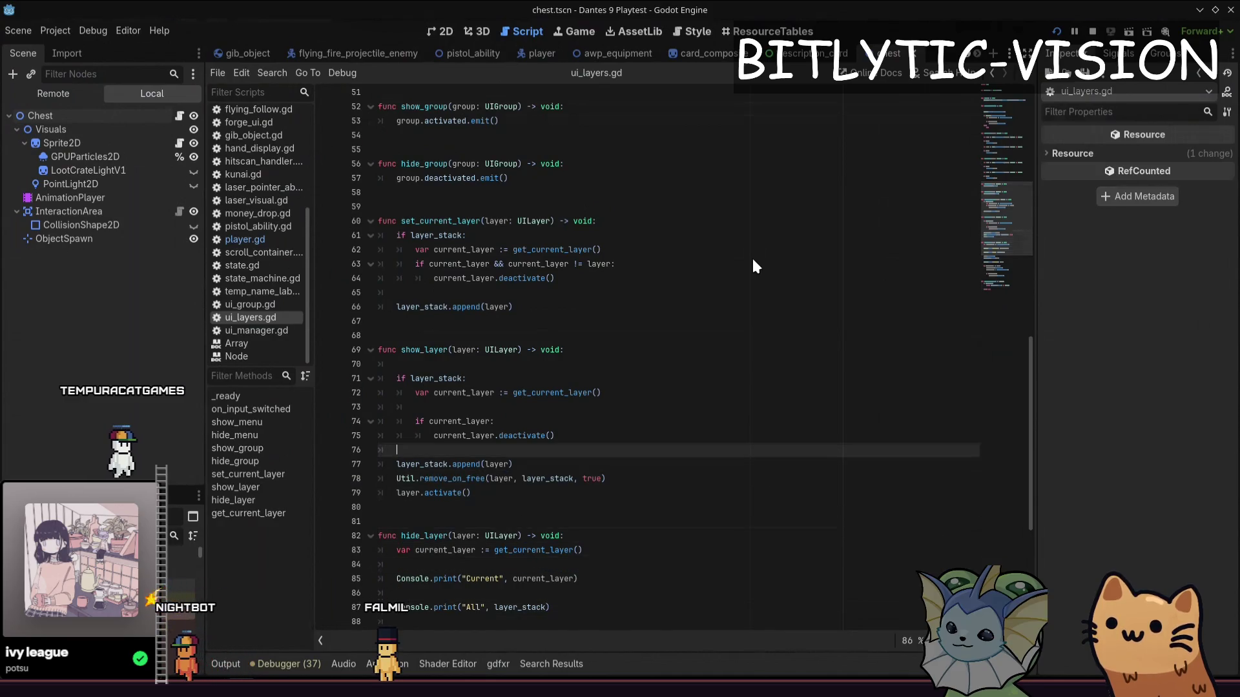
pyautogui.press('Return')
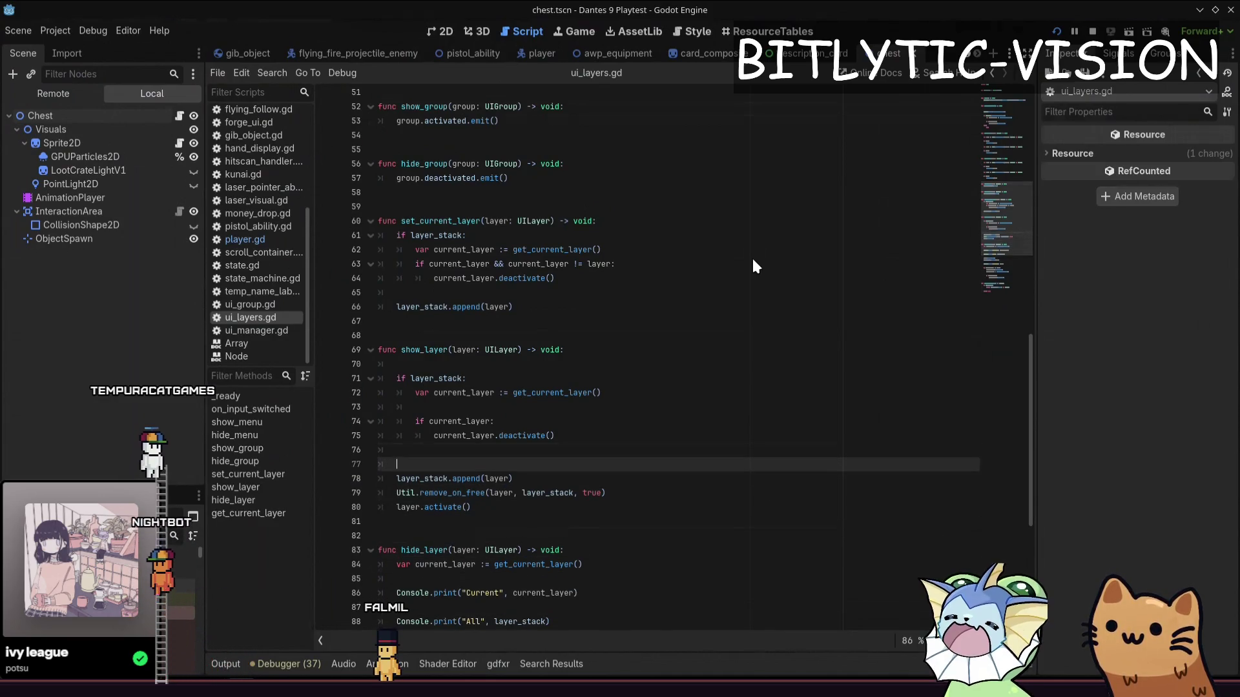
pyautogui.write('if layer_stack.h')
pyautogui.press('Return')
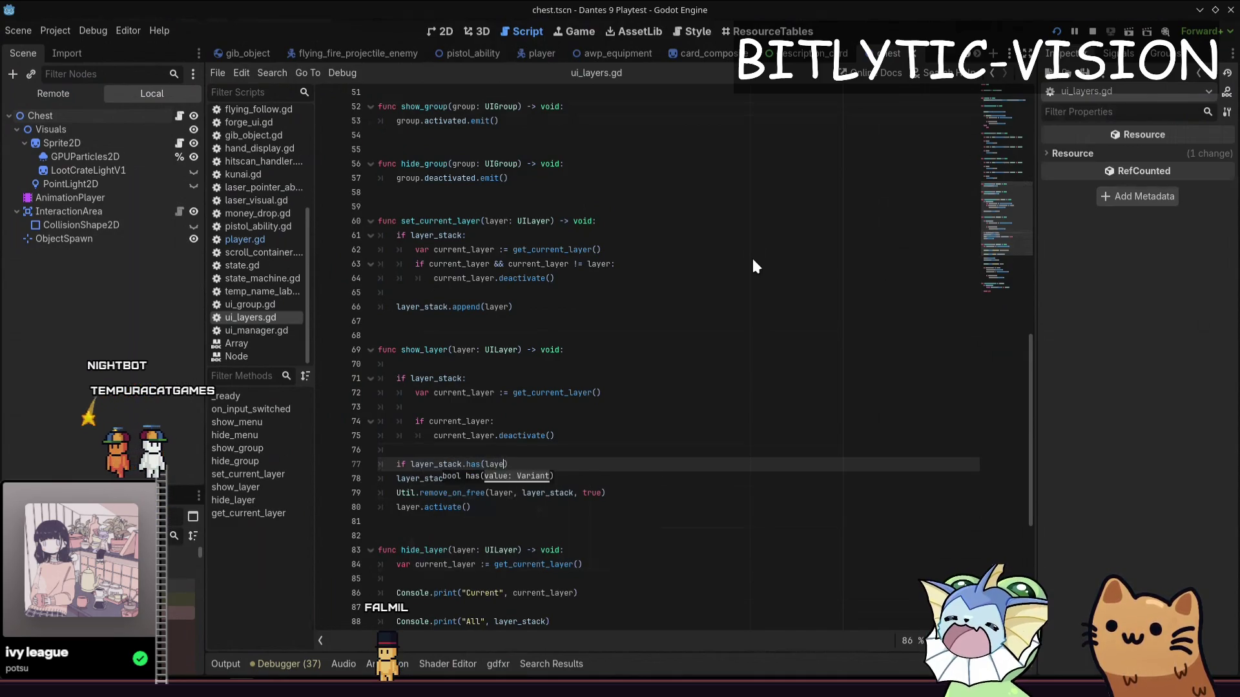
pyautogui.press('Return')
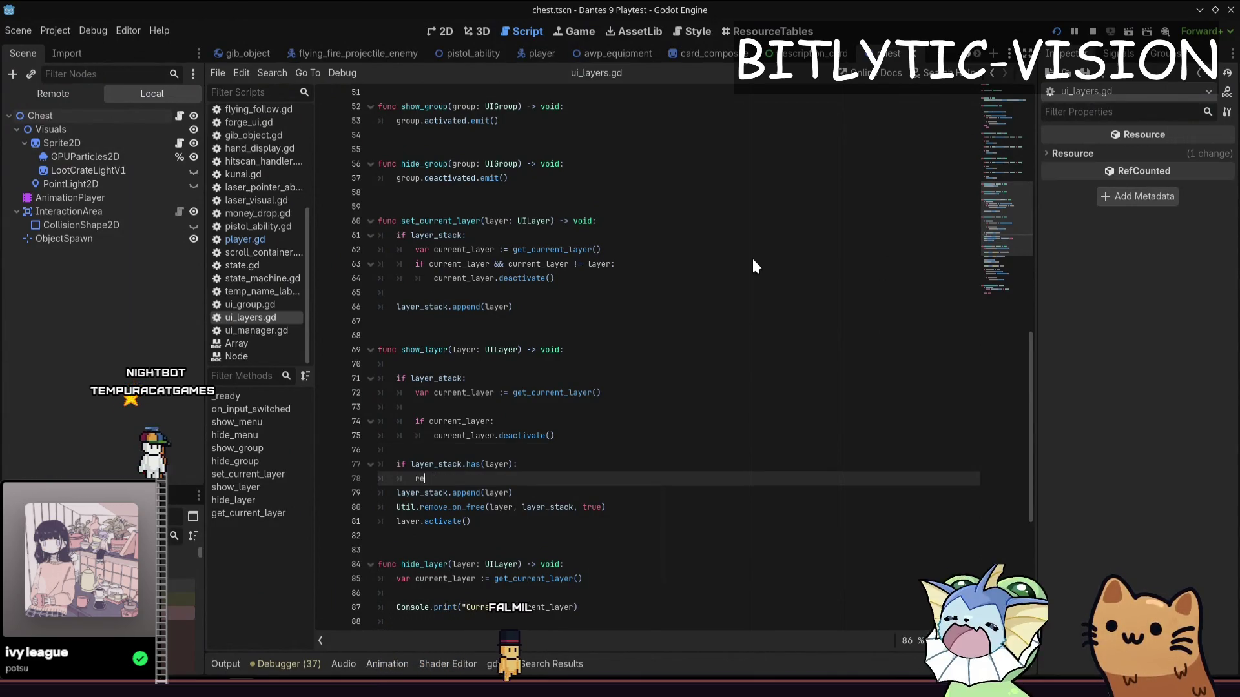
pyautogui.press('Up')
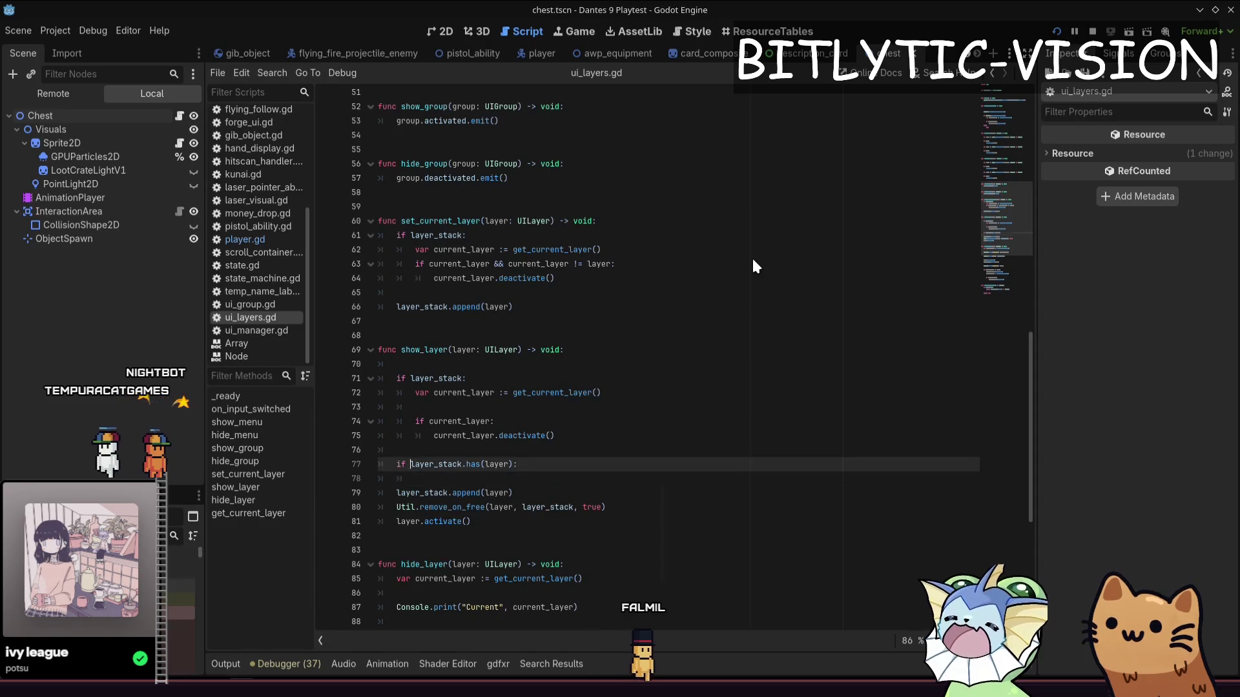
pyautogui.write('!')
pyautogui.press('Down')
pyautogui.press('BackSpace')
pyautogui.press('BackSpace')
pyautogui.press('BackSpace')
pyautogui.press('Down')
pyautogui.press('Tab')
pyautogui.press('Down')
pyautogui.press('Tab')
pyautogui.press('Up')
pyautogui.press('Up')
pyautogui.hotkey('alt', 'Down')
pyautogui.hotkey('alt', 'Down')
pyautogui.press('F5')
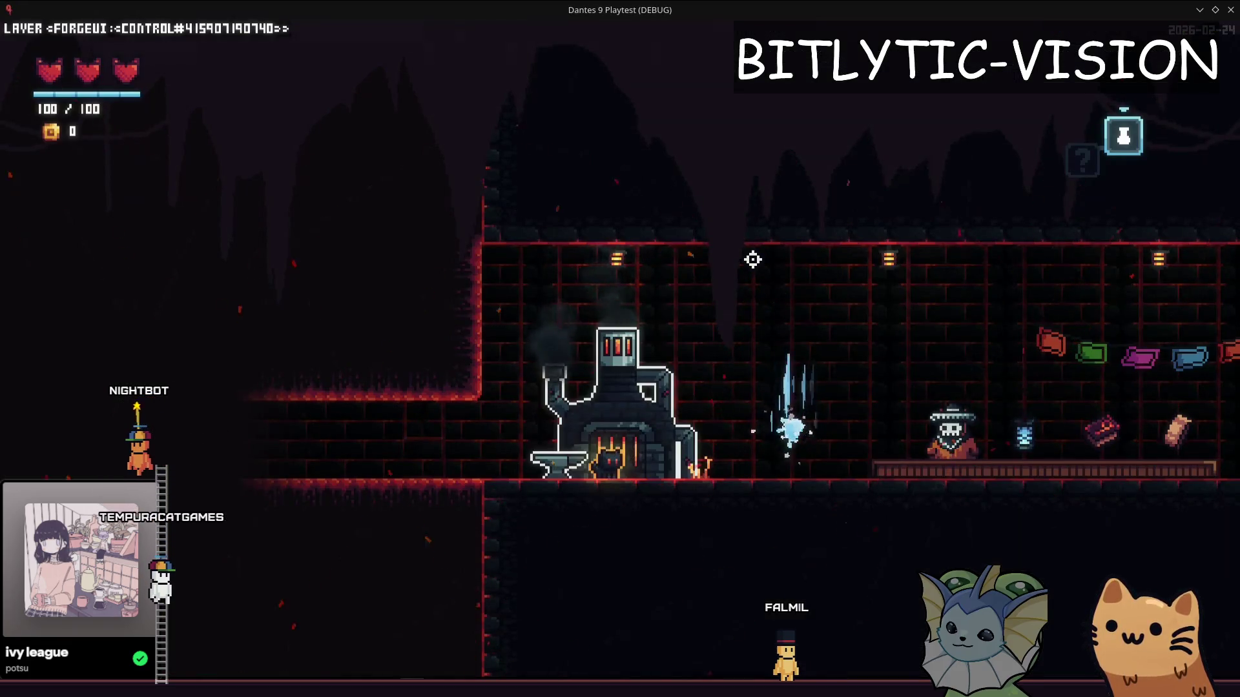
# Open and close the forge Cards panel a few times, then return to the script editor
pyautogui.press('Escape')
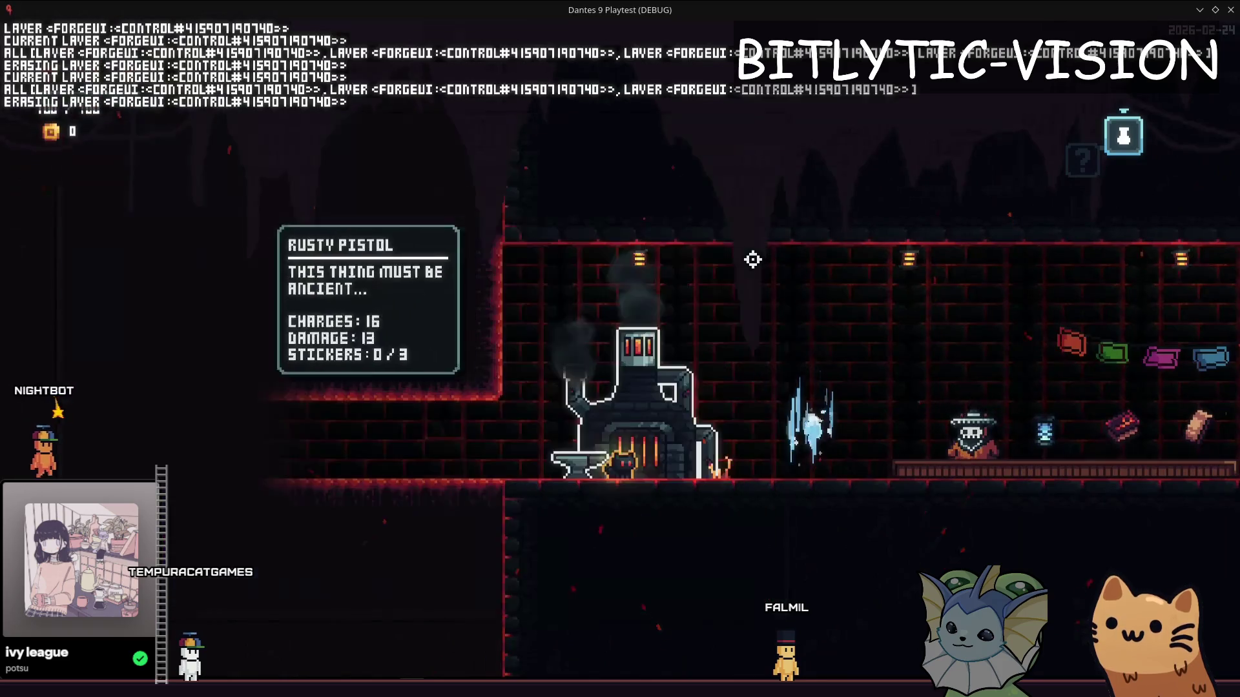
pyautogui.press('e')
pyautogui.press('Escape')
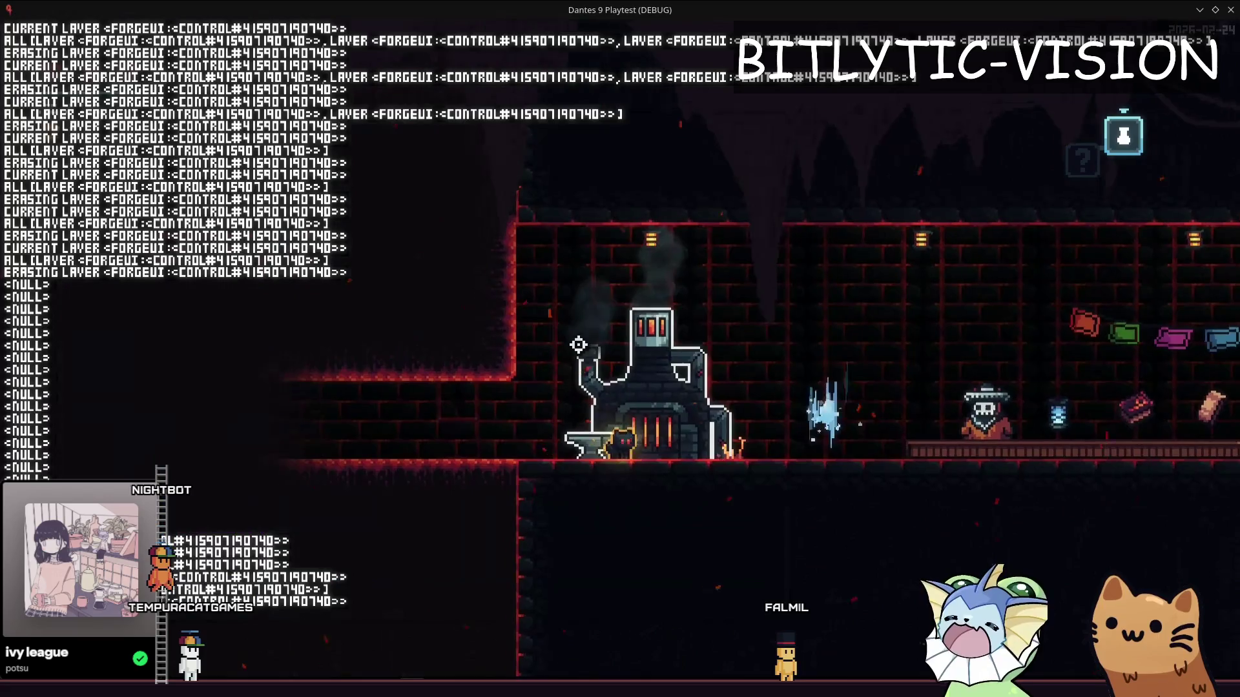
pyautogui.press('e')
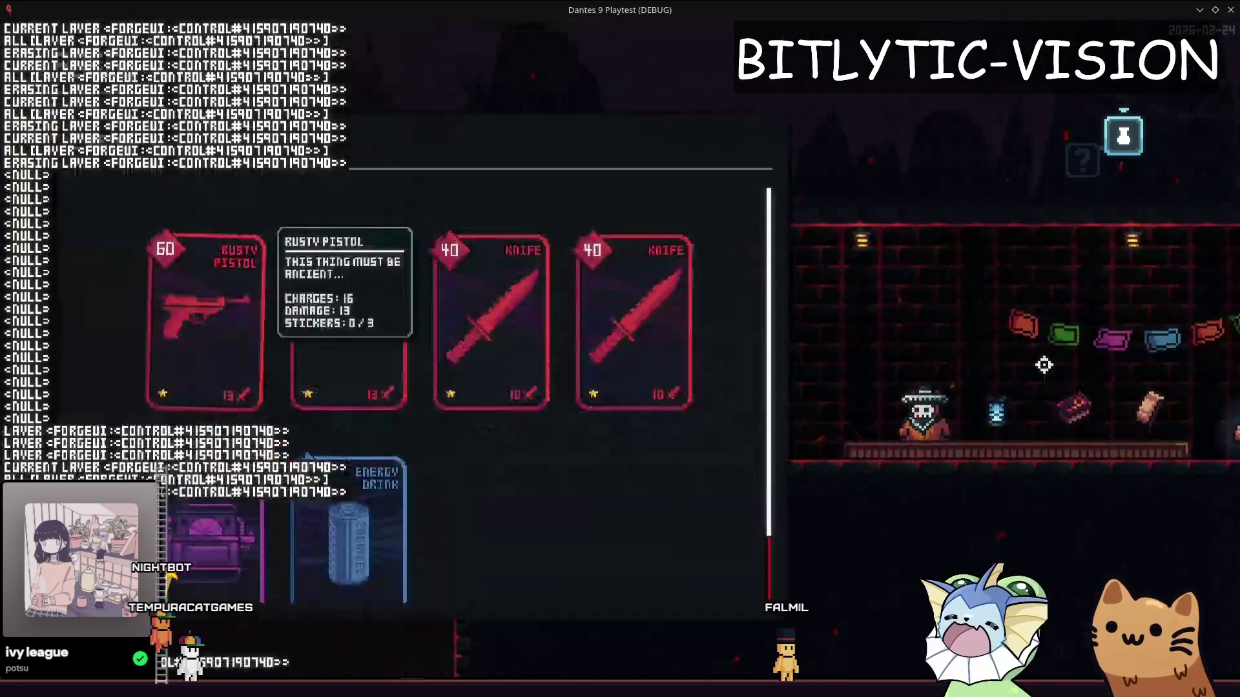
pyautogui.press('Escape')
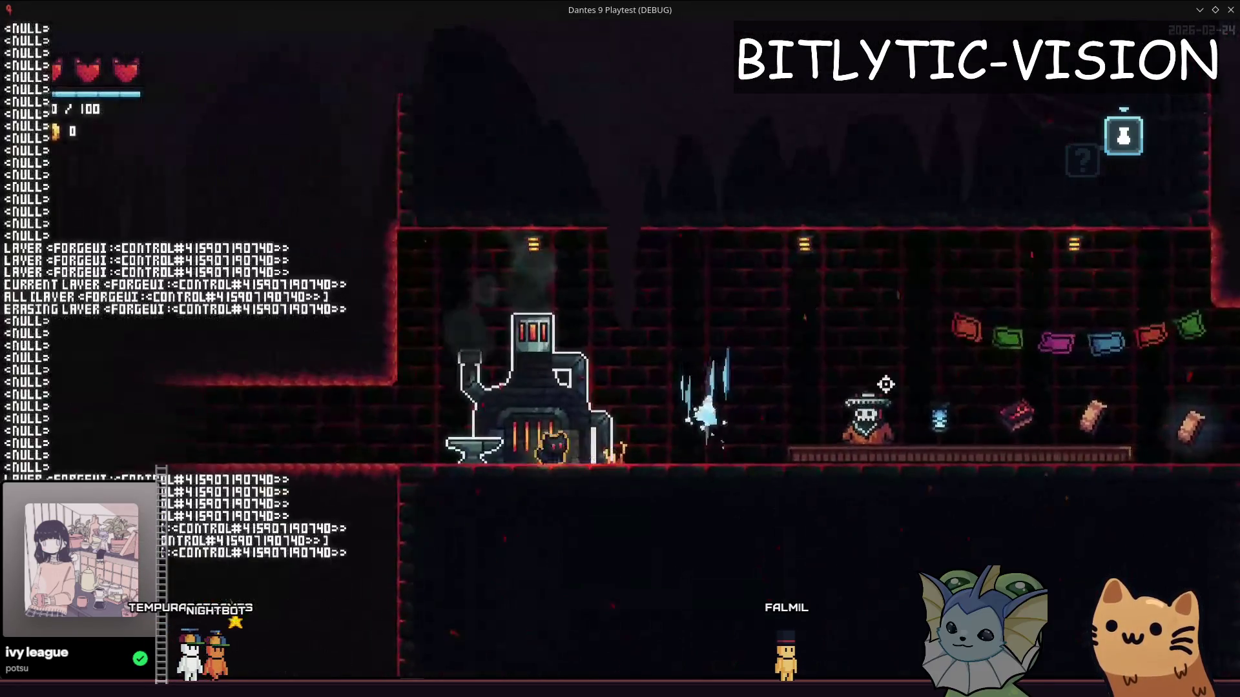
pyautogui.press('e')
pyautogui.press('Escape')
pyautogui.hotkey('alt', 'Tab')
# Add blank lines above the layer_stack check, rerun and test the forge menu once
pyautogui.press('Up')
pyautogui.press('Up')
pyautogui.press('Up')
pyautogui.press('Up')
pyautogui.press('Up')
pyautogui.press('Up')
pyautogui.press('Up')
pyautogui.press('Up')
pyautogui.press('Return')
pyautogui.press('Return')
pyautogui.press('Up')
pyautogui.press('Up')
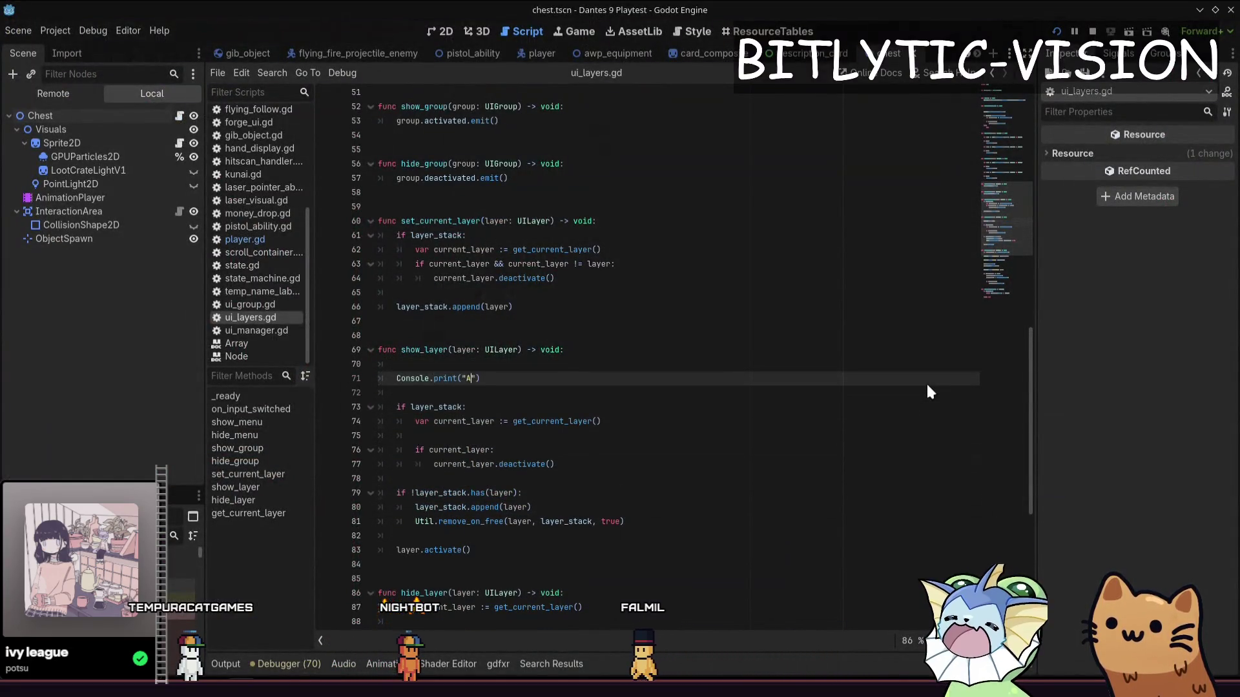
pyautogui.press('F5')
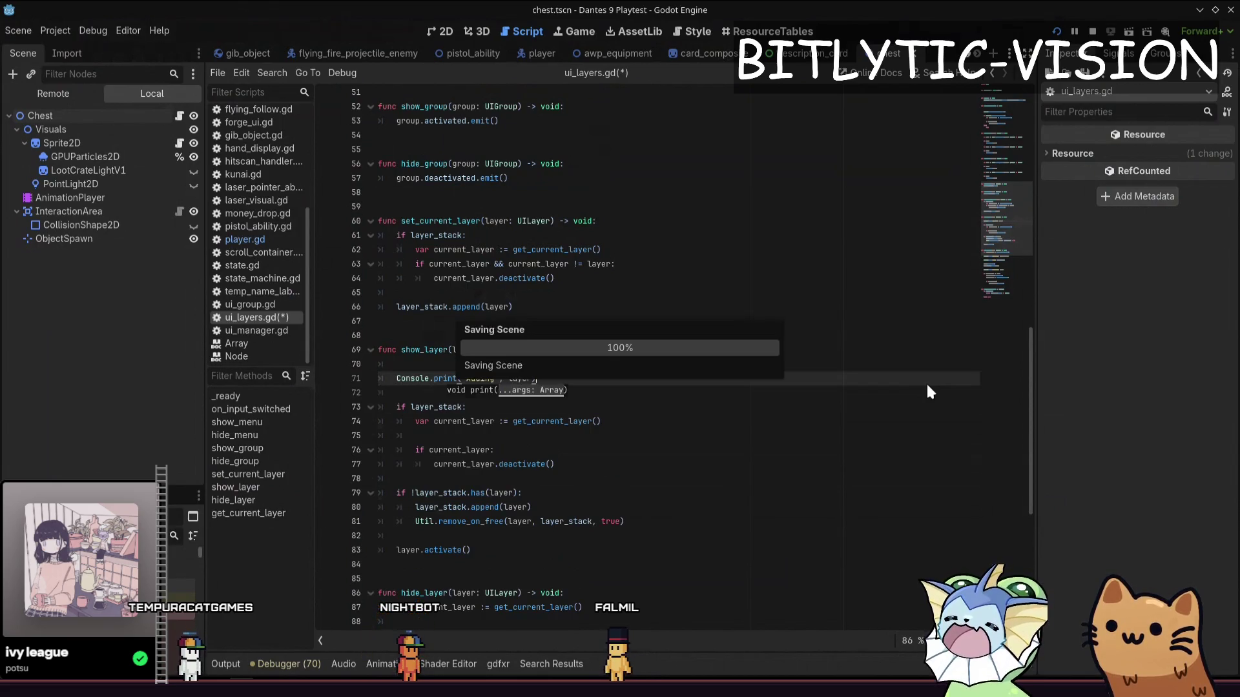
pyautogui.press('e')
pyautogui.press('Escape')
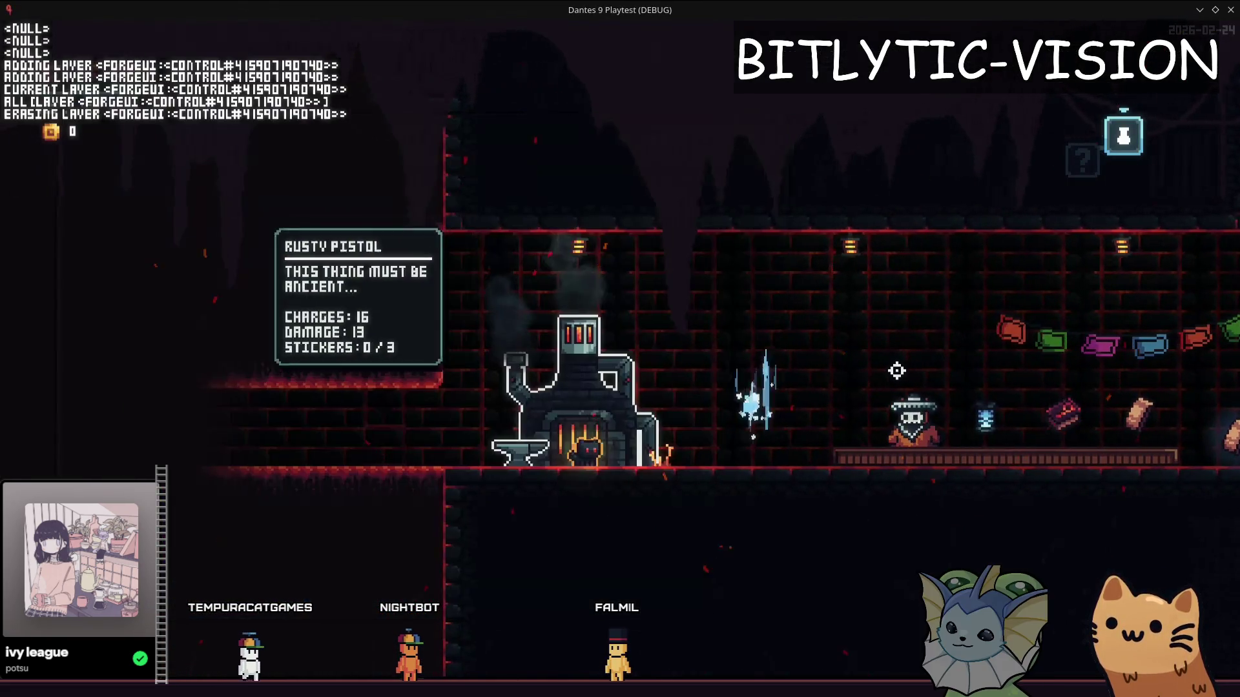
pyautogui.hotkey('alt', 'Tab')
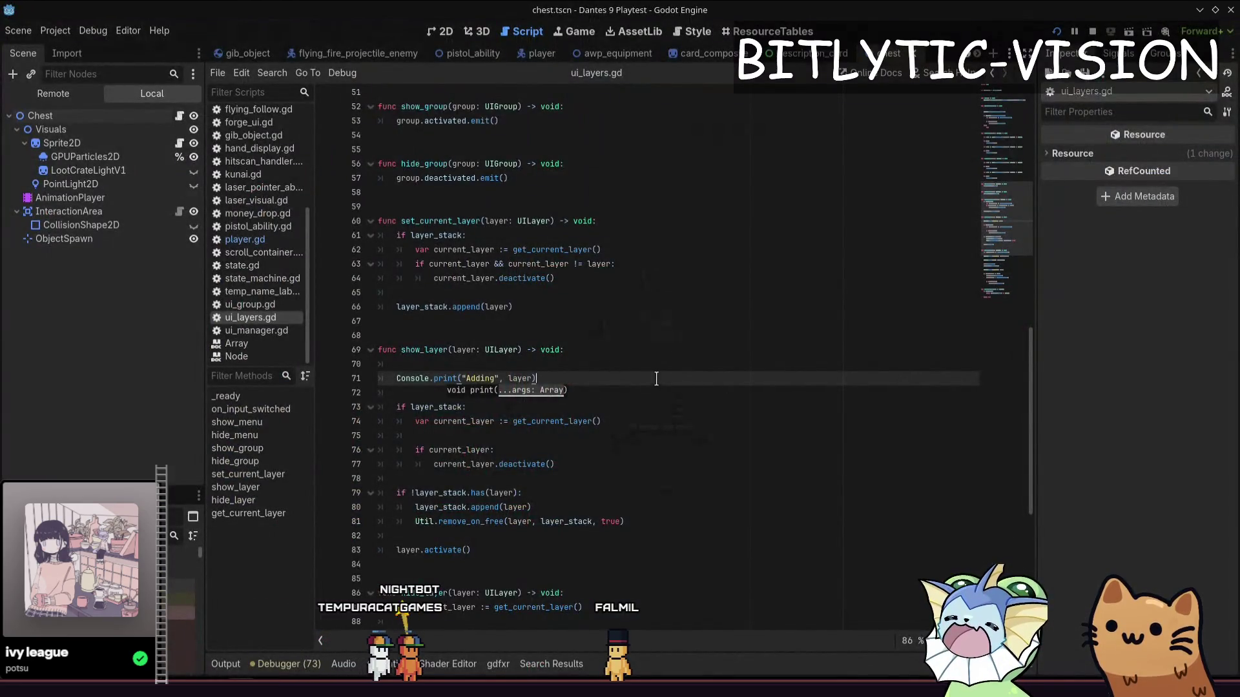
# Add Console.print_stack() after the Adding print, retest the forge menu and enlarge the output log
pyautogui.press('Return')
pyautogui.write('Console.print_stac')
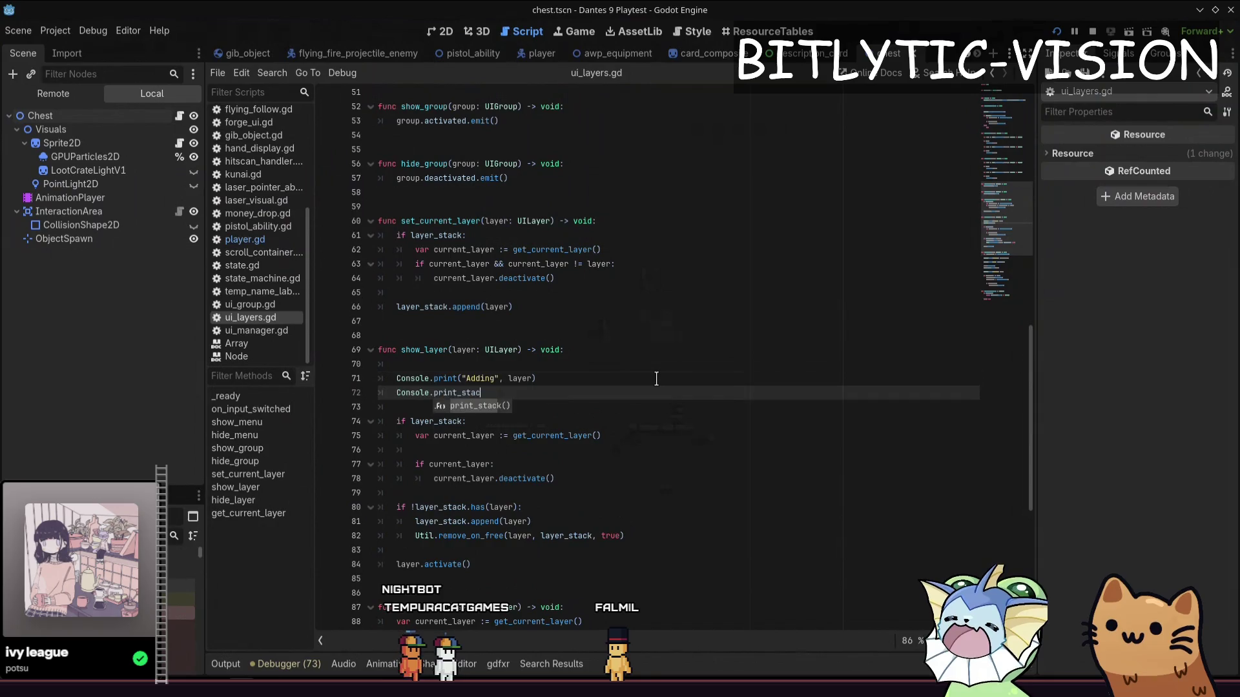
pyautogui.press('Return')
pyautogui.press('F5')
pyautogui.press('e')
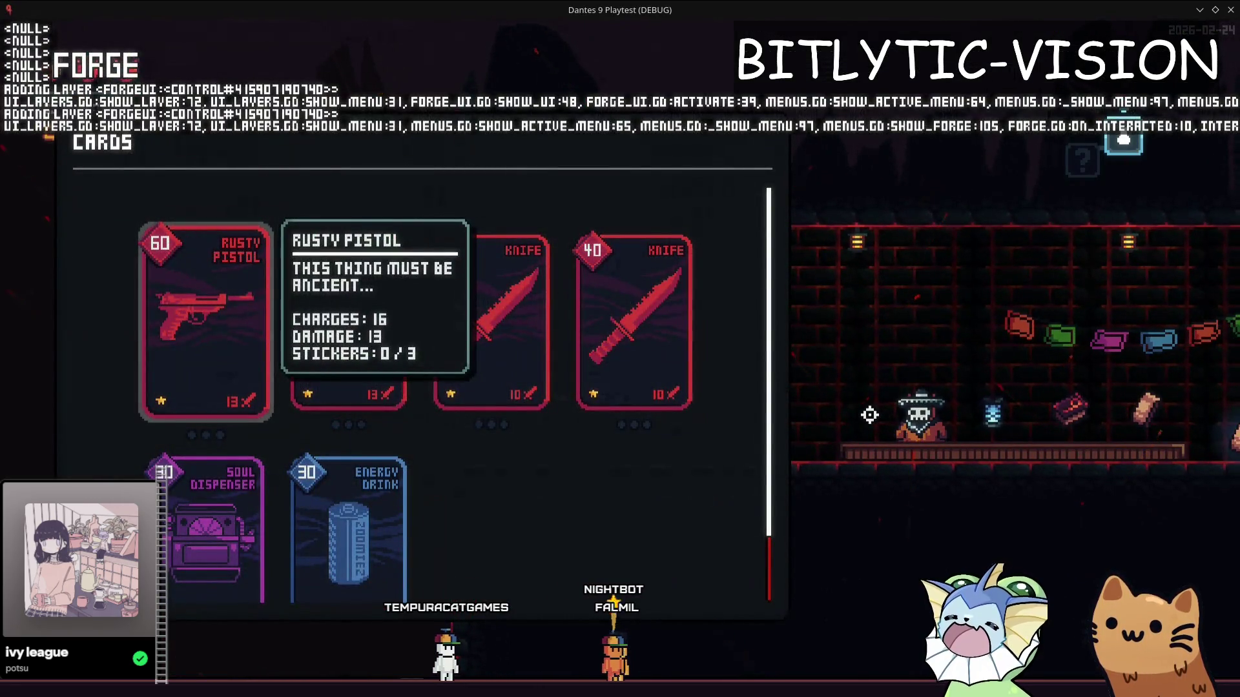
pyautogui.hotkey('alt', 'Tab')
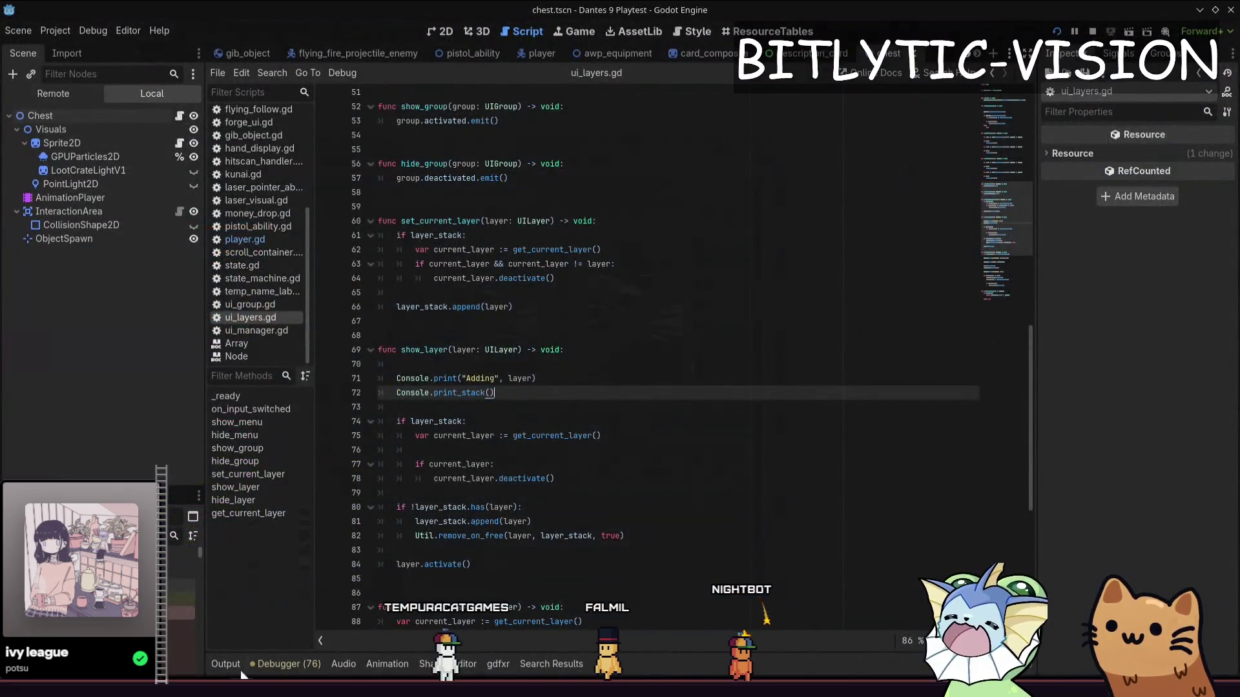
pyautogui.moveTo(448, 520); pyautogui.dragTo(448, 250)
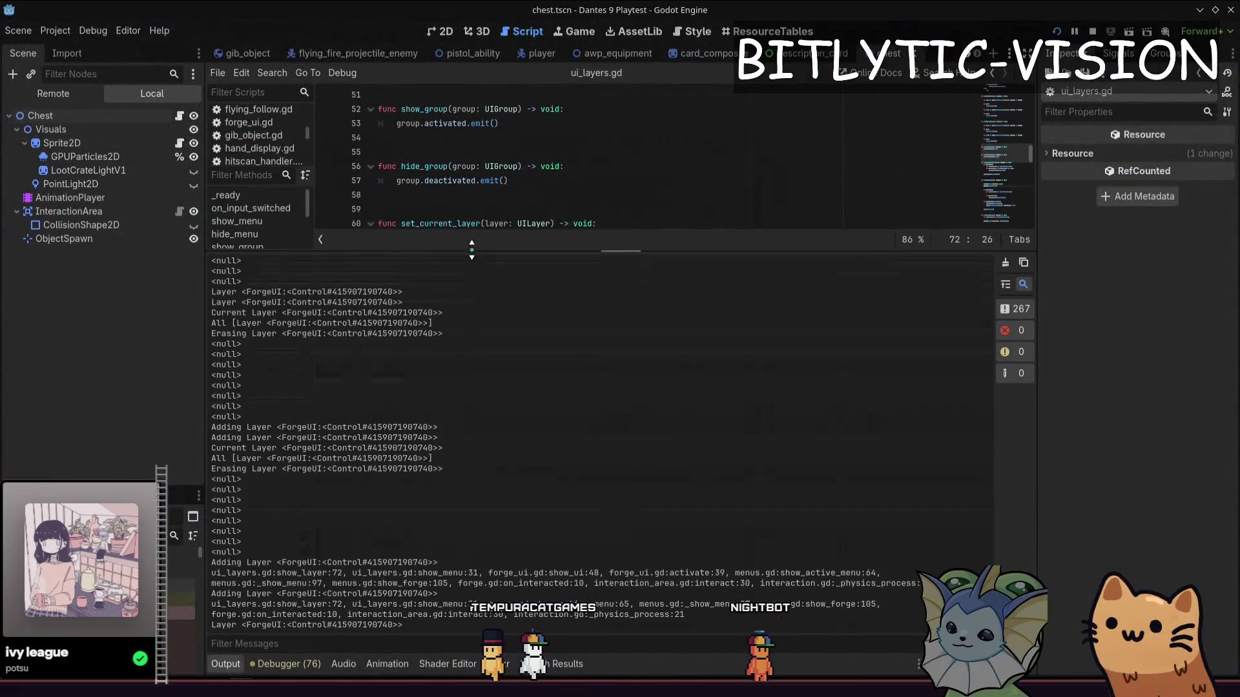
# Read the logged stack trace in the Output panel to find where show_menu is called
pyautogui.moveTo(256, 584); pyautogui.dragTo(686, 615)
pyautogui.click(705, 626)
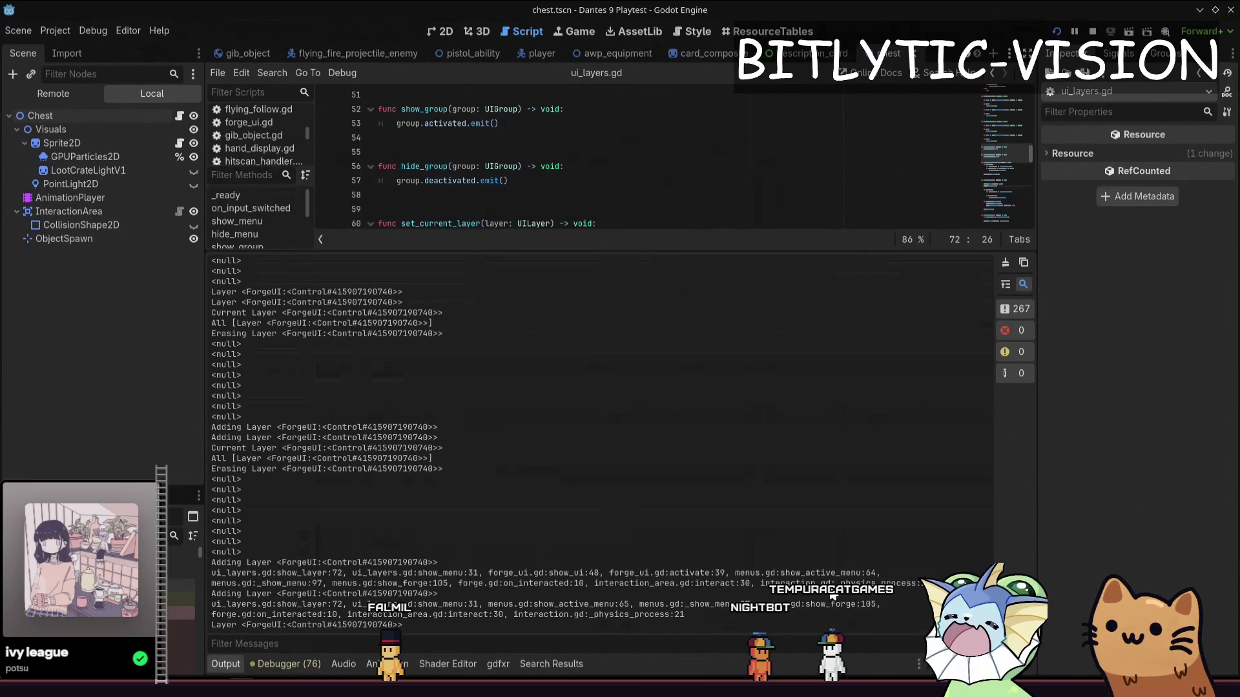
pyautogui.moveTo(925, 584); pyautogui.dragTo(745, 585)
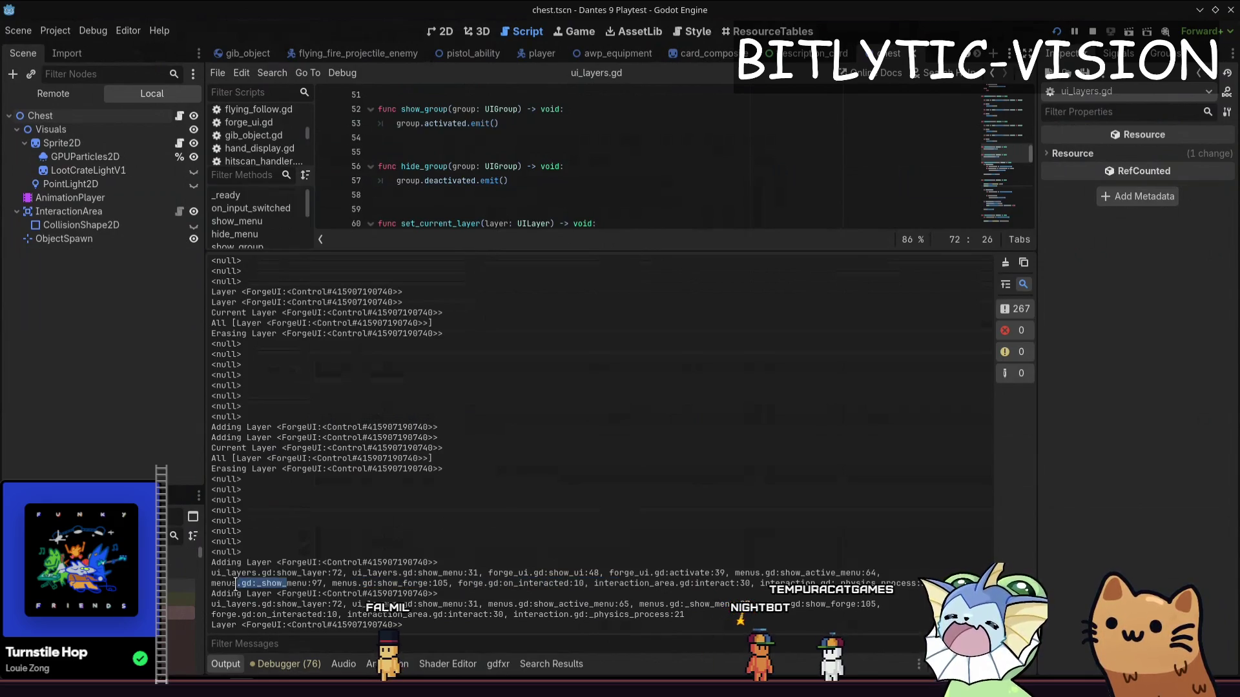
pyautogui.click(625, 225)
# Trace the show_forge → _show_menu → show_active_menu chain in menus.gd via the quick finder
pyautogui.hotkey('alt', 'shift', 'o')
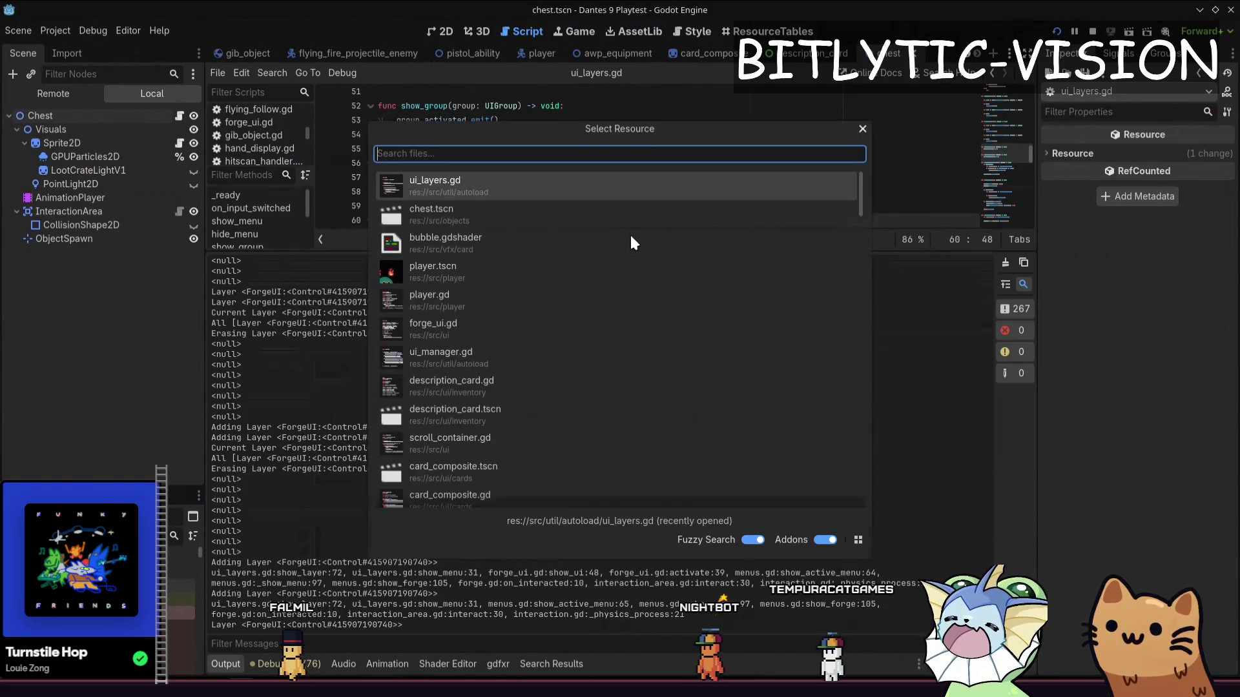
pyautogui.write('menus.gd')
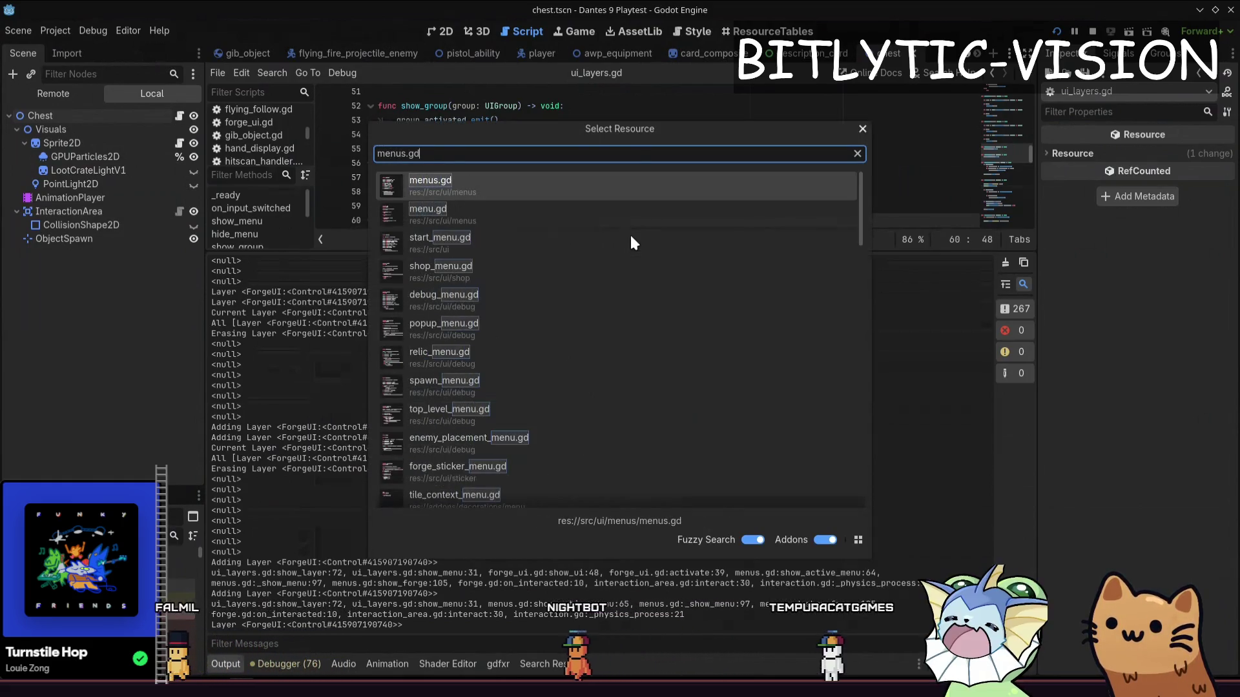
pyautogui.press('Return')
pyautogui.click(616, 148)
pyautogui.hotkey('ctrl', 'f')
pyautogui.write('show_forge')
pyautogui.press('Escape')
pyautogui.keyDown('ctrl'); pyautogui.click(405, 173); pyautogui.keyUp('ctrl')
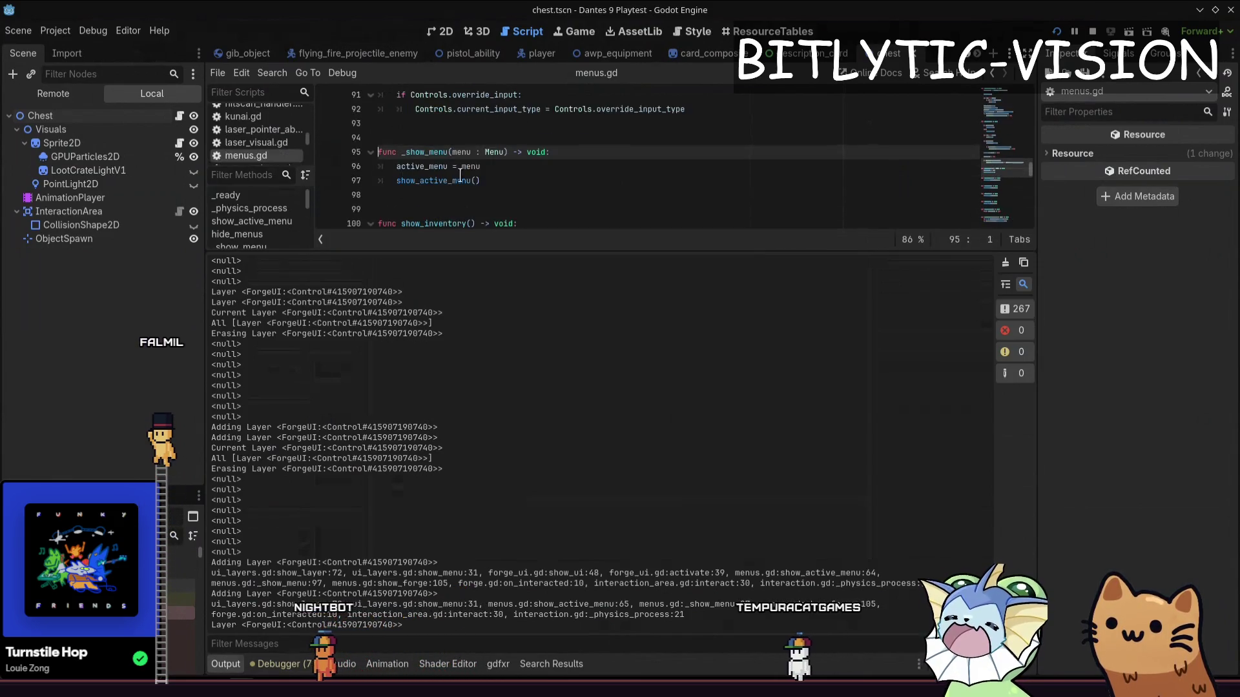
pyautogui.keyDown('ctrl'); pyautogui.click(431, 179); pyautogui.keyUp('ctrl')
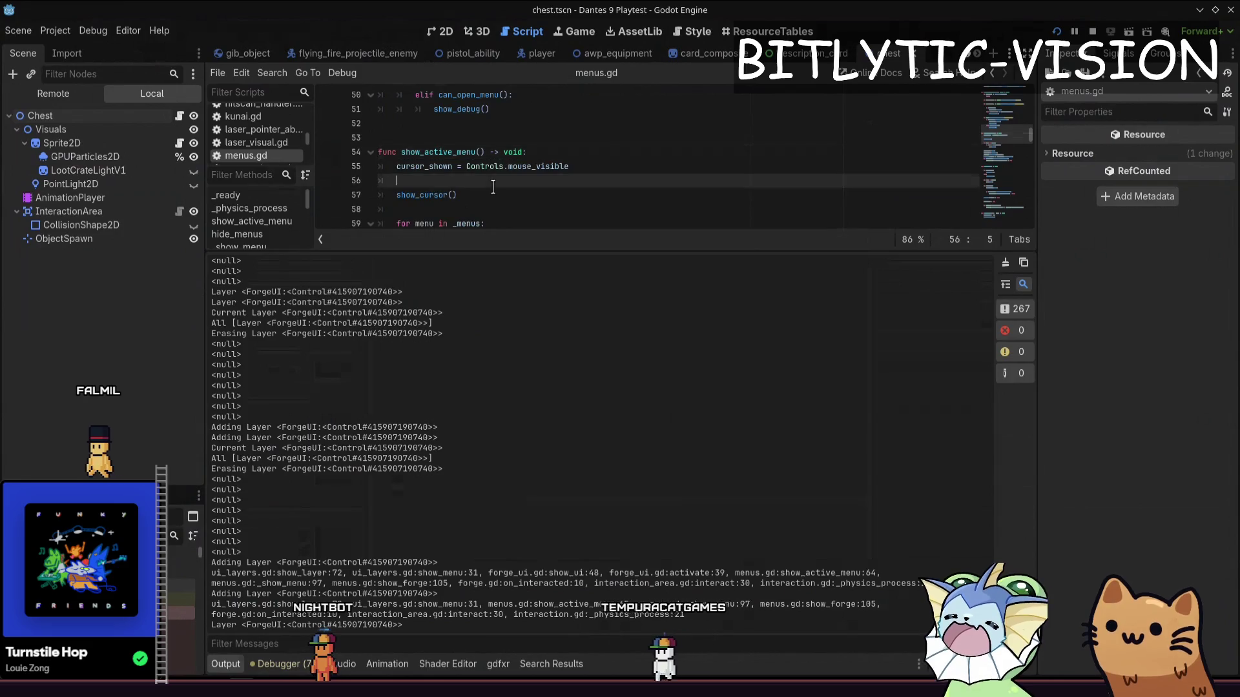
pyautogui.scroll(-3, 484, 166)
pyautogui.scroll(-1, 506, 143)
pyautogui.click(599, 123)
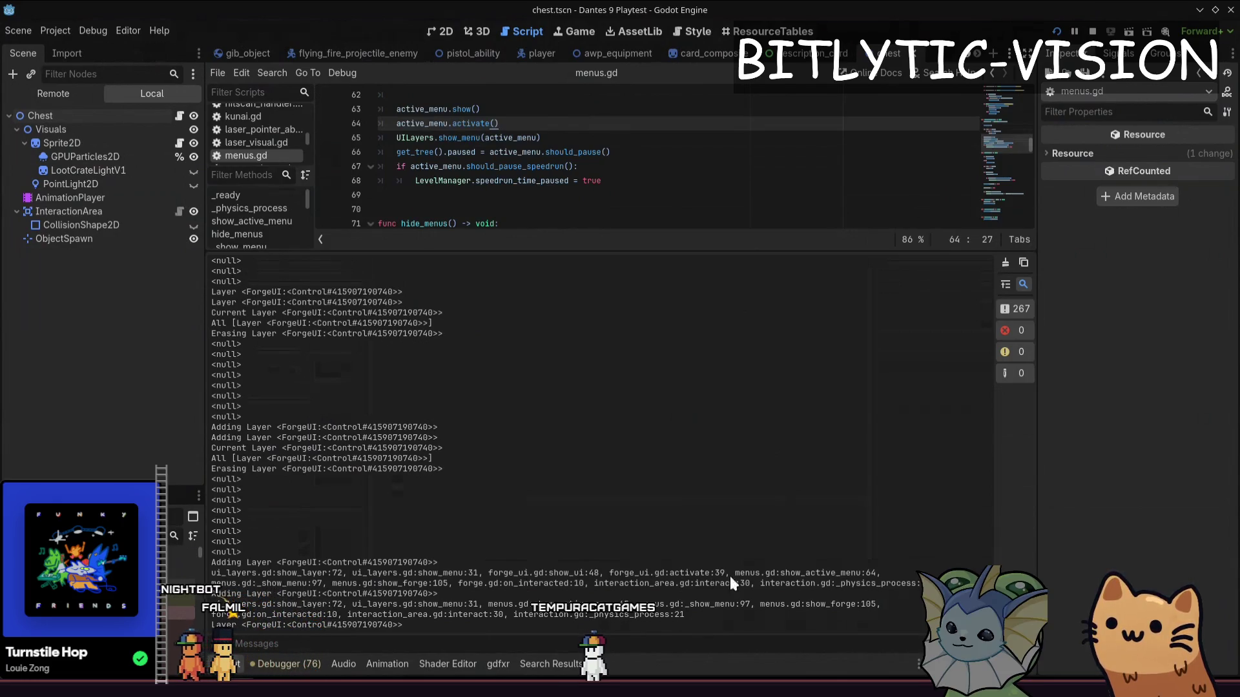
# Follow the forge_ui.gd stack entry and locate its show_menu usage around line 98
pyautogui.moveTo(514, 573); pyautogui.dragTo(548, 572)
pyautogui.click(634, 167)
pyautogui.hotkey('shift', 'alt', 'o')
pyautogui.write('forge_ui.')
pyautogui.press('Return')
pyautogui.hotkey('ctrl', 'f')
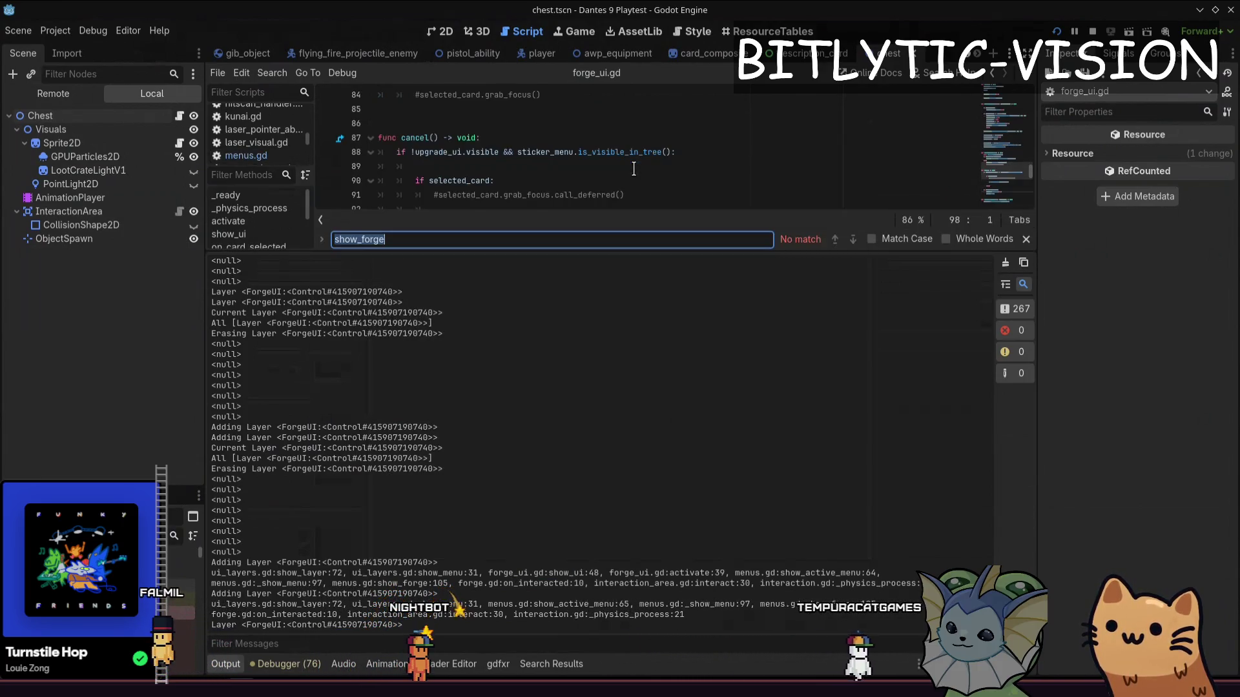
pyautogui.write('uilayers')
pyautogui.press('Escape')
pyautogui.hotkey('shift', 'End')
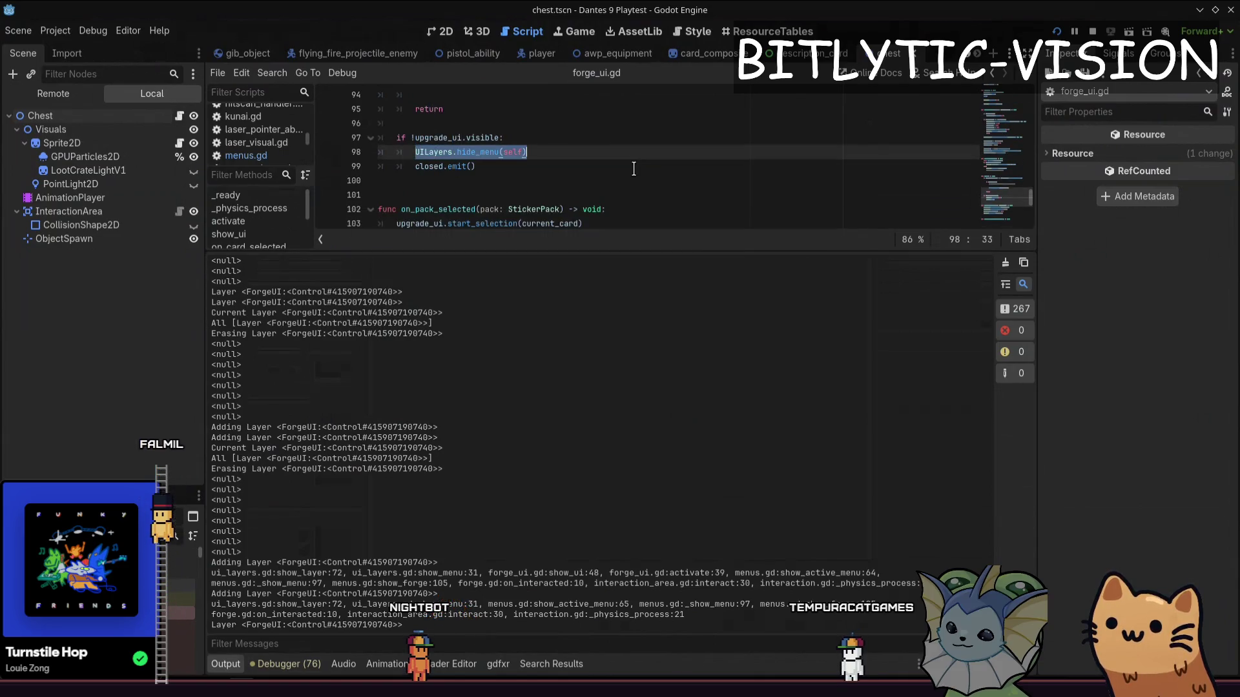
pyautogui.press('End')
# Delete the redundant UILayers.show_menu(self) line from forge_ui.gd and save
pyautogui.hotkey('ctrl', 'f')
pyautogui.write('show')
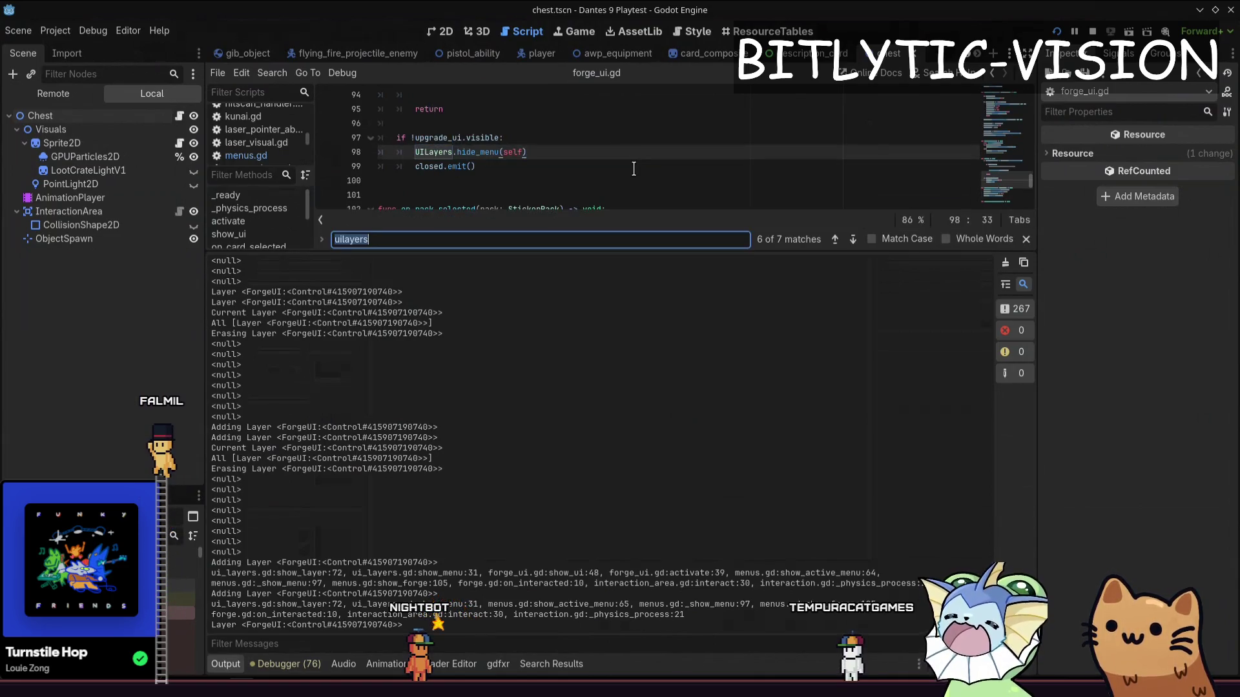
pyautogui.press('Return')
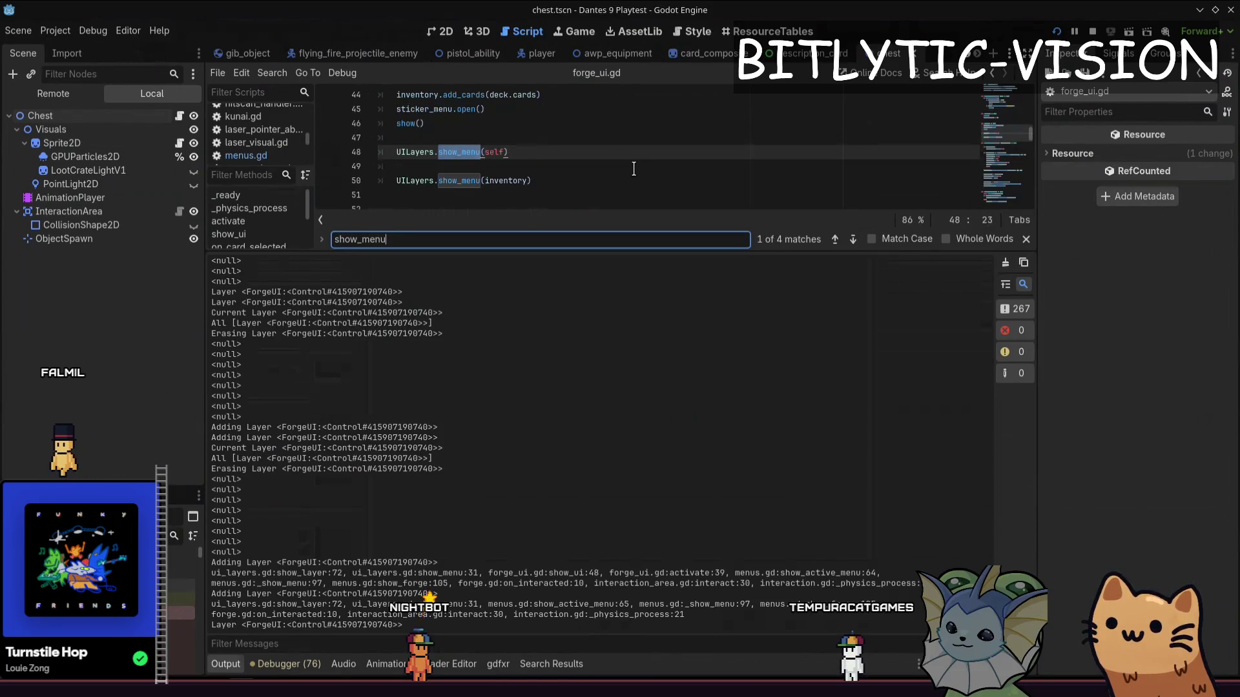
pyautogui.press('Escape')
pyautogui.press('BackSpace')
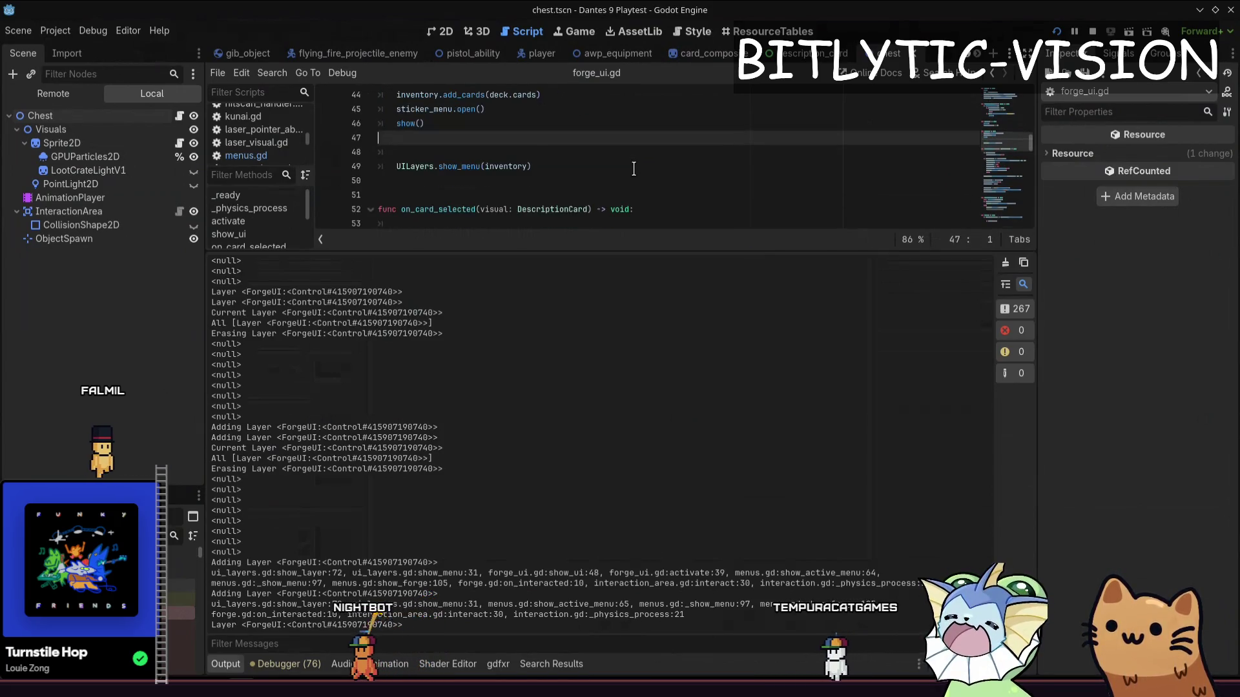
pyautogui.press('BackSpace')
pyautogui.hotkey('ctrl', 's')
# Return to the running game and open then close the forge card menu
pyautogui.hotkey('ctrl', 'alt', 'o')
pyautogui.press('Escape')
pyautogui.hotkey('ctrl', 'alt', 'o')
pyautogui.press('Escape')
pyautogui.hotkey('ctrl', 'alt', 'o')
pyautogui.press('Escape')
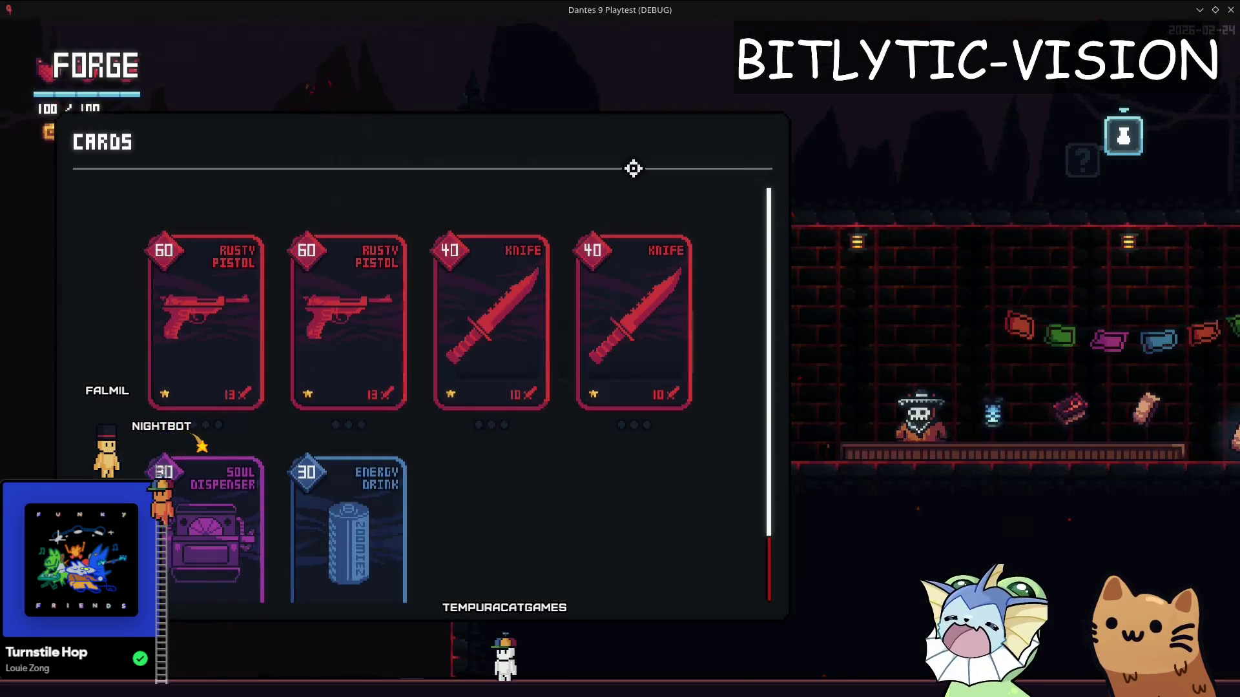
pyautogui.press('e')
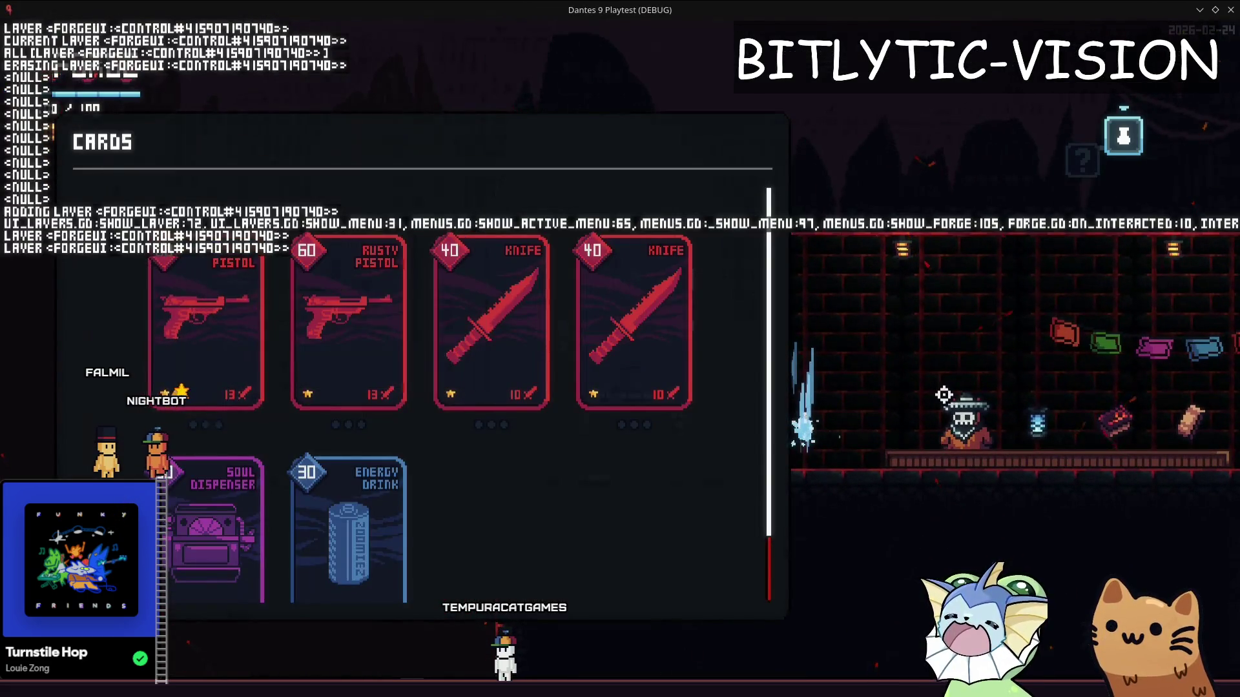
pyautogui.press('Escape')
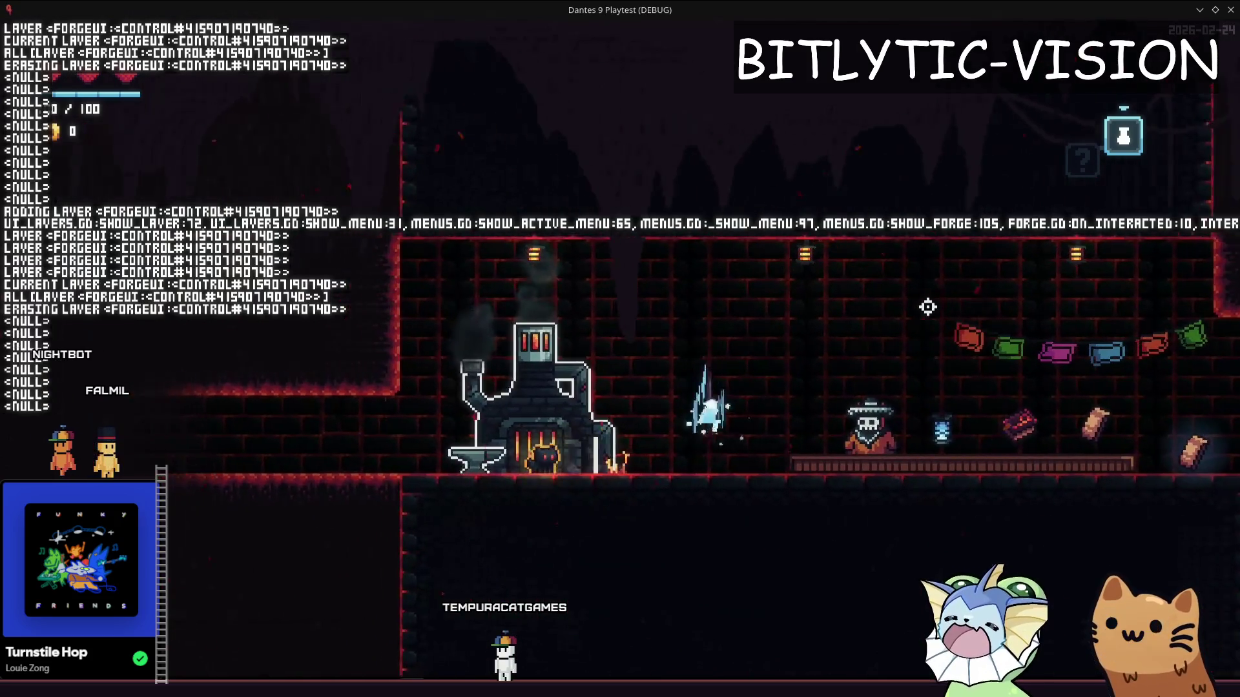
# Stop the playtest, quick-open menus.gd and collapse the output log
pyautogui.press('F8')
pyautogui.hotkey('shift', 'alt', 'o')
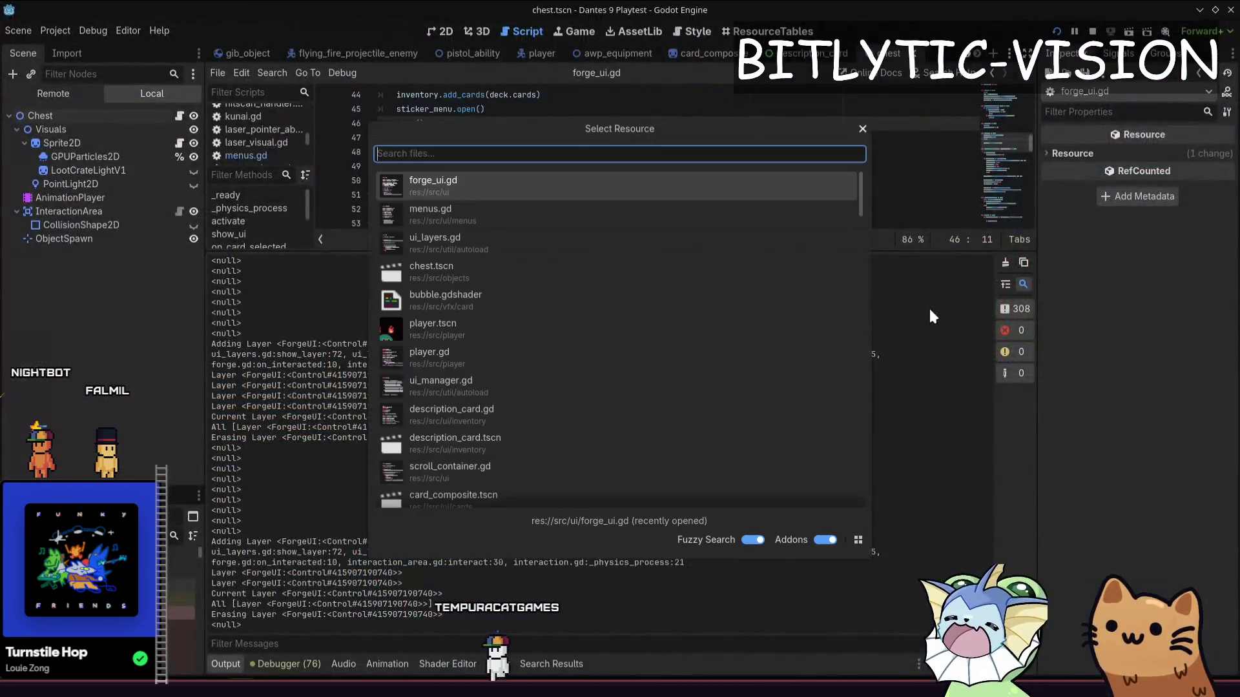
pyautogui.write('menus.gd')
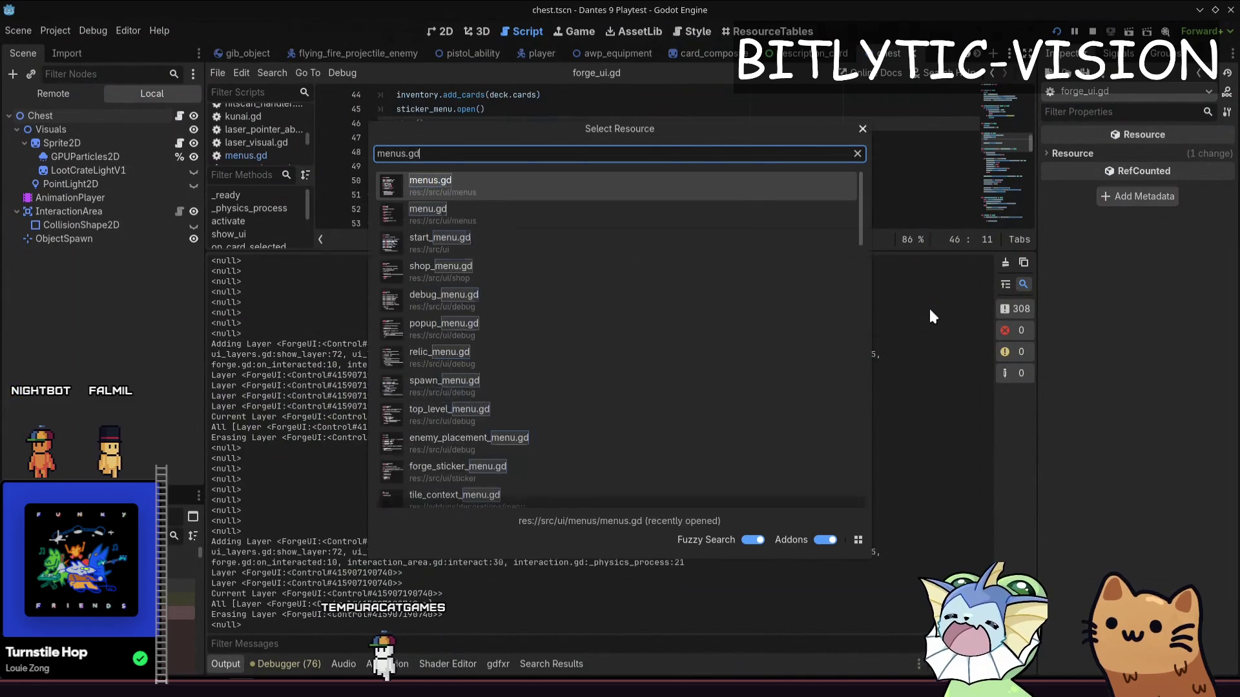
pyautogui.press('Return')
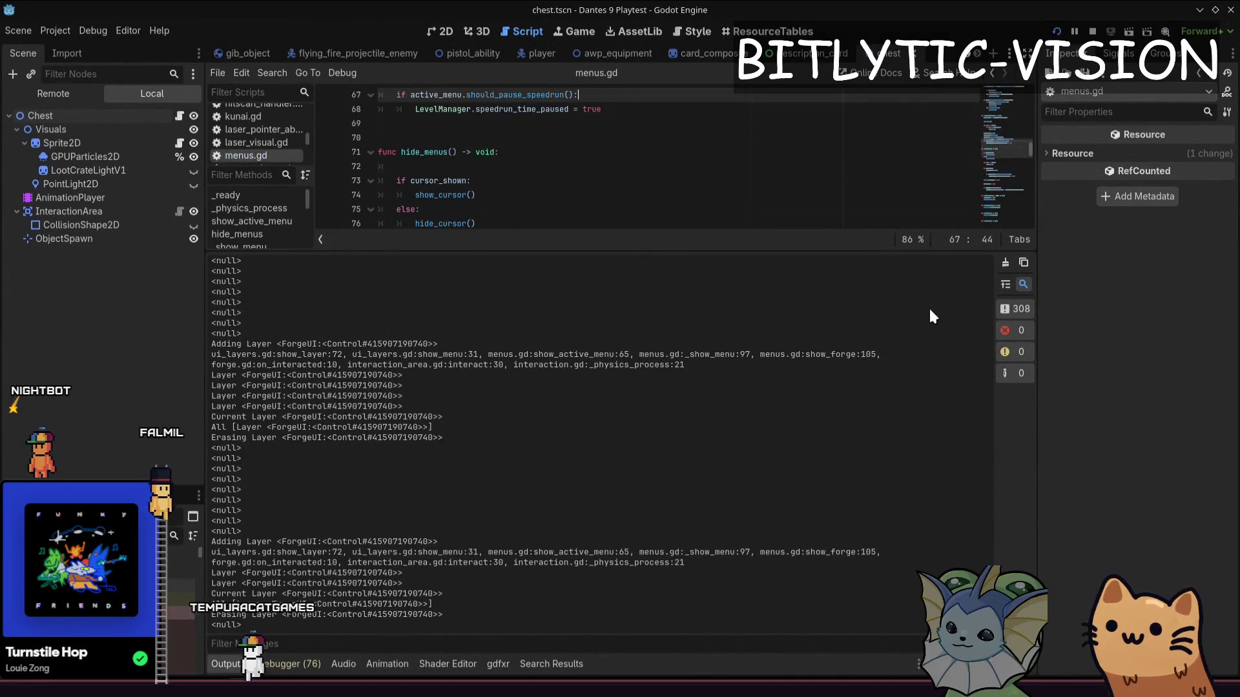
pyautogui.click(226, 663)
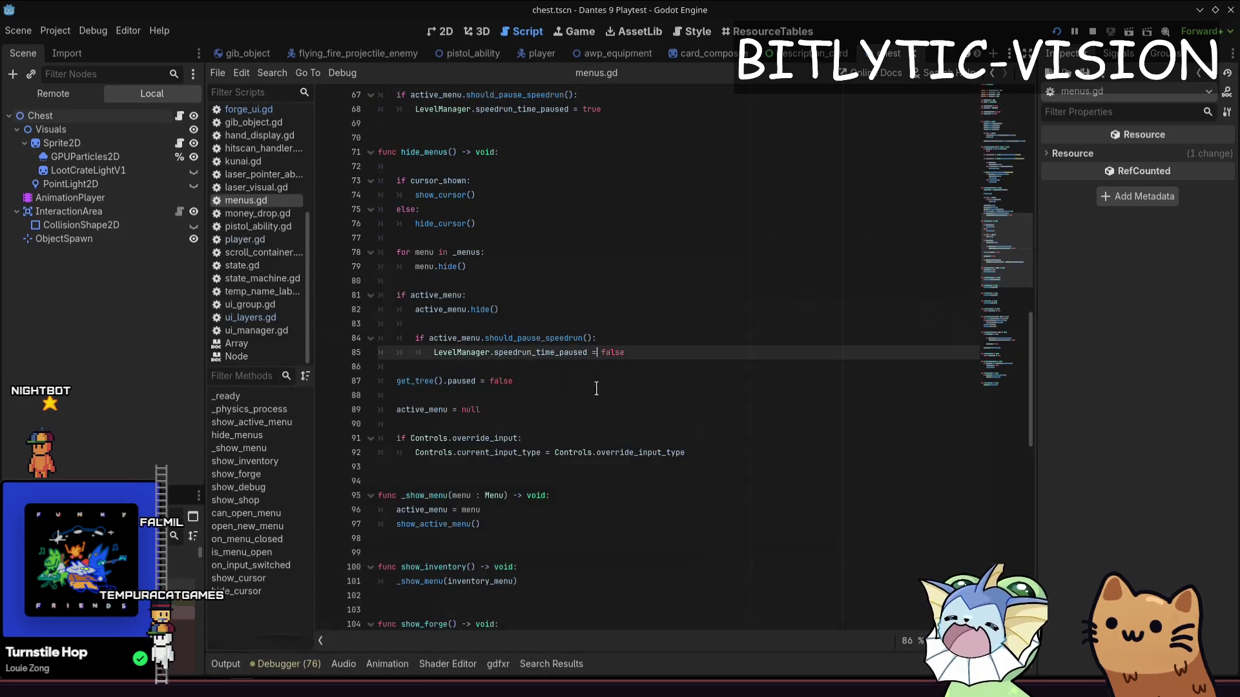
# Search menus.gd for the show_menu and UILayers calls and read the hide_menus body
pyautogui.hotkey('ctrl', 'f')
pyautogui.write('show_menu')
pyautogui.press('Return')
pyautogui.press('Return')
pyautogui.press('Return')
pyautogui.press('Return')
pyautogui.press('Return')
pyautogui.hotkey('ctrl', 'a')
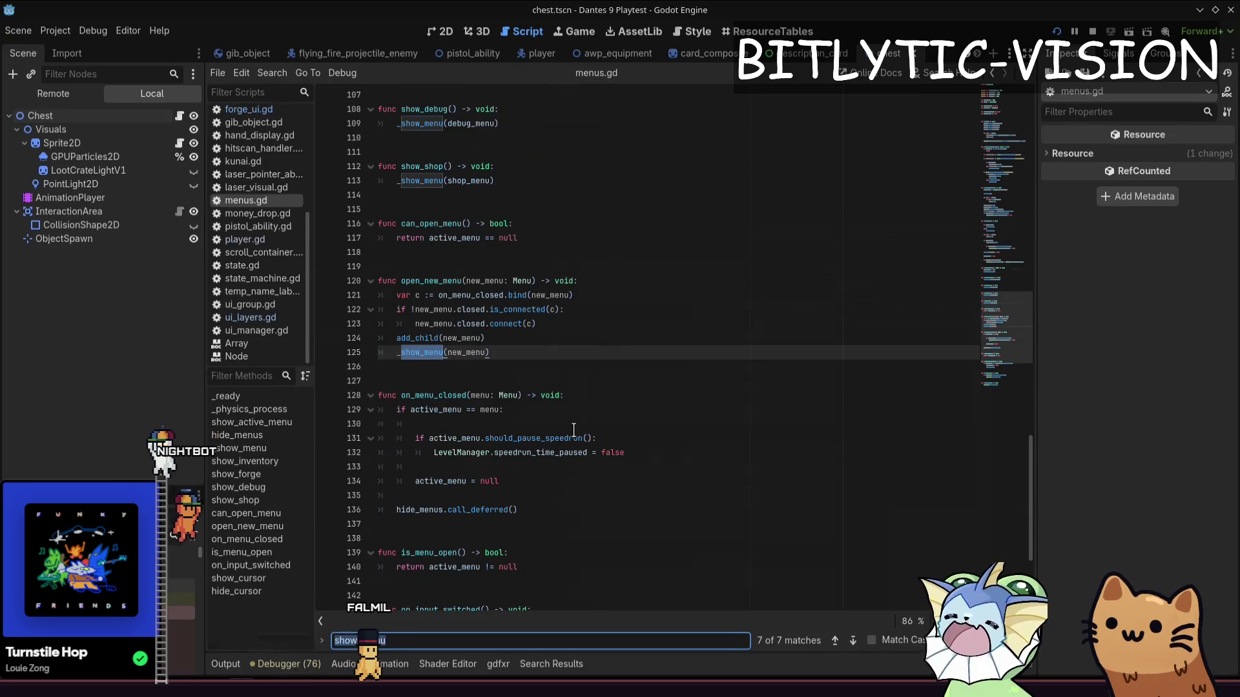
pyautogui.write('UIlayers')
pyautogui.press('Escape')
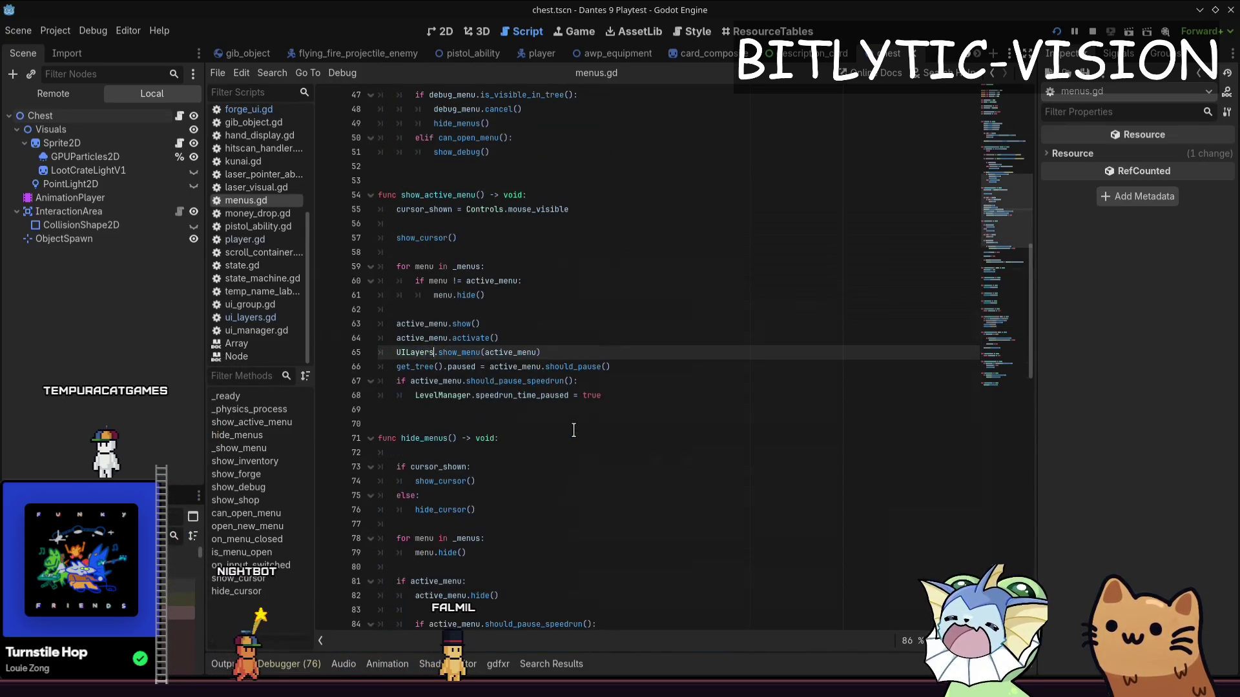
pyautogui.press('End')
pyautogui.scroll(-5, 572, 430)
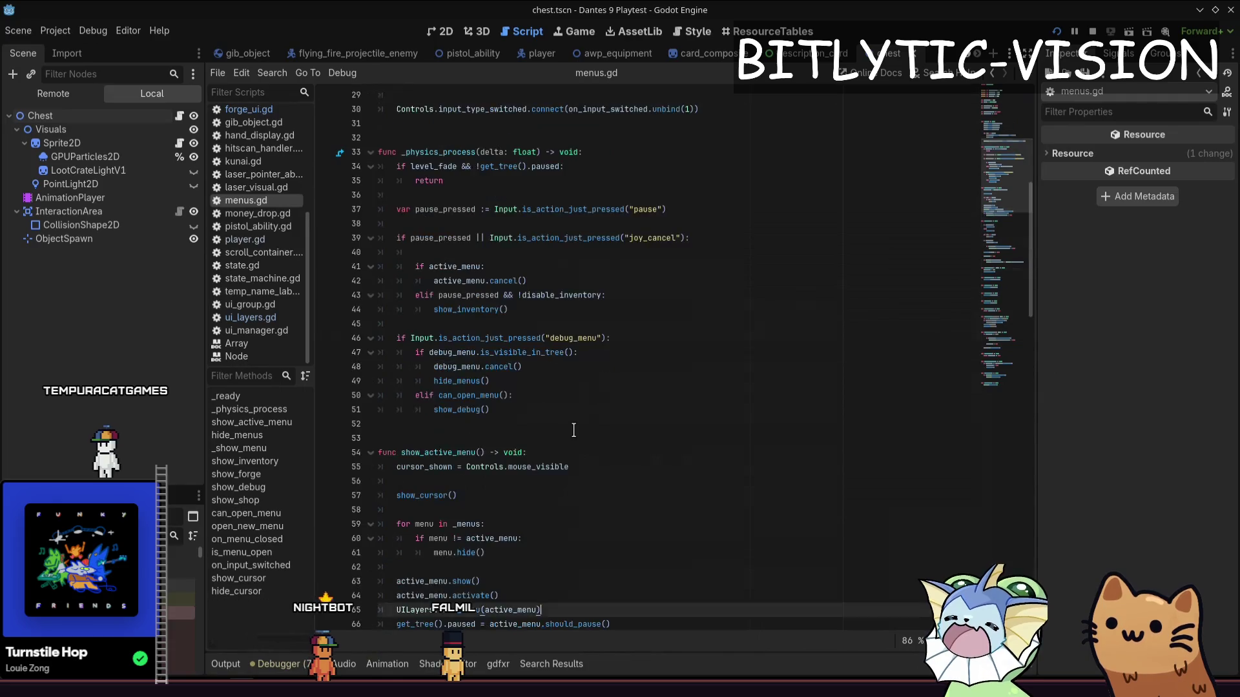
pyautogui.scroll(-5, 573, 430)
pyautogui.scroll(7, 572, 430)
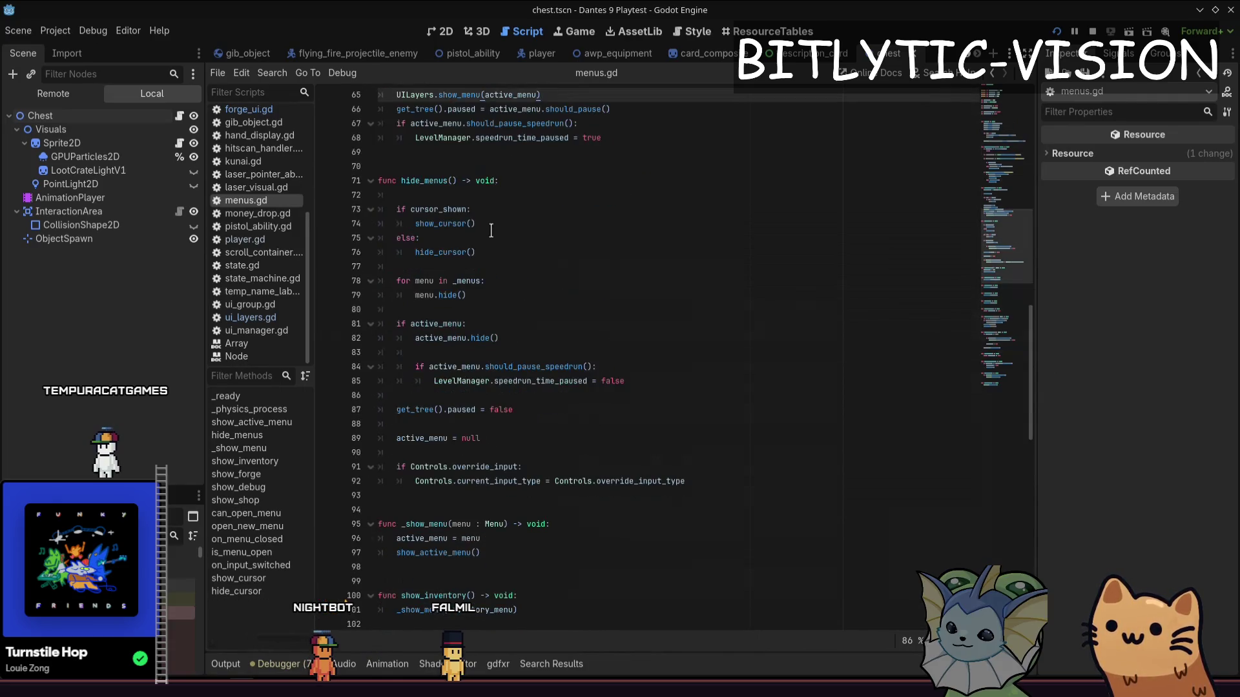
pyautogui.click(499, 253)
pyautogui.click(570, 489)
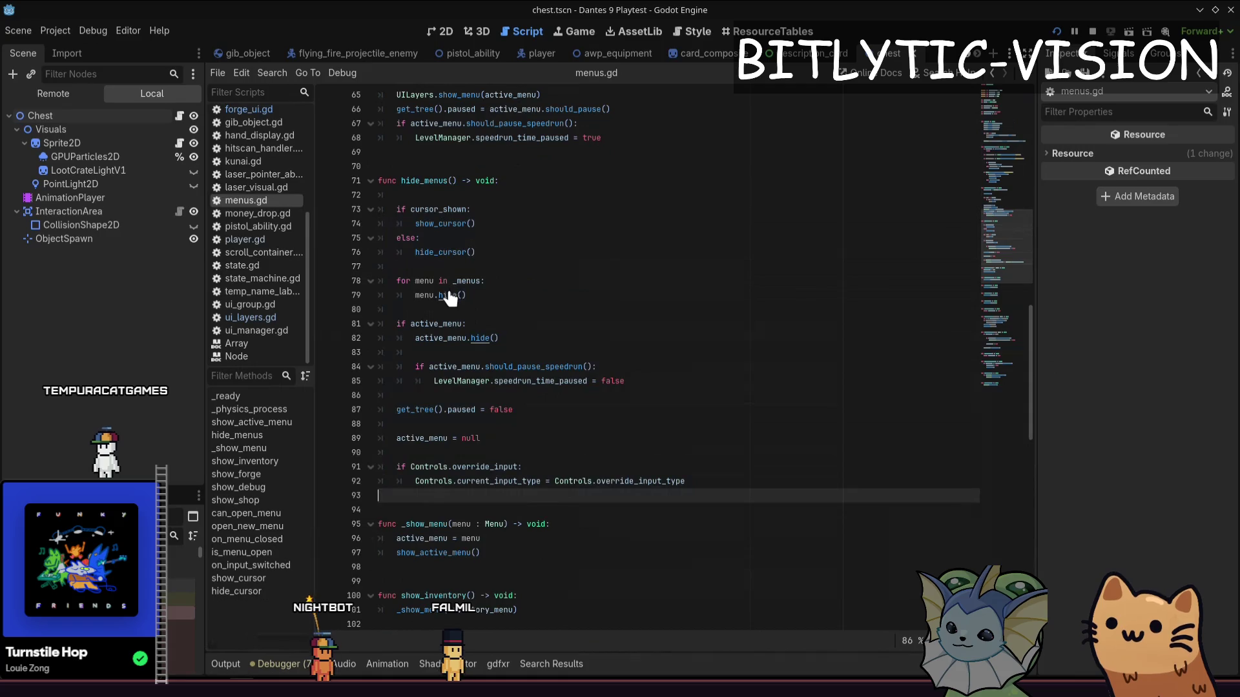
pyautogui.moveTo(517, 496); pyautogui.dragTo(388, 166)
pyautogui.click(678, 438)
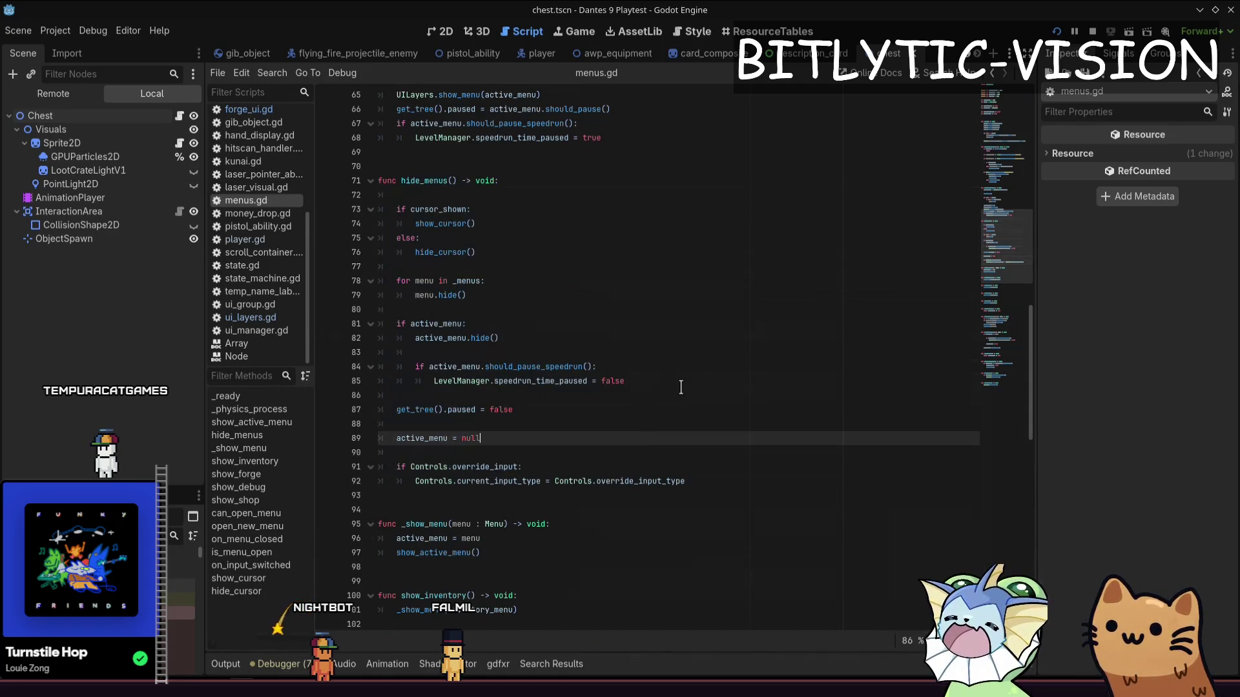
pyautogui.scroll(6, 678, 385)
pyautogui.scroll(5, 688, 407)
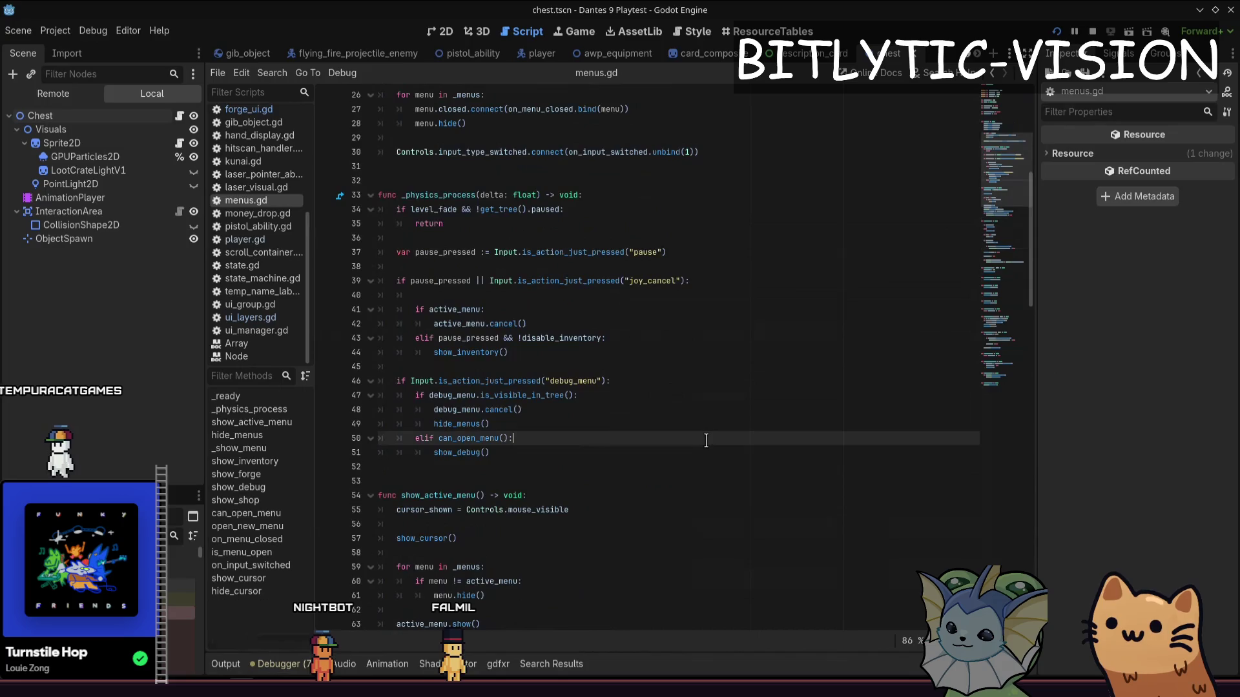
pyautogui.scroll(5, 701, 441)
# Read the _physics_process pause handling, then jump back to hide_menus and mark its menu loop
pyautogui.click(702, 441)
pyautogui.scroll(-2, 545, 304)
pyautogui.click(544, 304)
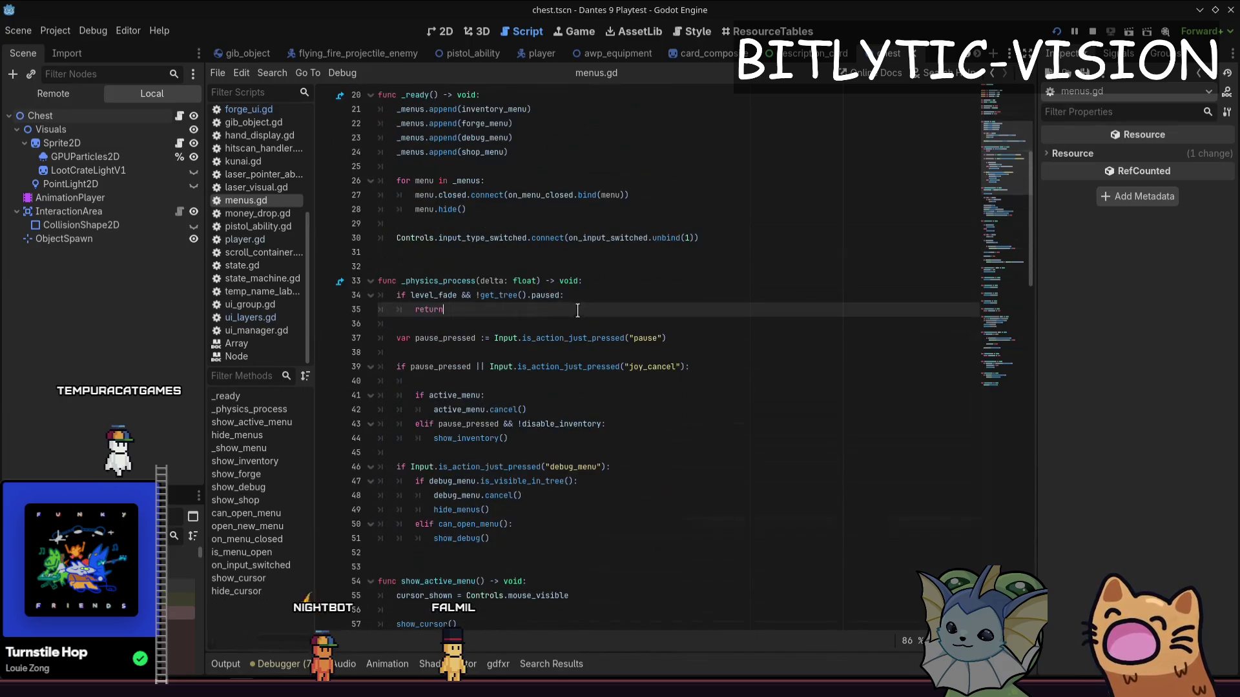
pyautogui.click(659, 379)
pyautogui.scroll(-4, 658, 379)
pyautogui.moveTo(396, 195); pyautogui.dragTo(512, 351)
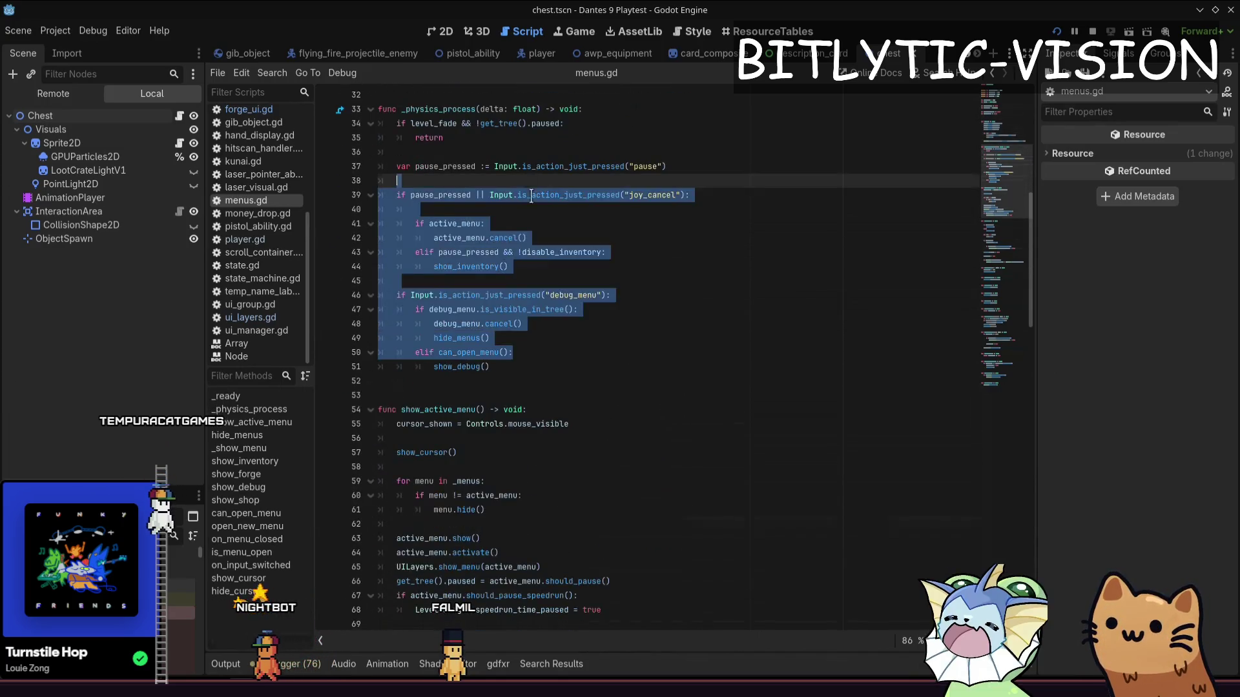
pyautogui.press('Right')
pyautogui.keyDown('ctrl'); pyautogui.click(465, 339); pyautogui.keyUp('ctrl')
pyautogui.click(576, 409)
pyautogui.click(545, 435)
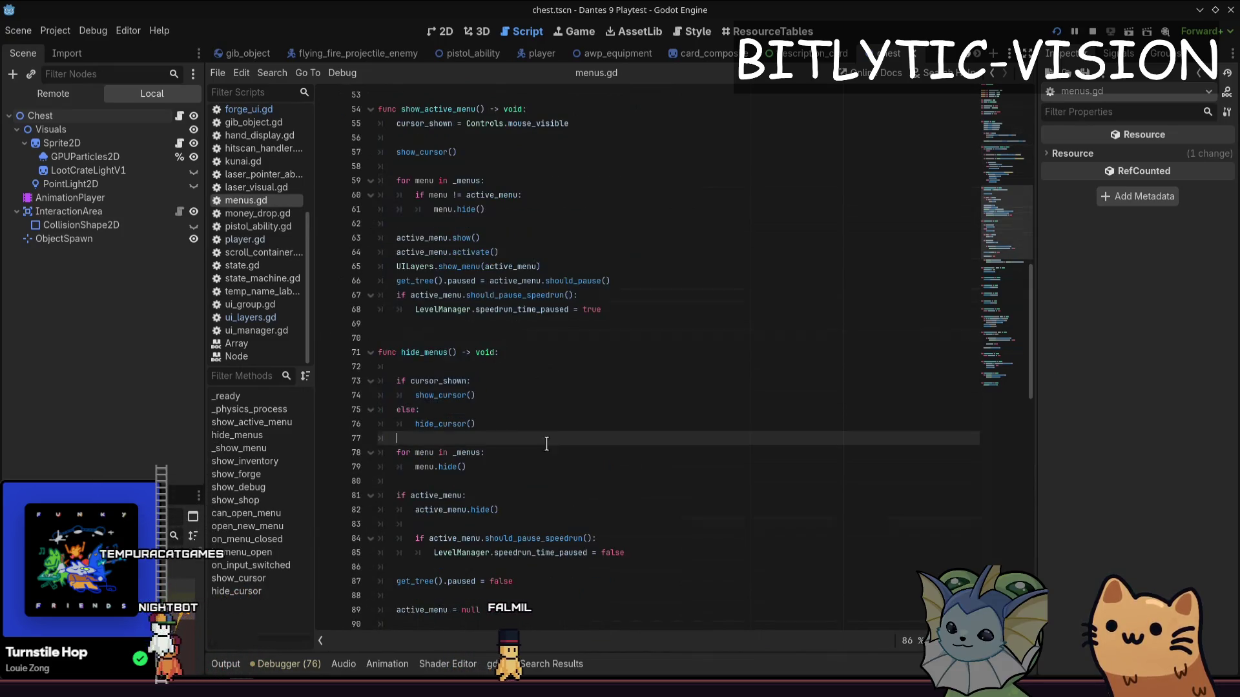
pyautogui.scroll(-6, 526, 270)
pyautogui.click(510, 196)
pyautogui.moveTo(510, 197); pyautogui.dragTo(417, 123)
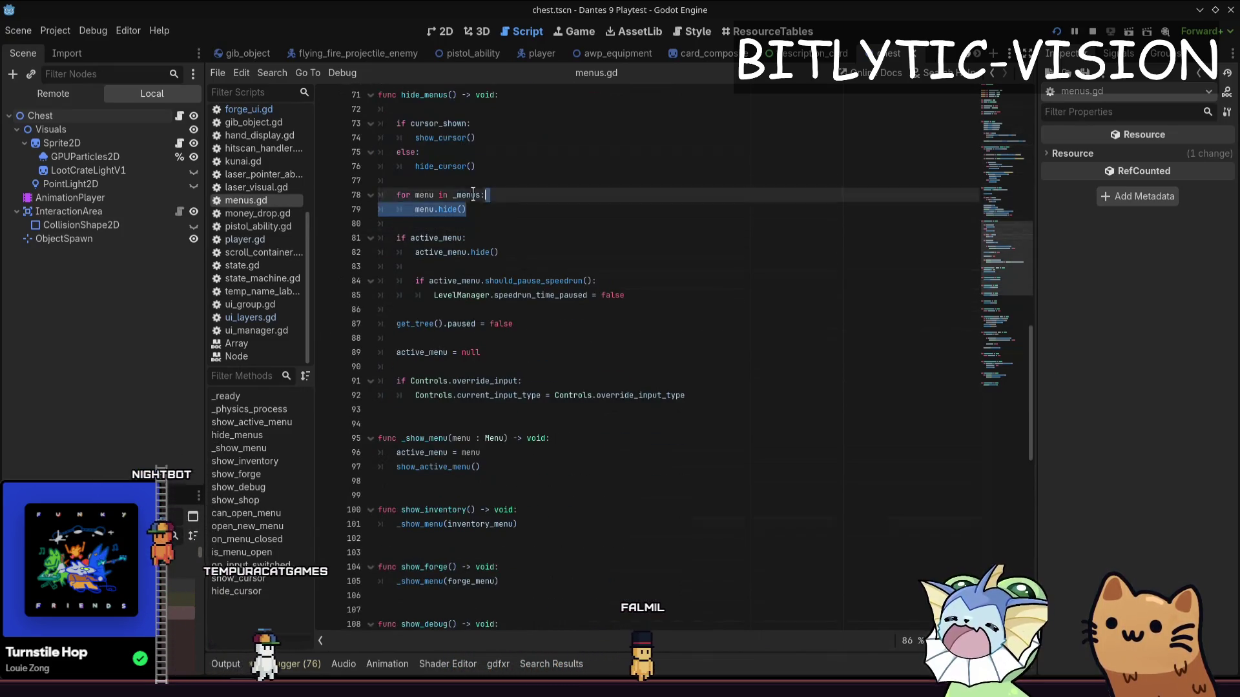
# Add UILayers.hide_menu(menu) after menu.hide() inside the hide_menus loop
pyautogui.click(510, 196)
pyautogui.press('Down')
pyautogui.press('End')
pyautogui.press('Return')
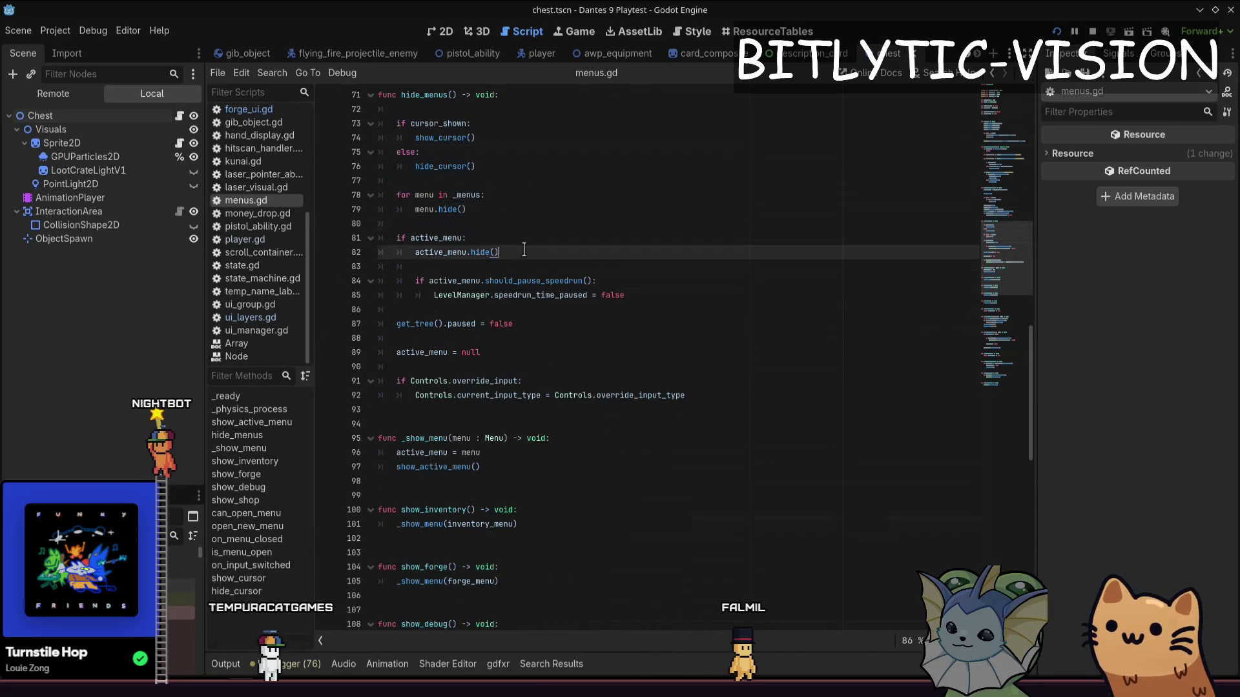
pyautogui.write('UILayers.hide_menu')
pyautogui.press('Right')
pyautogui.hotkey('ctrl', 'shift', 'Right')
pyautogui.write('menu')
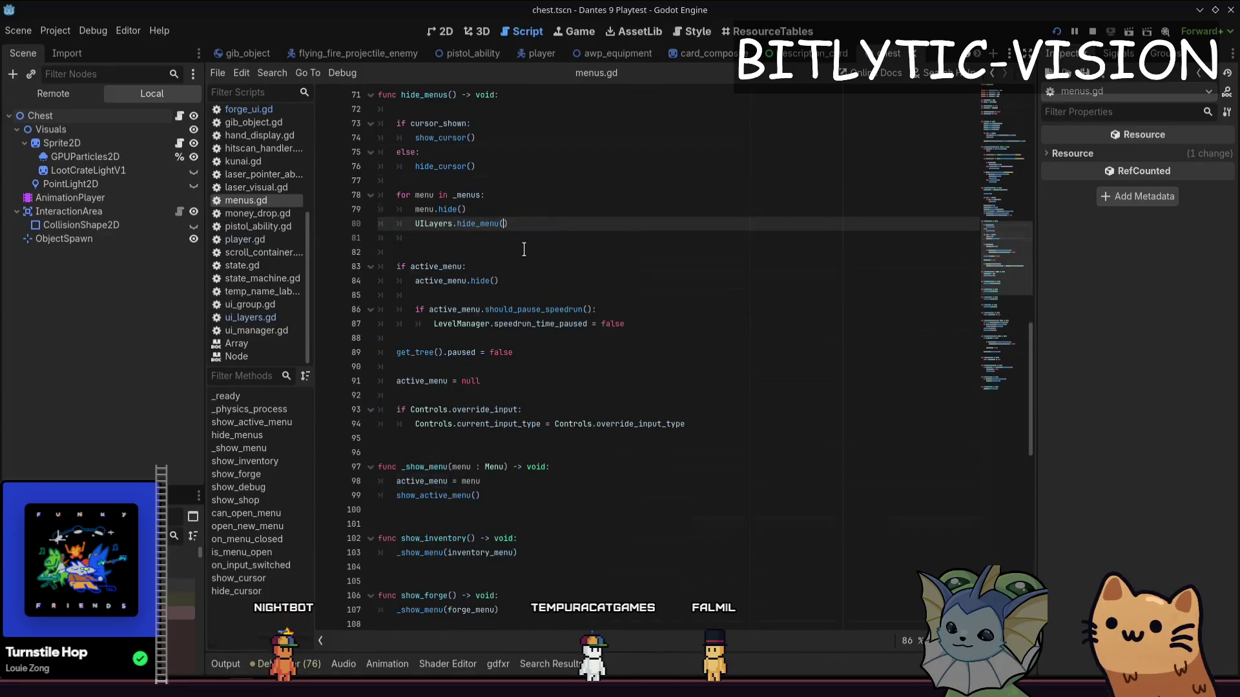
# Add UILayers.hide_menu(active_menu) under active_menu.hide() and save menus.gd
pyautogui.press('Down')
pyautogui.press('Delete')
pyautogui.press('Down')
pyautogui.press('Down')
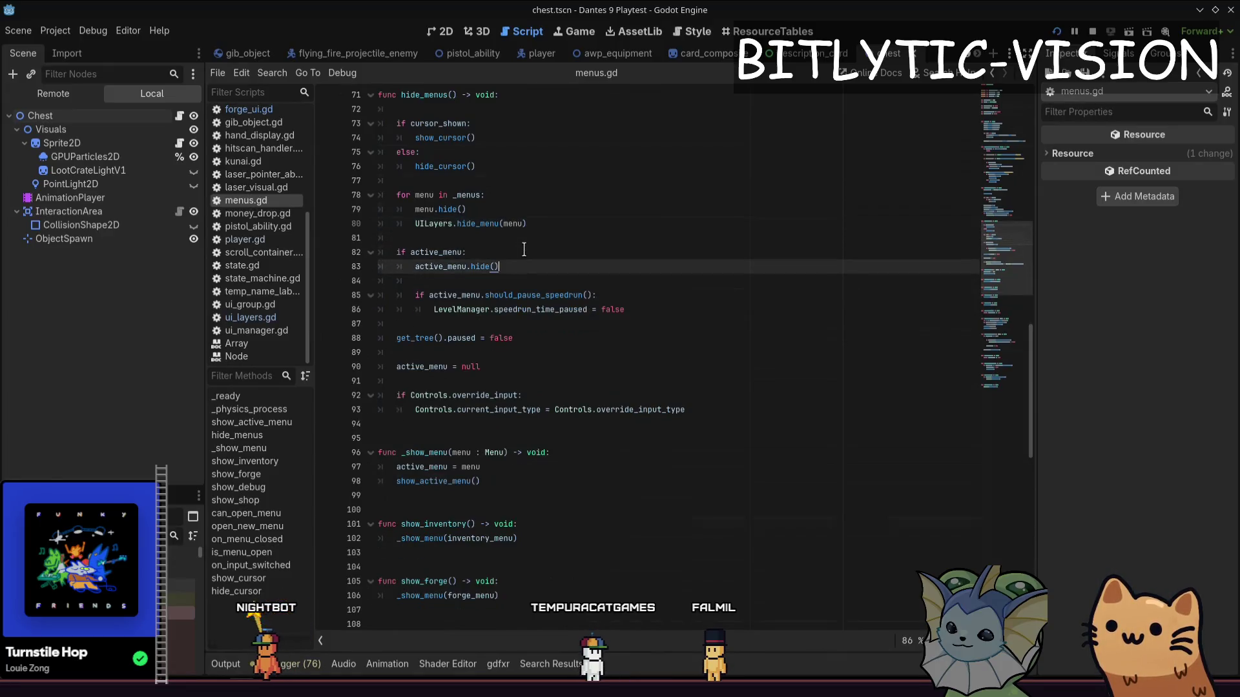
pyautogui.press('End')
pyautogui.press('Return')
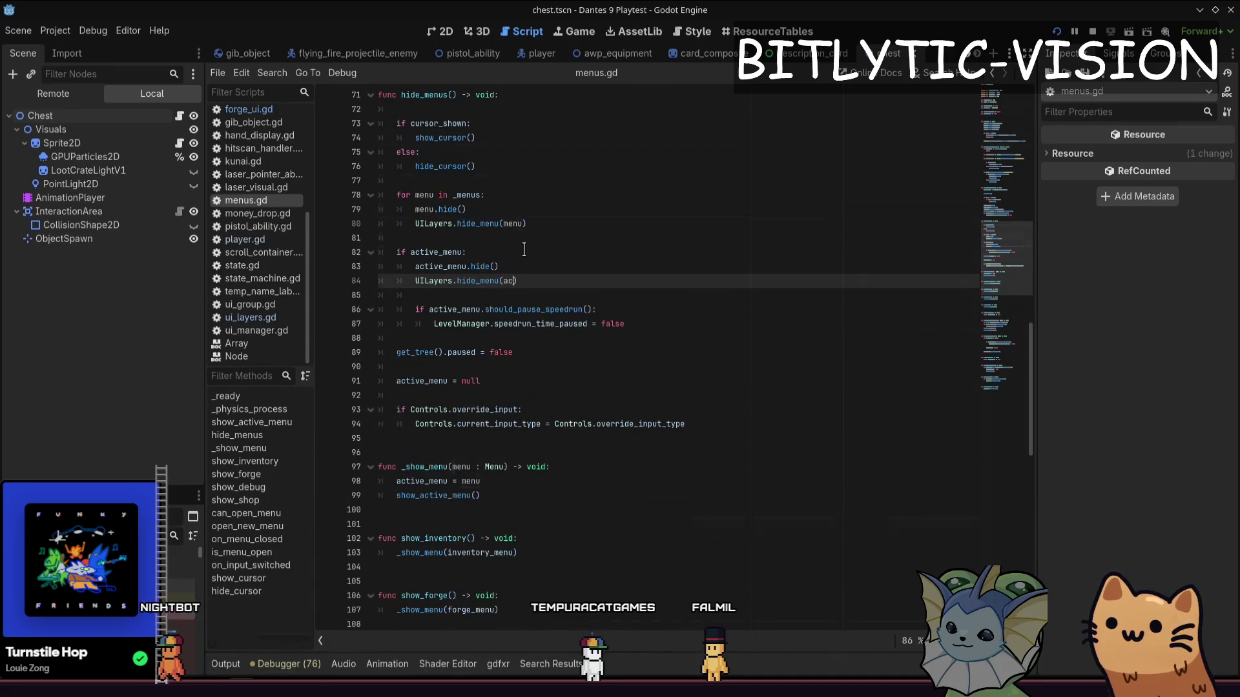
pyautogui.write('tive_menu')
pyautogui.hotkey('ctrl', 's')
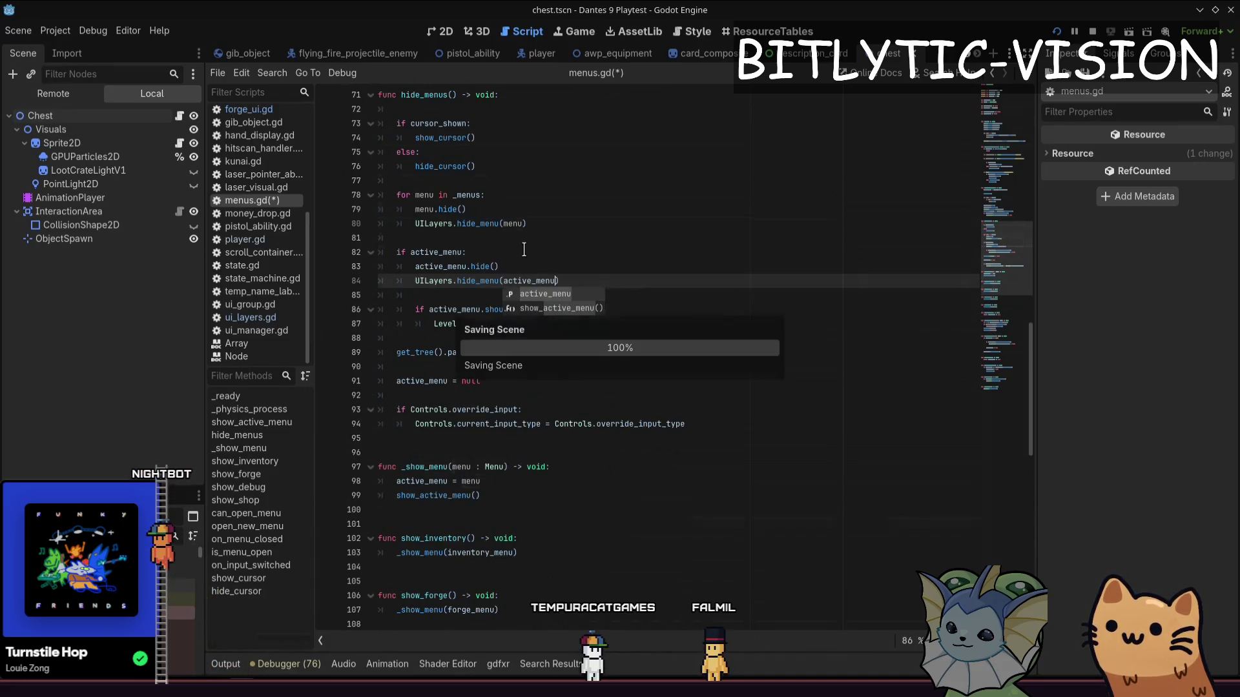
pyautogui.press('Home')
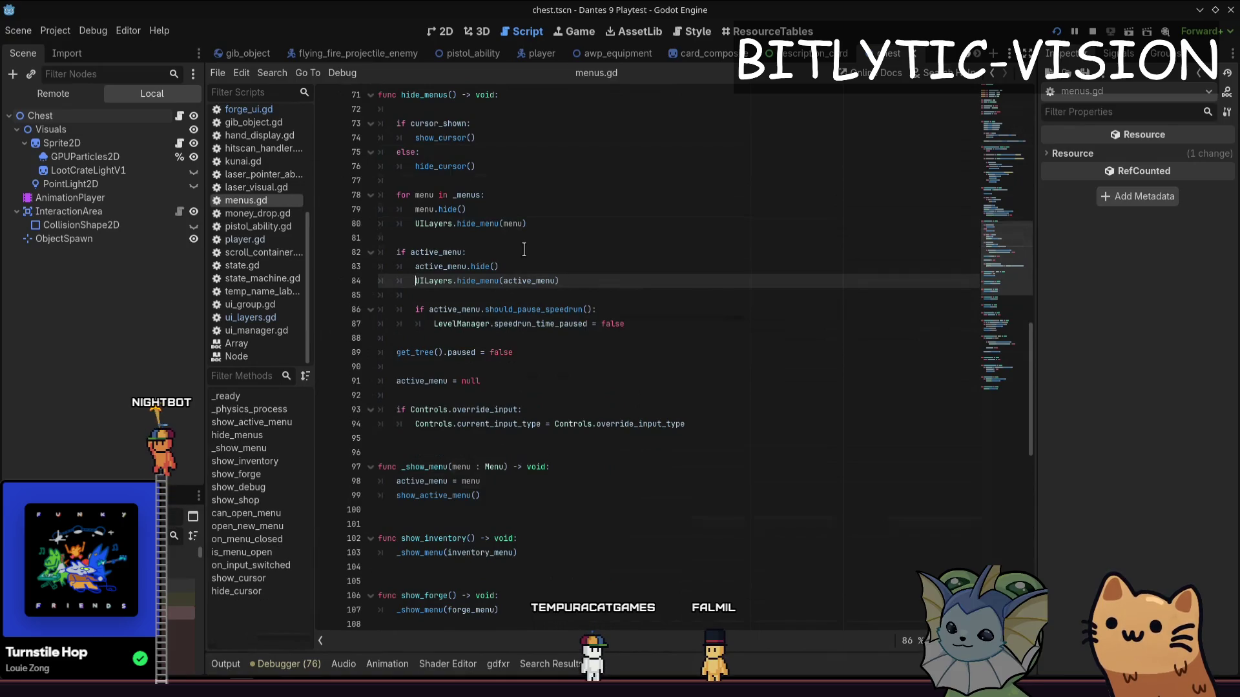
# Playtest: open and close the forge cards and inventory menus, then stop the game
pyautogui.press('F5')
pyautogui.press('e')
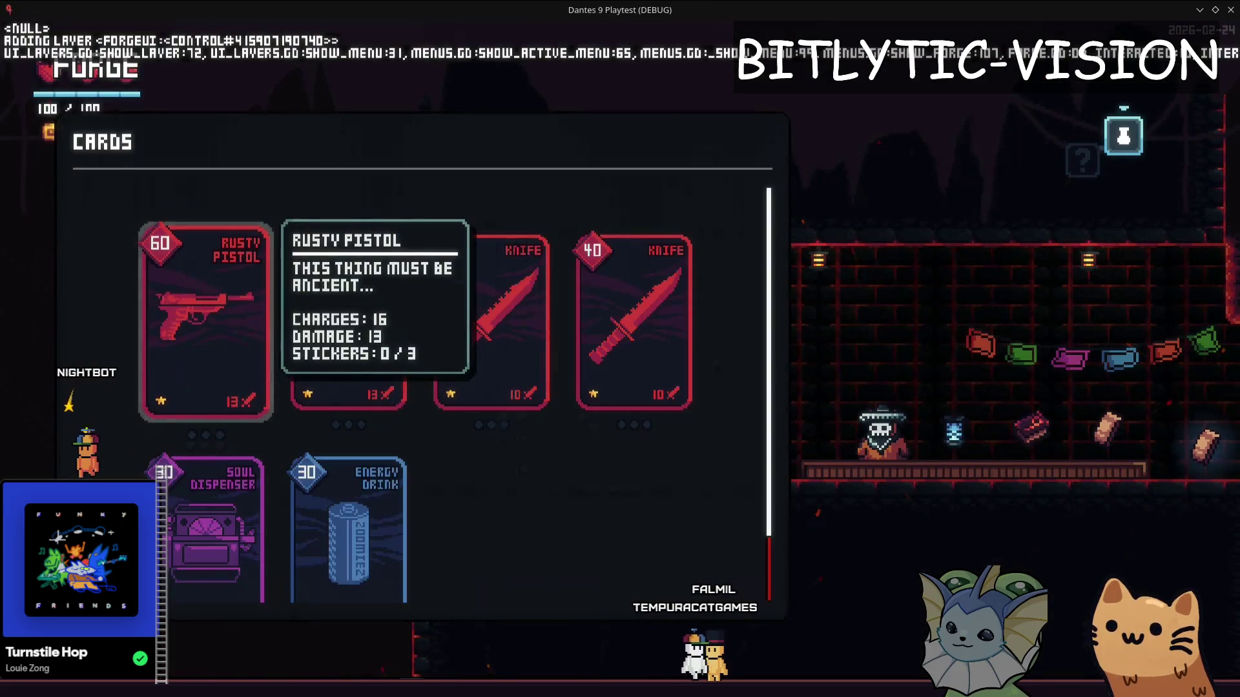
pyautogui.press('Escape')
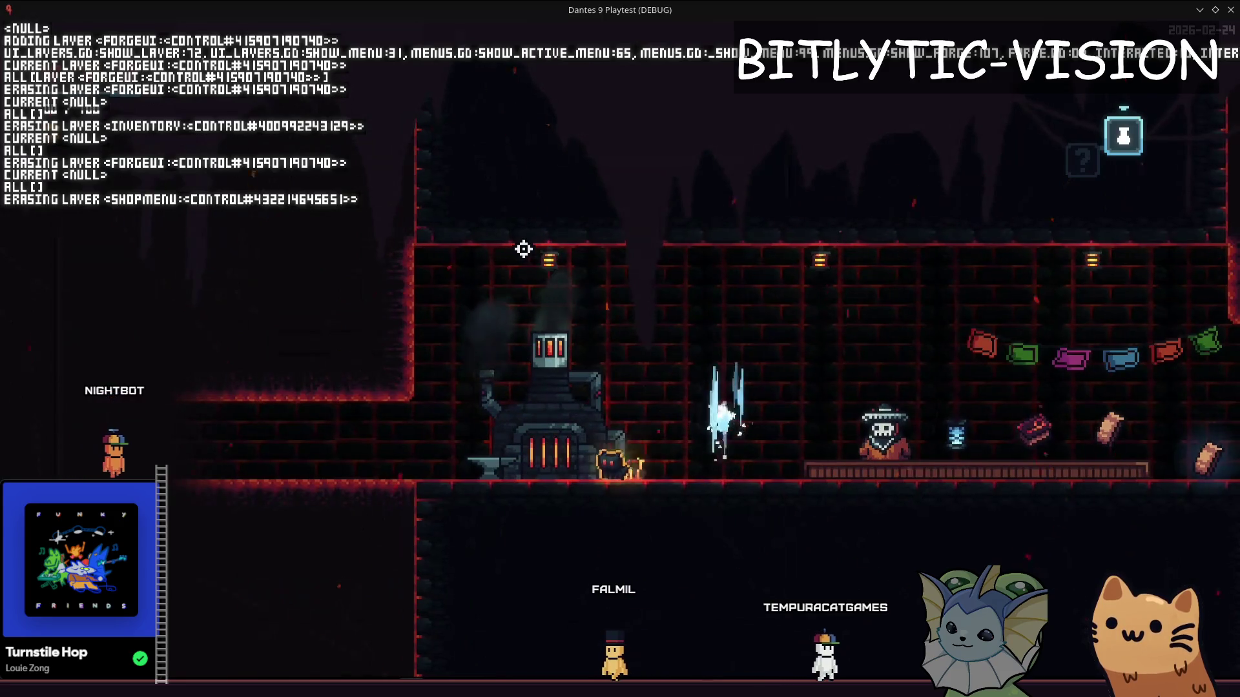
pyautogui.press('Tab')
pyautogui.press('Tab')
pyautogui.press('F8')
pyautogui.click(523, 250)
pyautogui.hotkey('alt', 'Tab')
pyautogui.hotkey('alt', 'Tab')
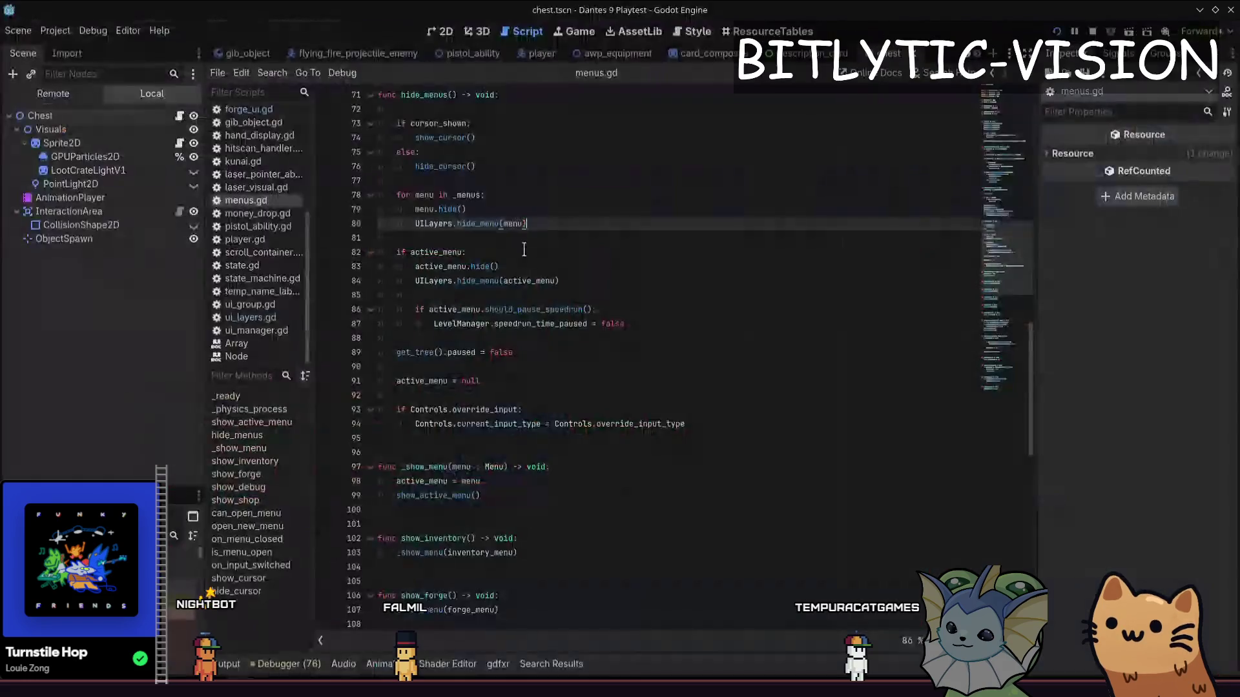
# Remove the Console.print debug lines from show_layer and hide_layer in ui_layers.gd
pyautogui.hotkey('shift', 'alt', 'o')
pyautogui.write('ui_layer')
pyautogui.press('Return')
pyautogui.press('Down')
pyautogui.press('Down')
pyautogui.press('Down')
pyautogui.press('Down')
pyautogui.press('Down')
pyautogui.press('Down')
pyautogui.press('Down')
pyautogui.press('Down')
pyautogui.press('Down')
pyautogui.hotkey('ctrl', 'shift', 'k')
pyautogui.hotkey('ctrl', 'shift', 'k')
pyautogui.hotkey('ctrl', 'shift', 'k')
pyautogui.scroll(-5, 522, 250)
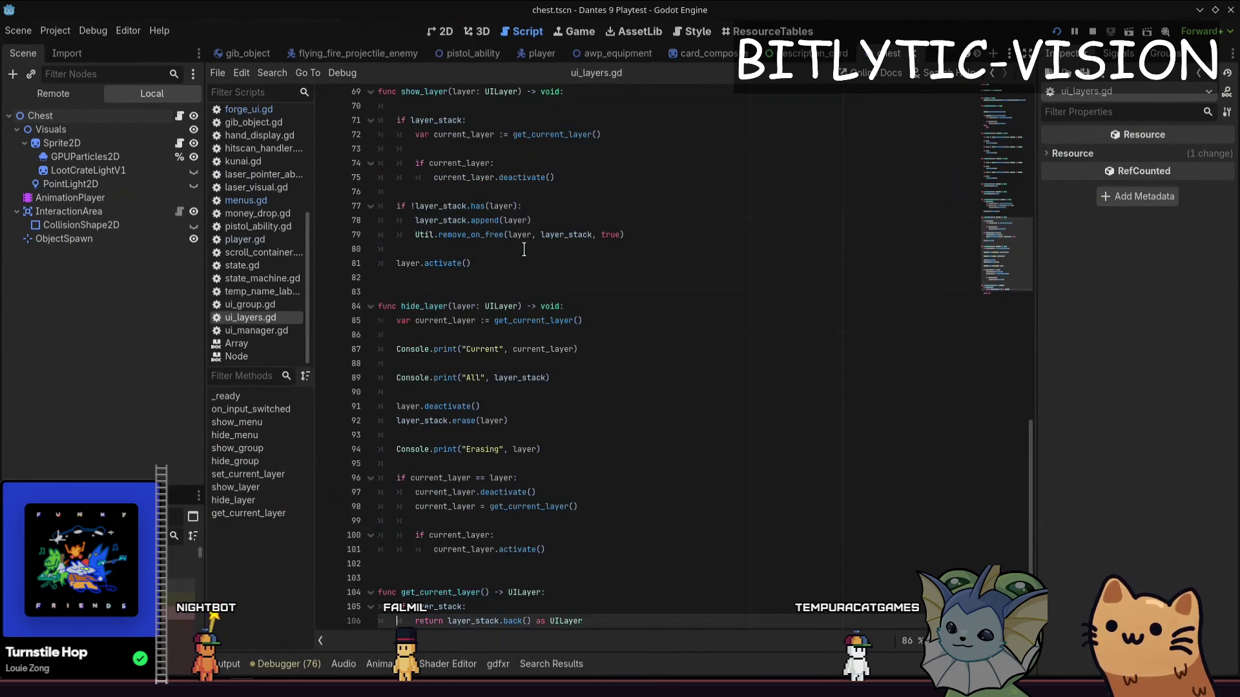
pyautogui.press('Down')
pyautogui.press('Down')
pyautogui.press('Down')
pyautogui.press('Down')
pyautogui.press('Down')
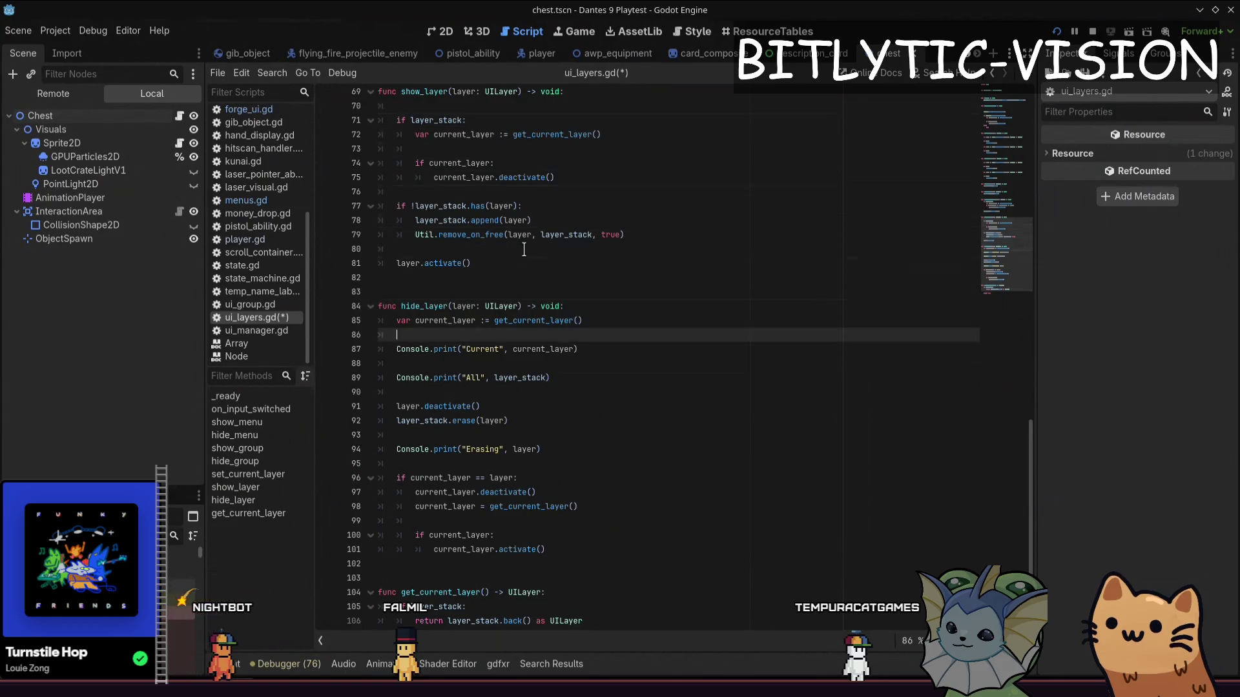
pyautogui.press('Down')
pyautogui.press('Down')
pyautogui.hotkey('ctrl', 'shift', 'k')
pyautogui.hotkey('ctrl', 'shift', 'k')
pyautogui.hotkey('ctrl', 'shift', 'k')
pyautogui.hotkey('ctrl', 'shift', 'k')
pyautogui.press('Down')
pyautogui.press('Down')
pyautogui.press('Down')
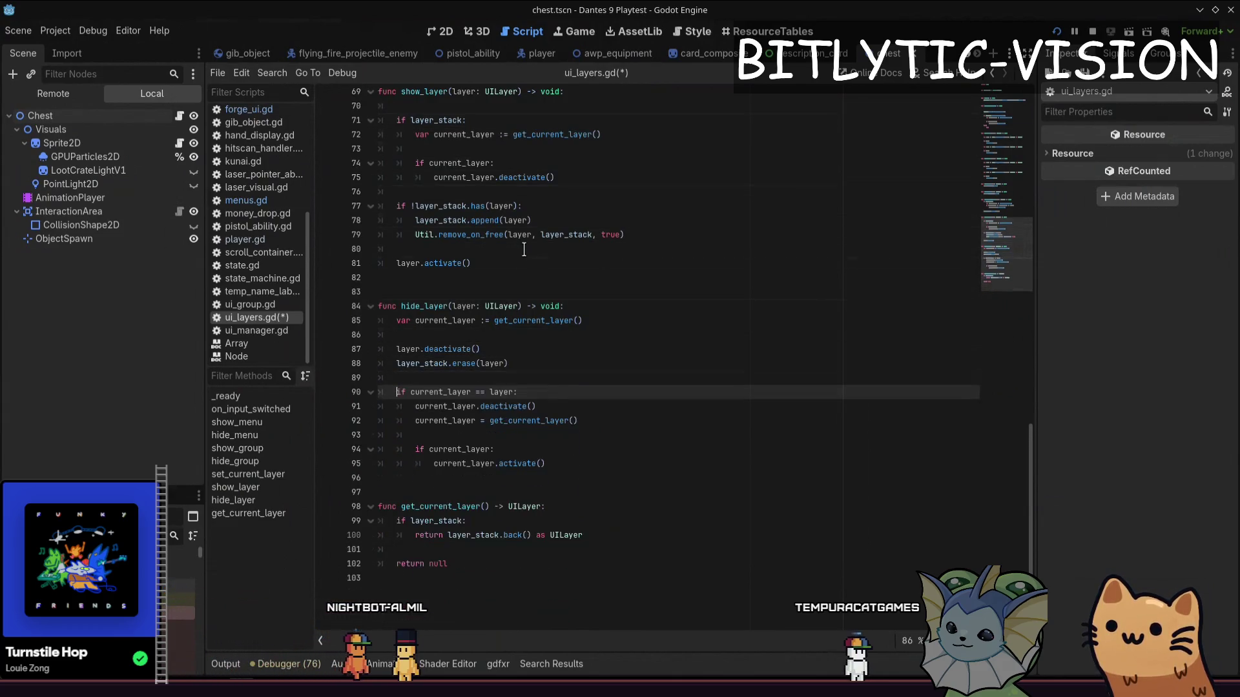
pyautogui.hotkey('ctrl', 'shift', 'k')
# Save, delete the remaining prints in on_input_switched, and launch the game
pyautogui.hotkey('ctrl', 'Home')
pyautogui.hotkey('ctrl', 's')
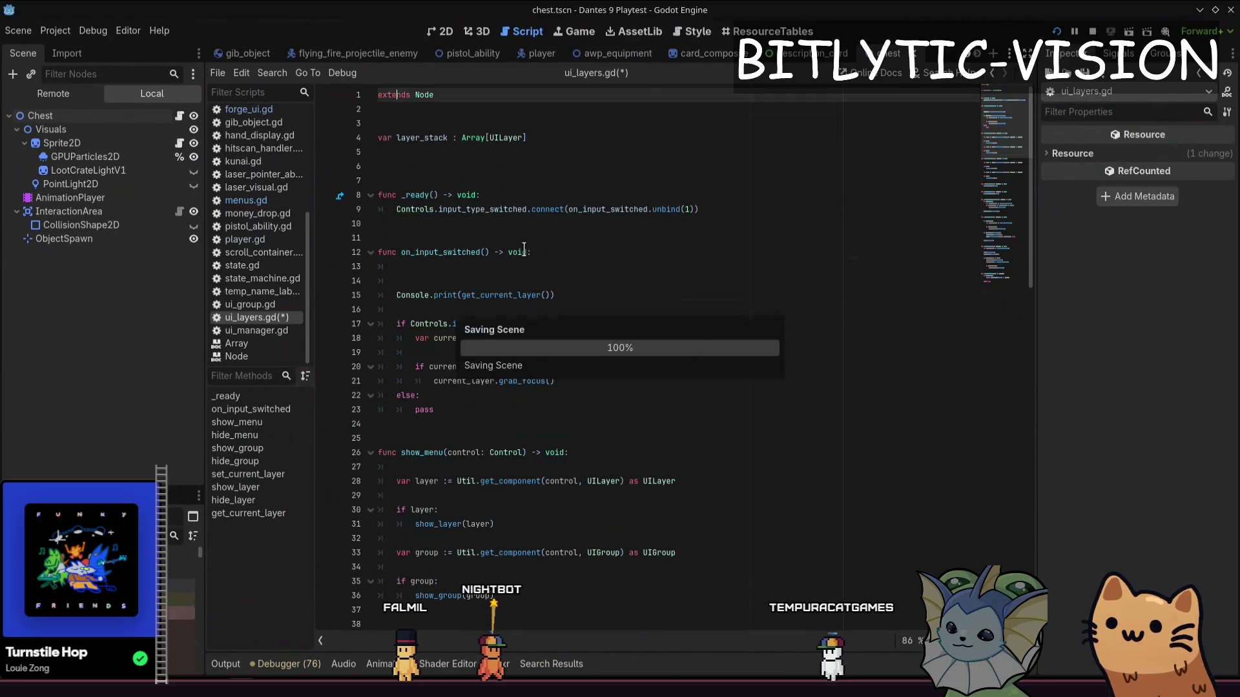
pyautogui.press('Down')
pyautogui.press('Down')
pyautogui.press('Down')
pyautogui.press('Down')
pyautogui.hotkey('ctrl', 'shift', 'k')
pyautogui.hotkey('ctrl', 'shift', 'k')
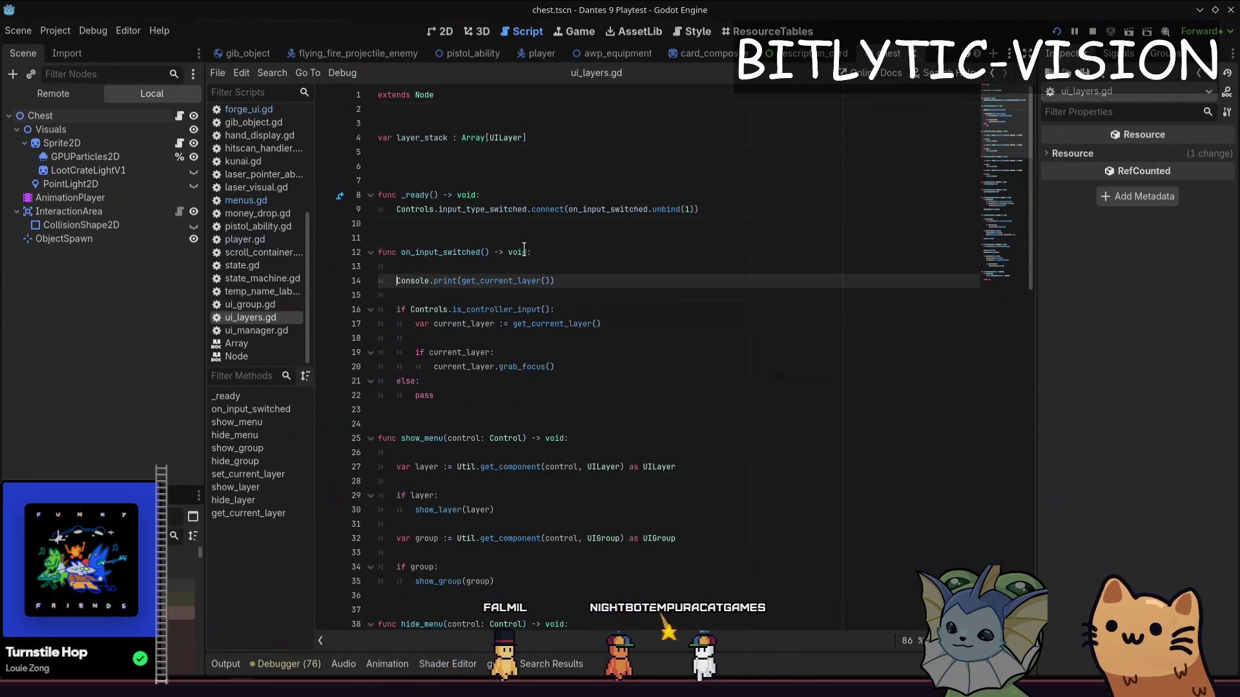
pyautogui.hotkey('ctrl', 'shift', 'k')
pyautogui.hotkey('ctrl', 'shift', 'k')
pyautogui.press('F5')
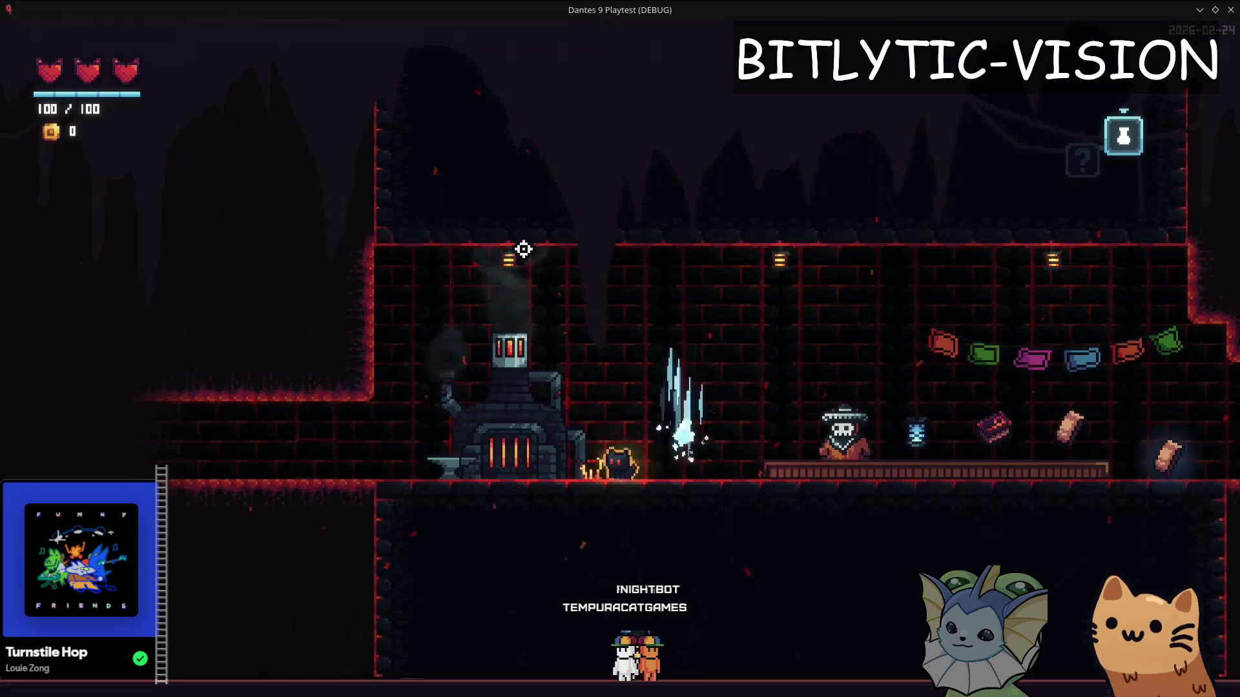
# Repeatedly open and close the Forge Cards menu to confirm it toggles cleanly
pyautogui.press('e')
pyautogui.press('Escape')
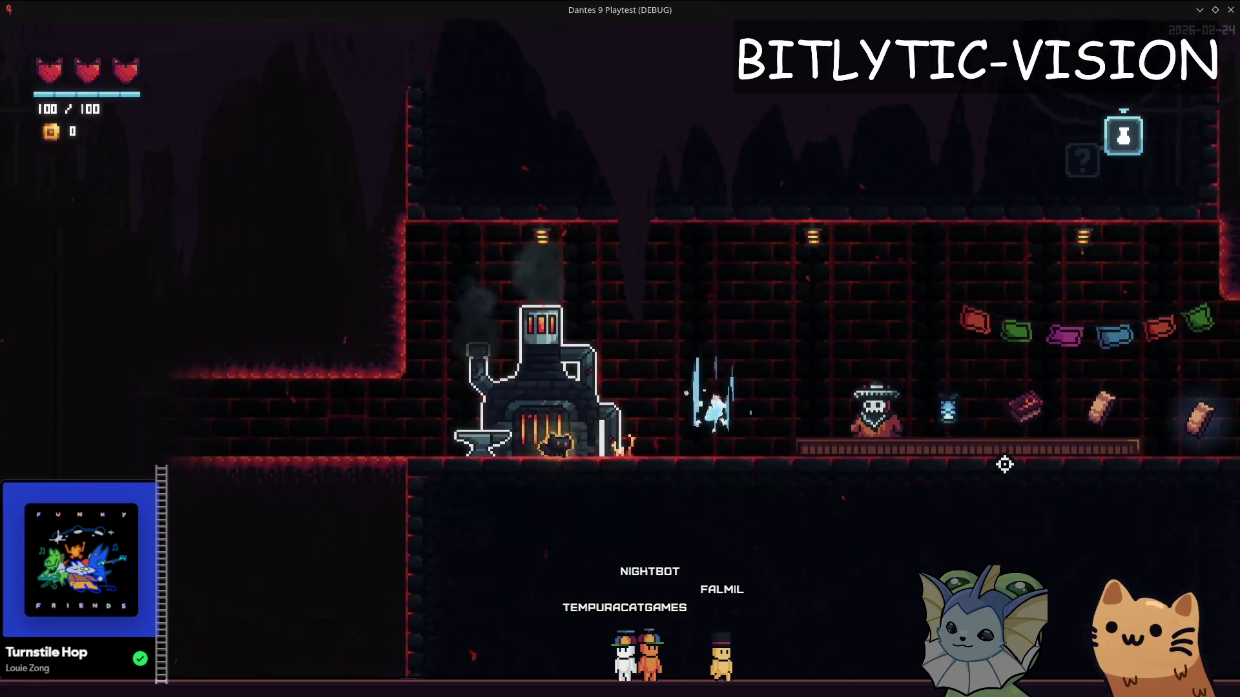
pyautogui.press('e')
pyautogui.press('Left')
pyautogui.press('Left')
pyautogui.press('Escape')
pyautogui.press('e')
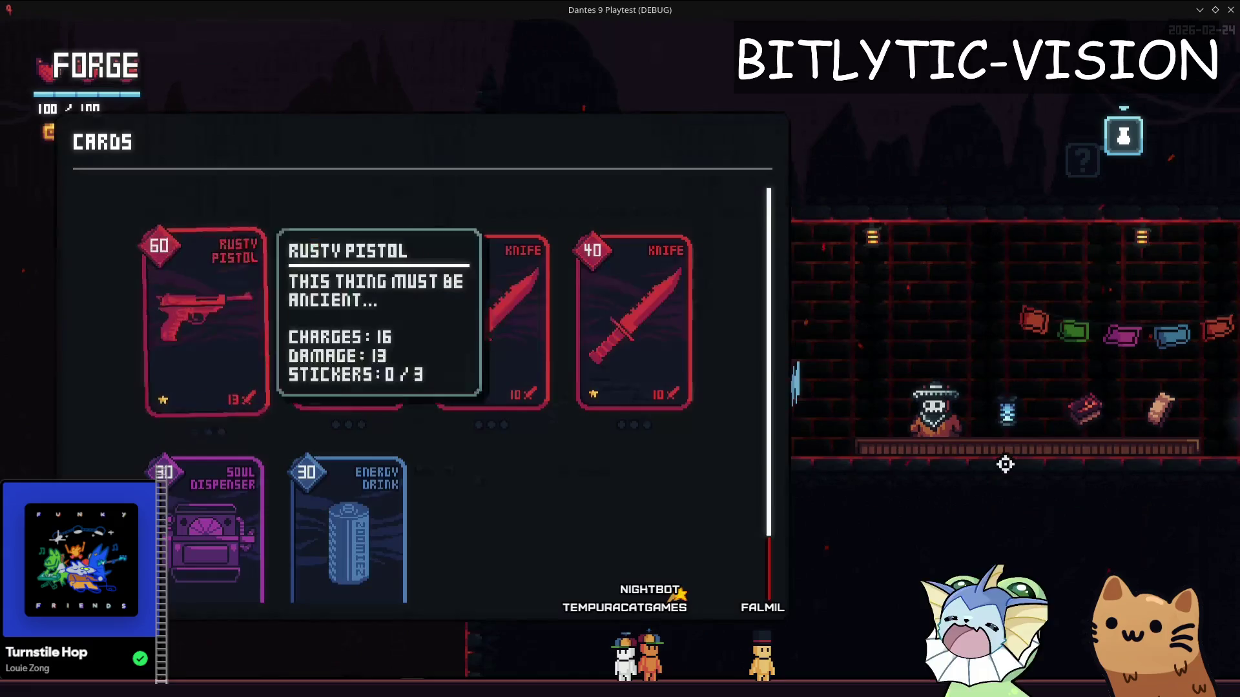
pyautogui.press('Escape')
pyautogui.press('e')
pyautogui.press('Escape')
pyautogui.press('e')
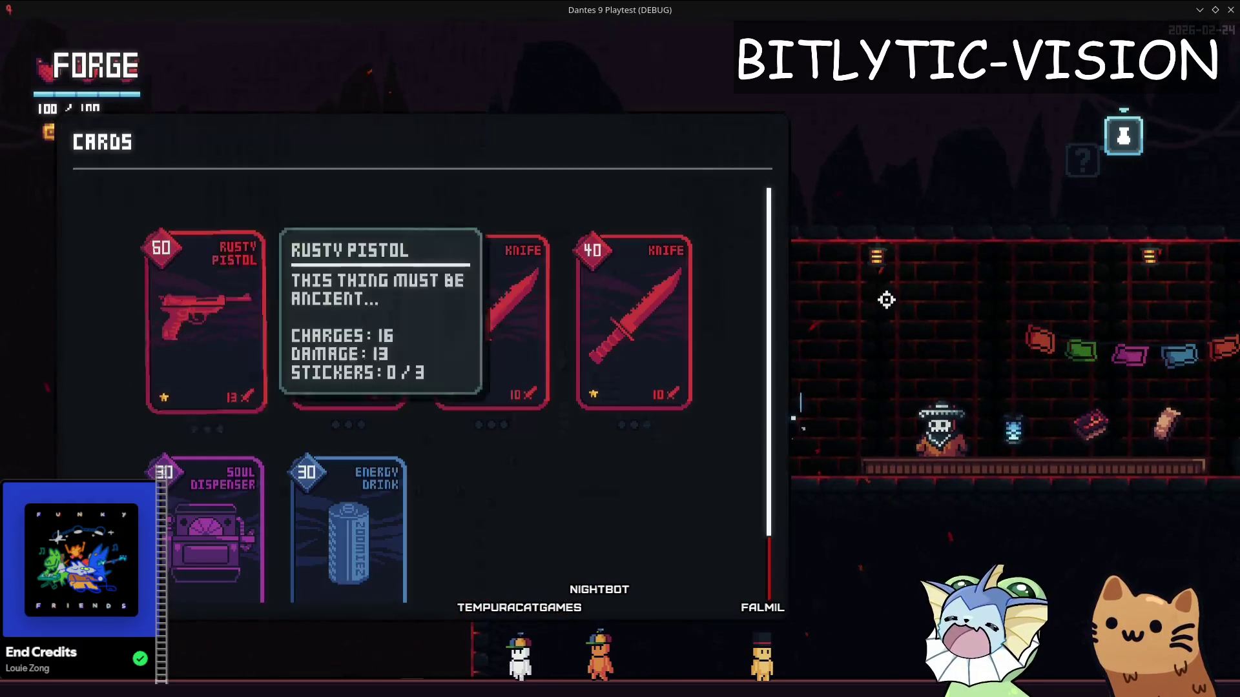
pyautogui.press('Escape')
pyautogui.press('e')
pyautogui.press('Escape')
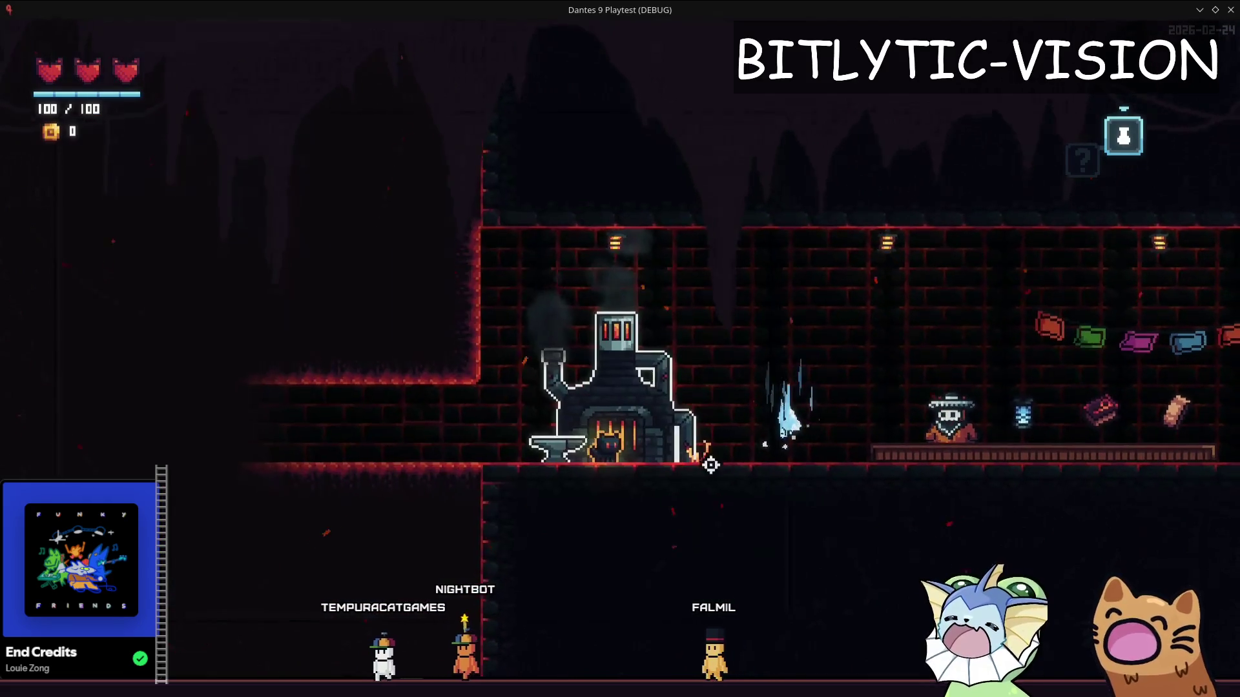
pyautogui.press('e')
pyautogui.press('Escape')
pyautogui.press('e')
pyautogui.press('Escape')
pyautogui.press('e')
pyautogui.press('Escape')
# Reopen the menu, cycle the Rusty Pistol card with interact, and move down to the Soul Dispenser card
pyautogui.press('e')
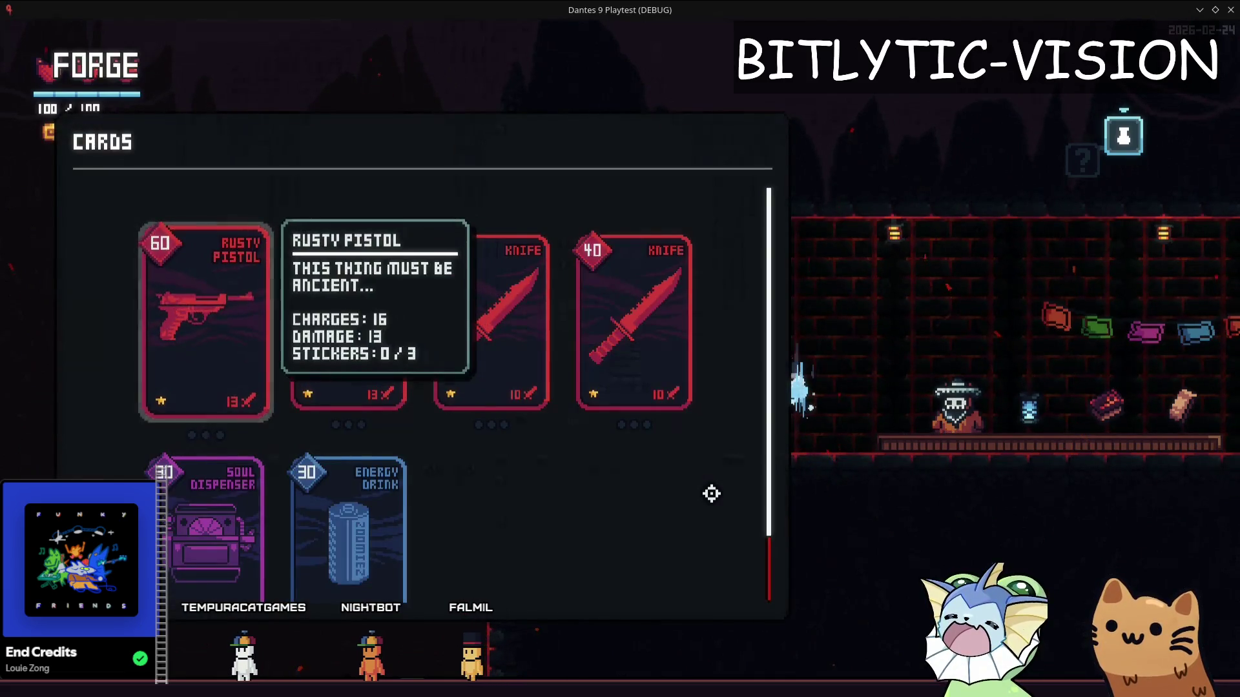
pyautogui.press('Escape')
pyautogui.press('e')
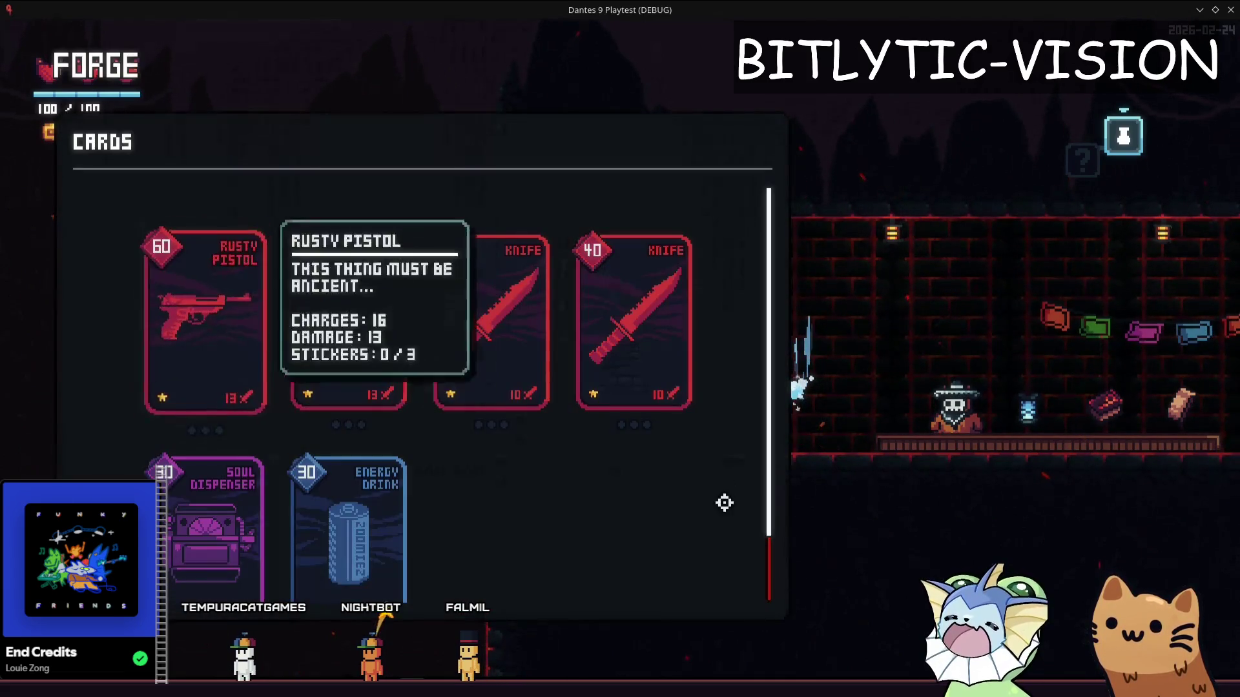
pyautogui.press('e')
pyautogui.press('e')
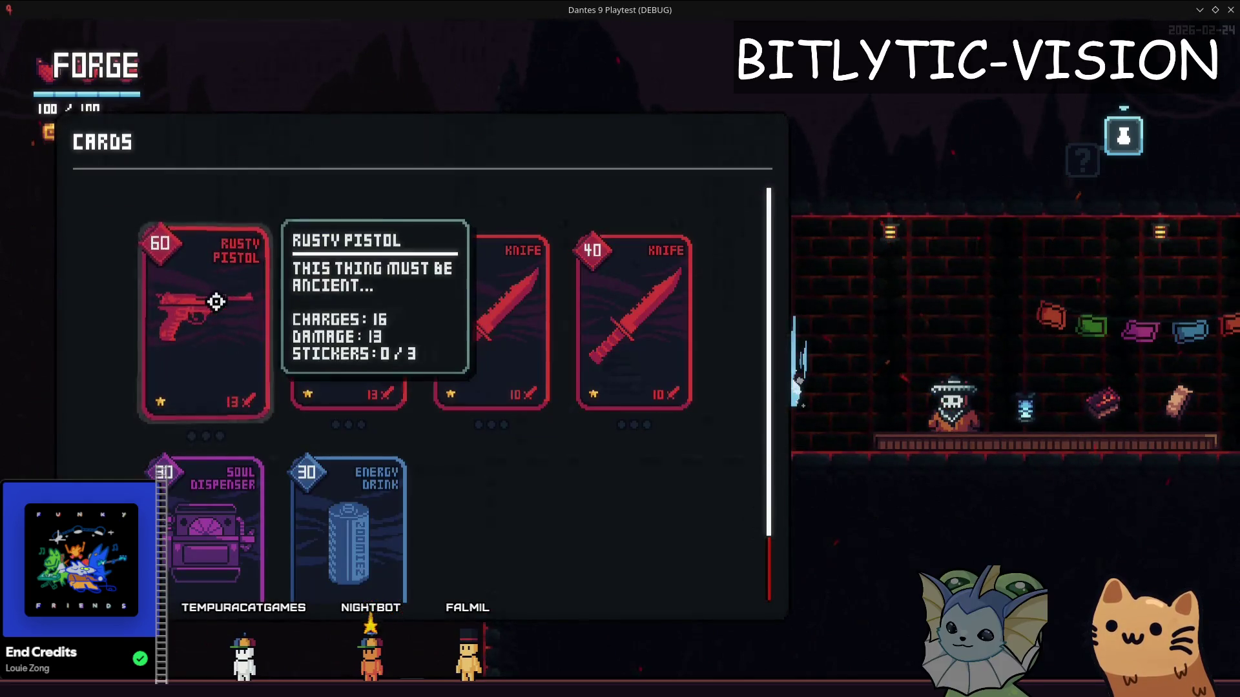
pyautogui.press('e')
pyautogui.press('e')
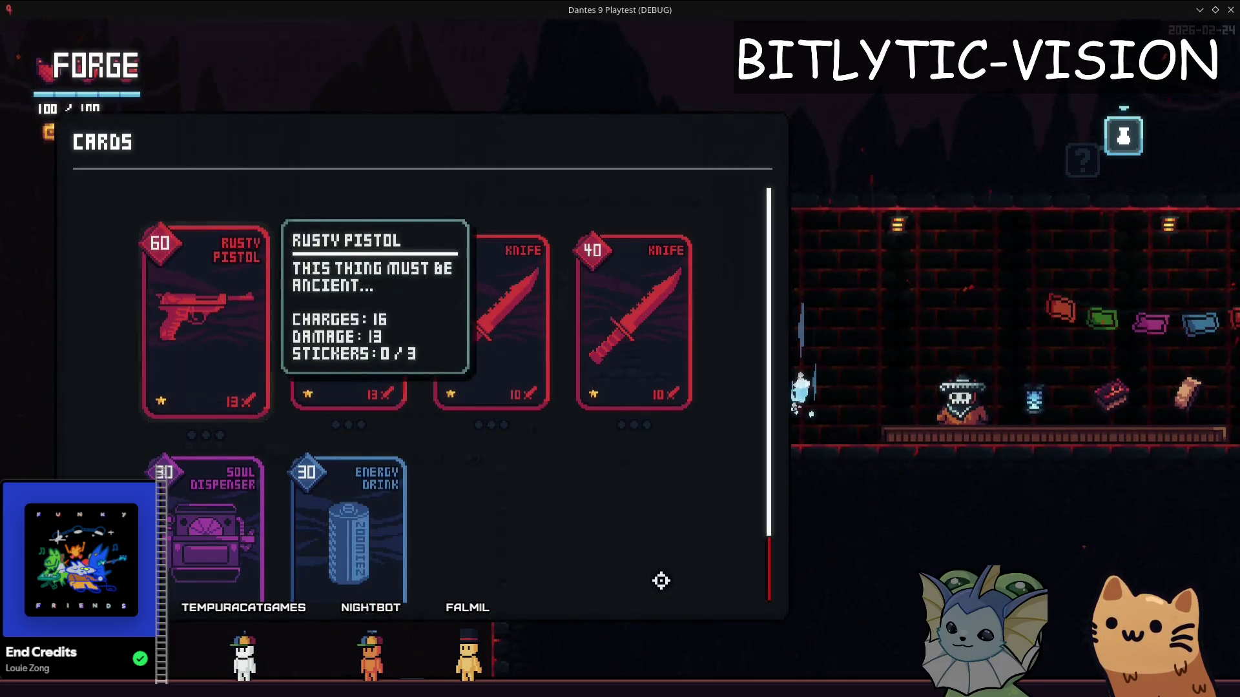
pyautogui.press('e')
pyautogui.press('e')
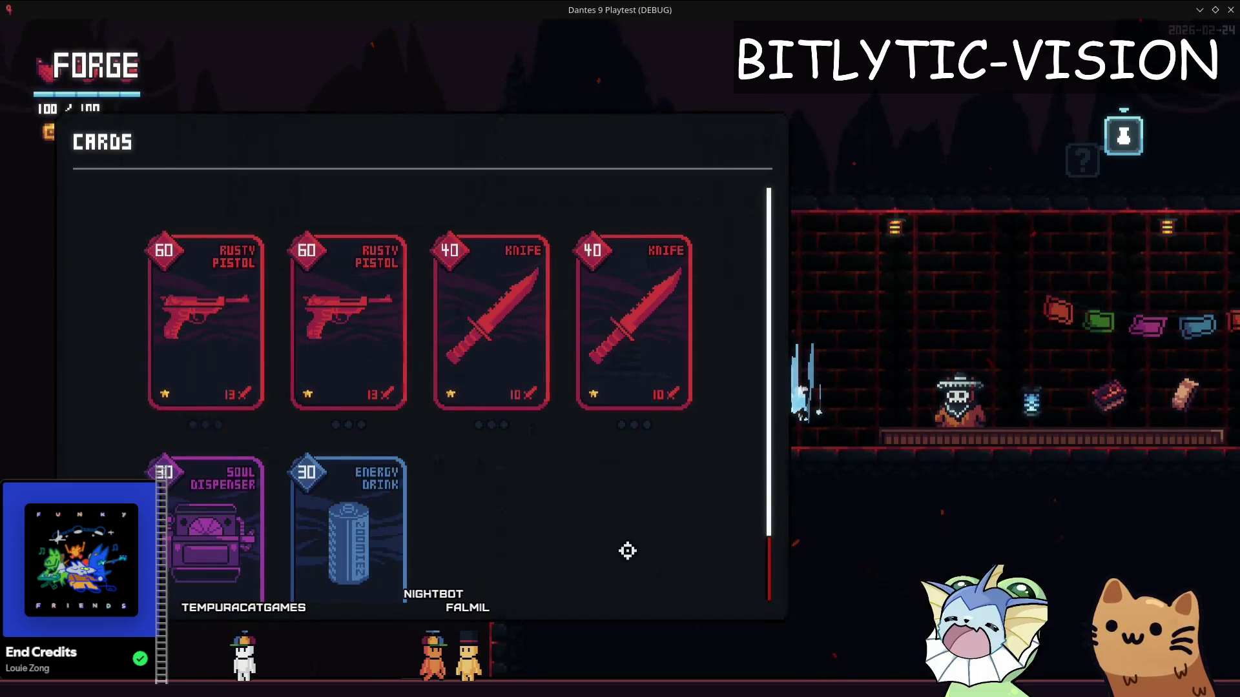
pyautogui.press('e')
pyautogui.press('e')
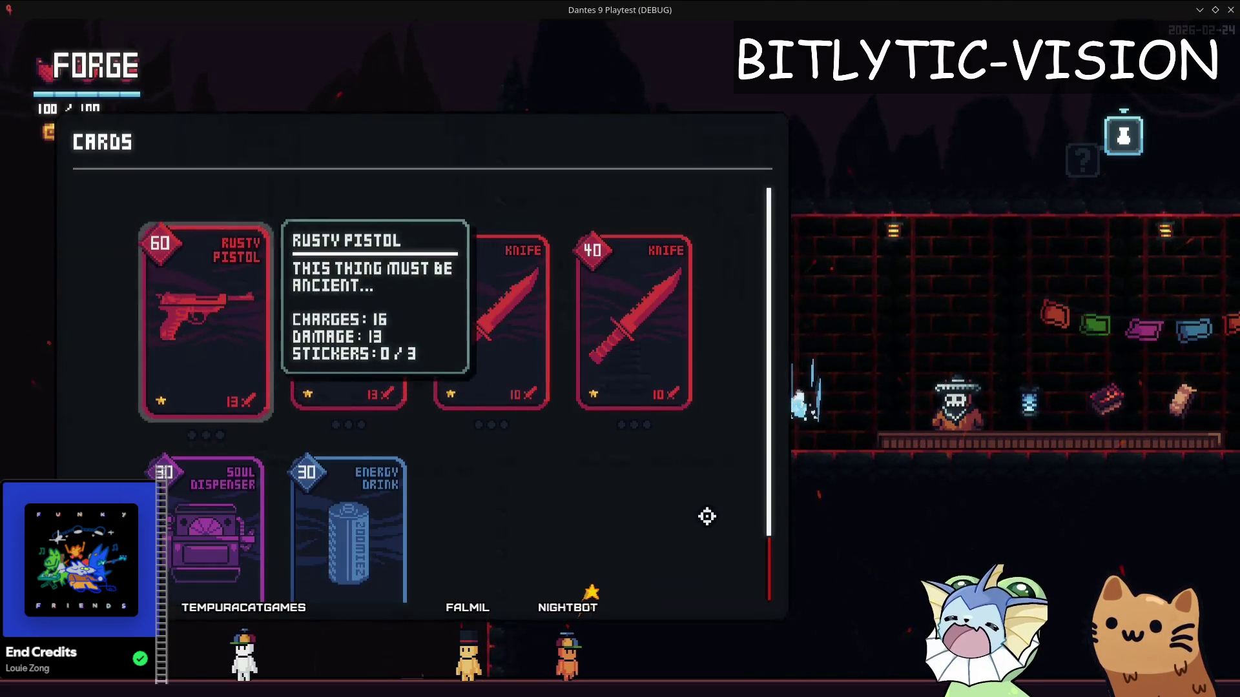
pyautogui.press('e')
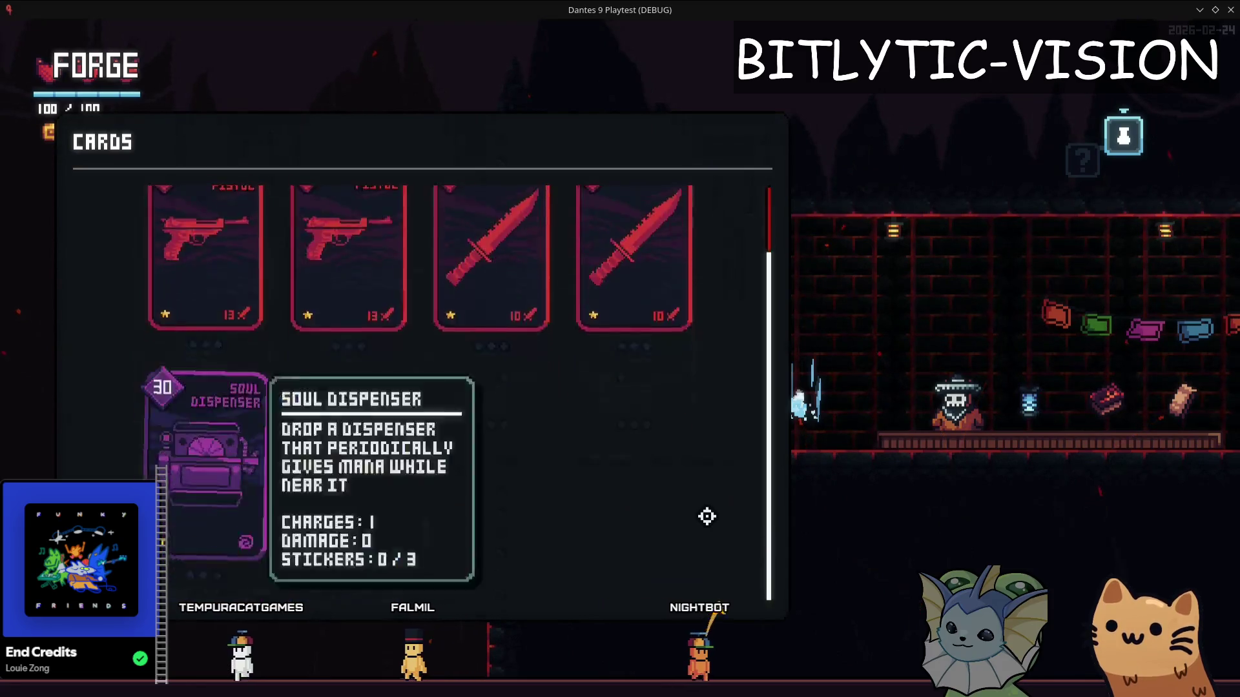
pyautogui.press('e')
pyautogui.press('Down')
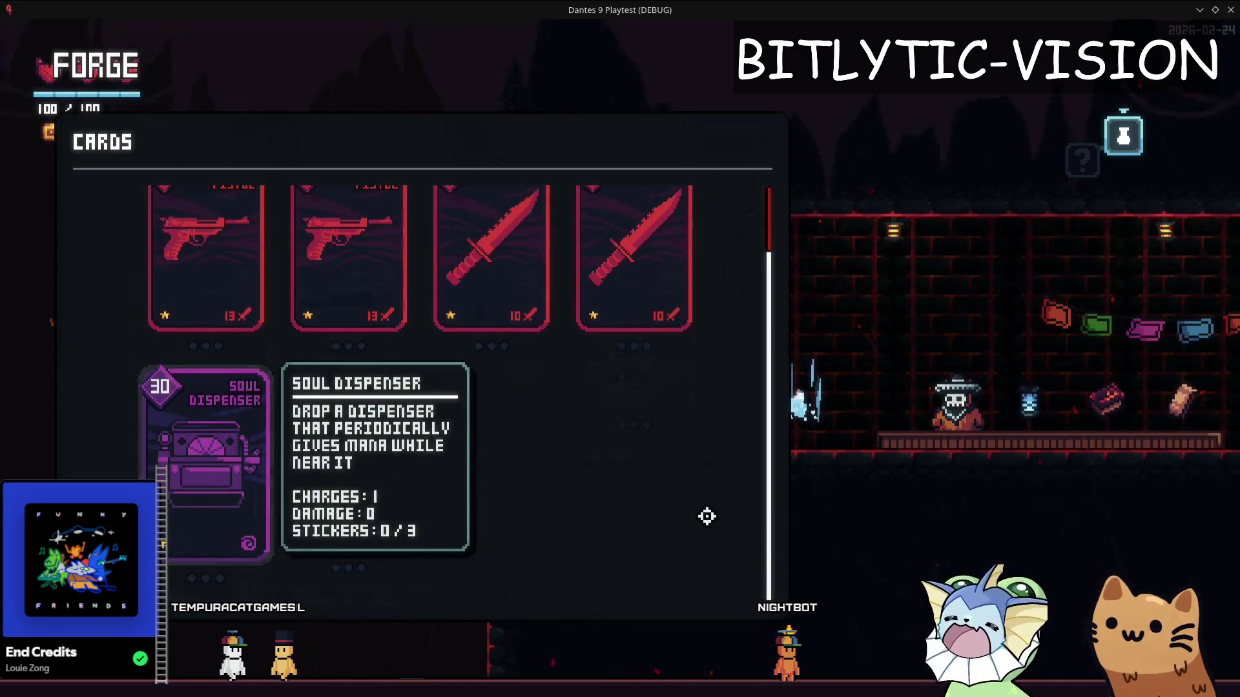
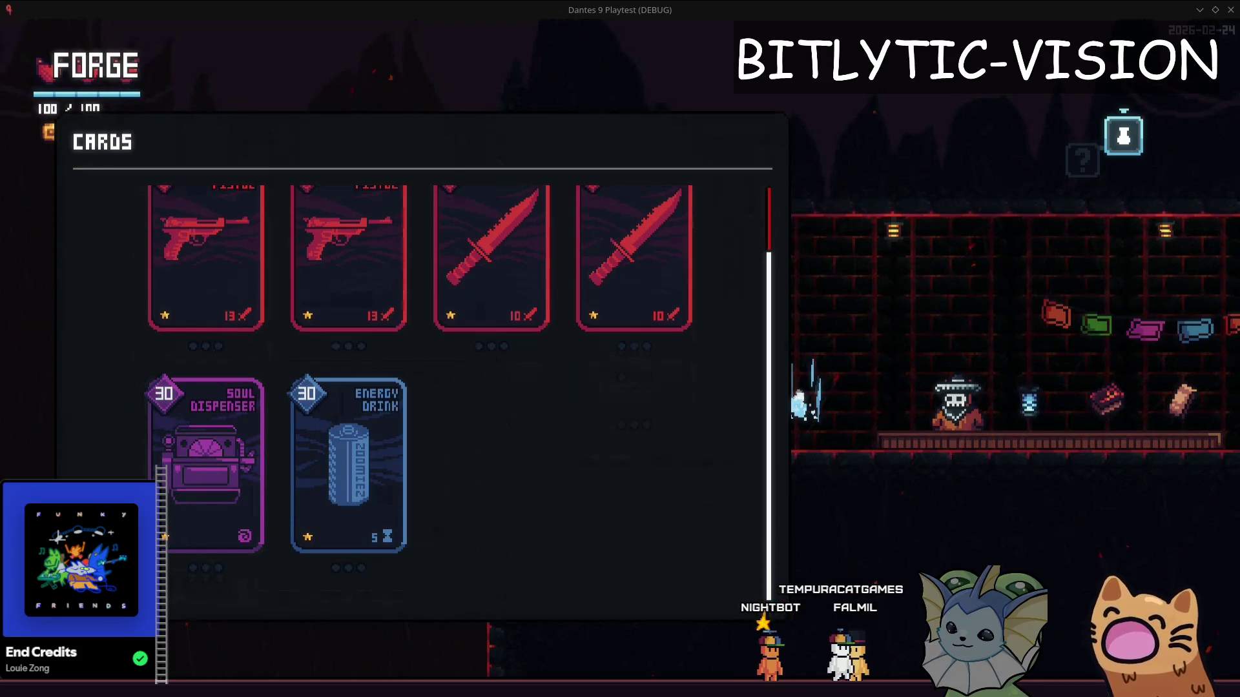
# Switch from the game window to the browser showing the GitHub profile
pyautogui.hotkey('alt', 'Tab')
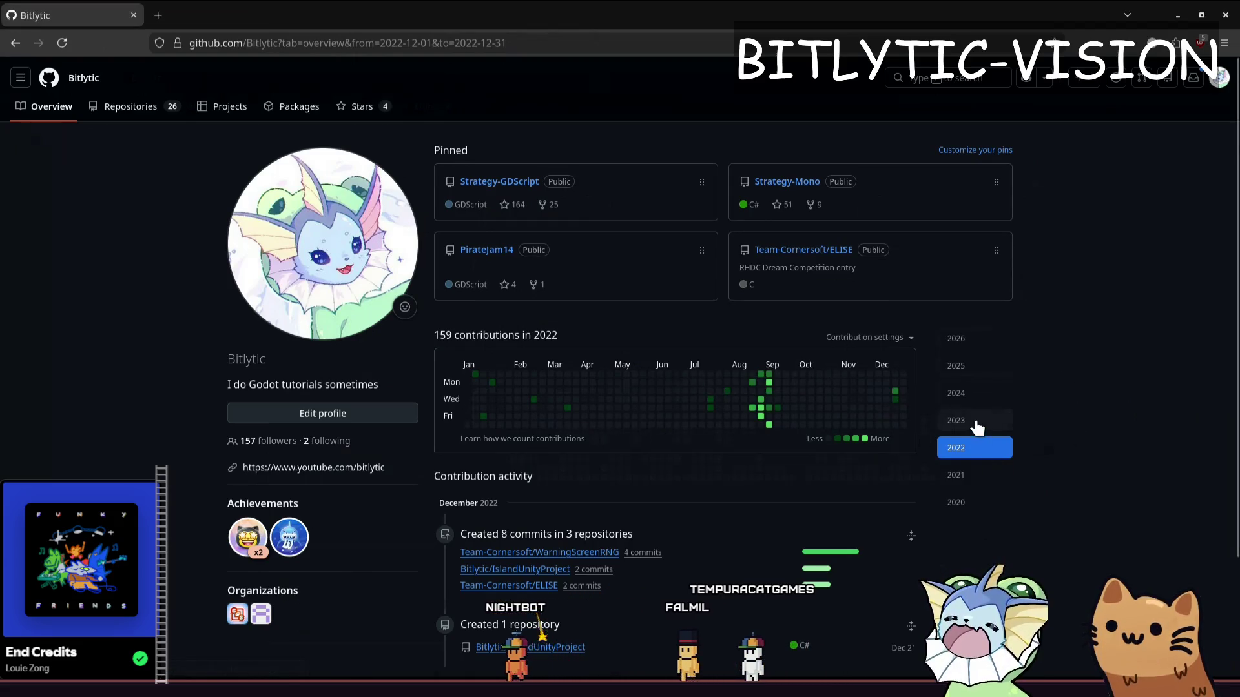
# View the profile's contribution graphs for 2023, 2024, 2025 and 2026 in turn
pyautogui.click(969, 420)
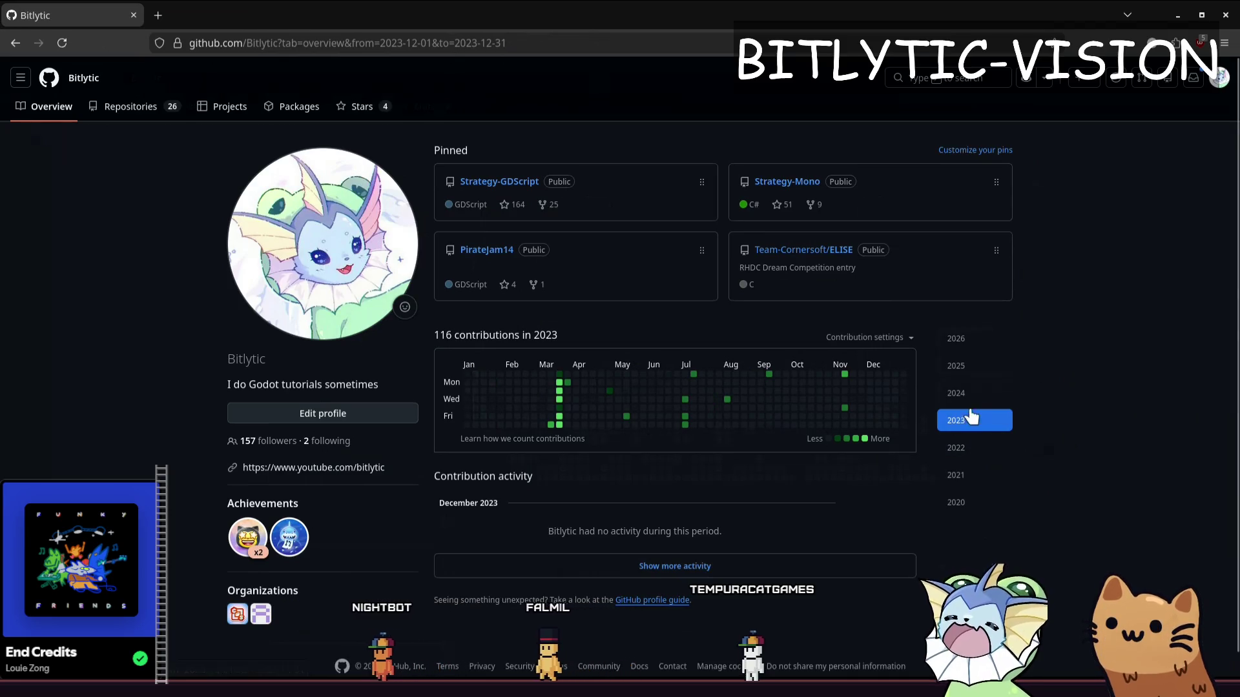
pyautogui.click(968, 393)
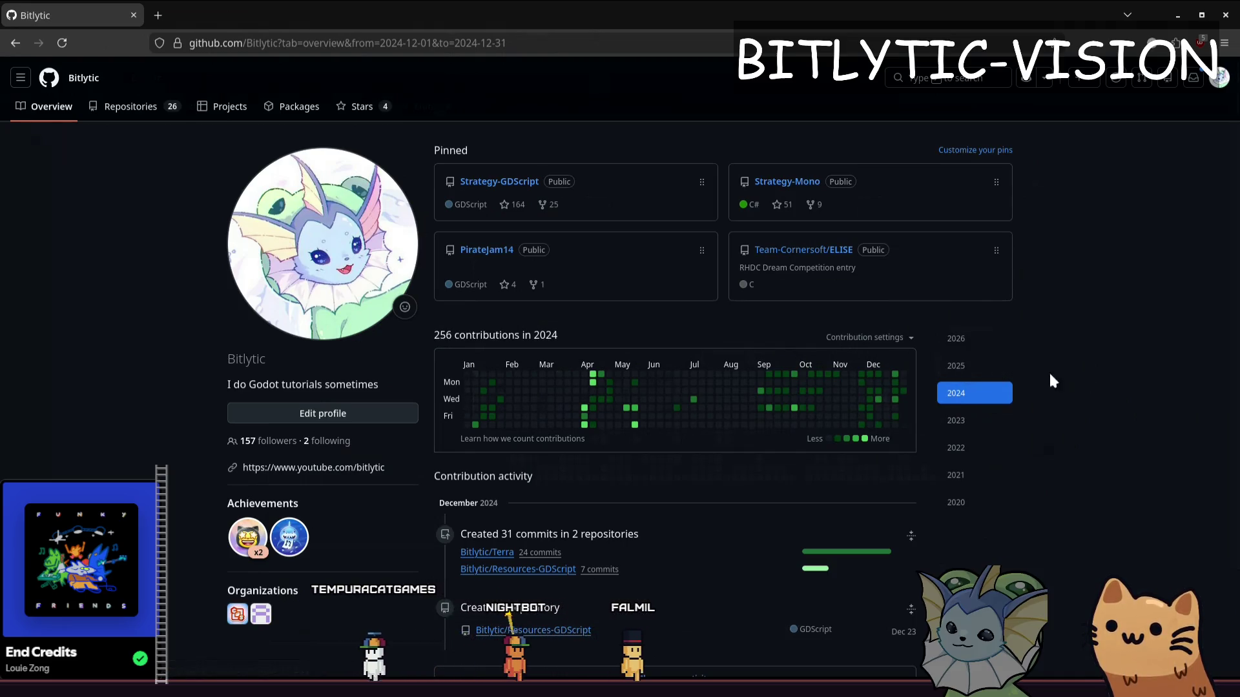
pyautogui.click(998, 372)
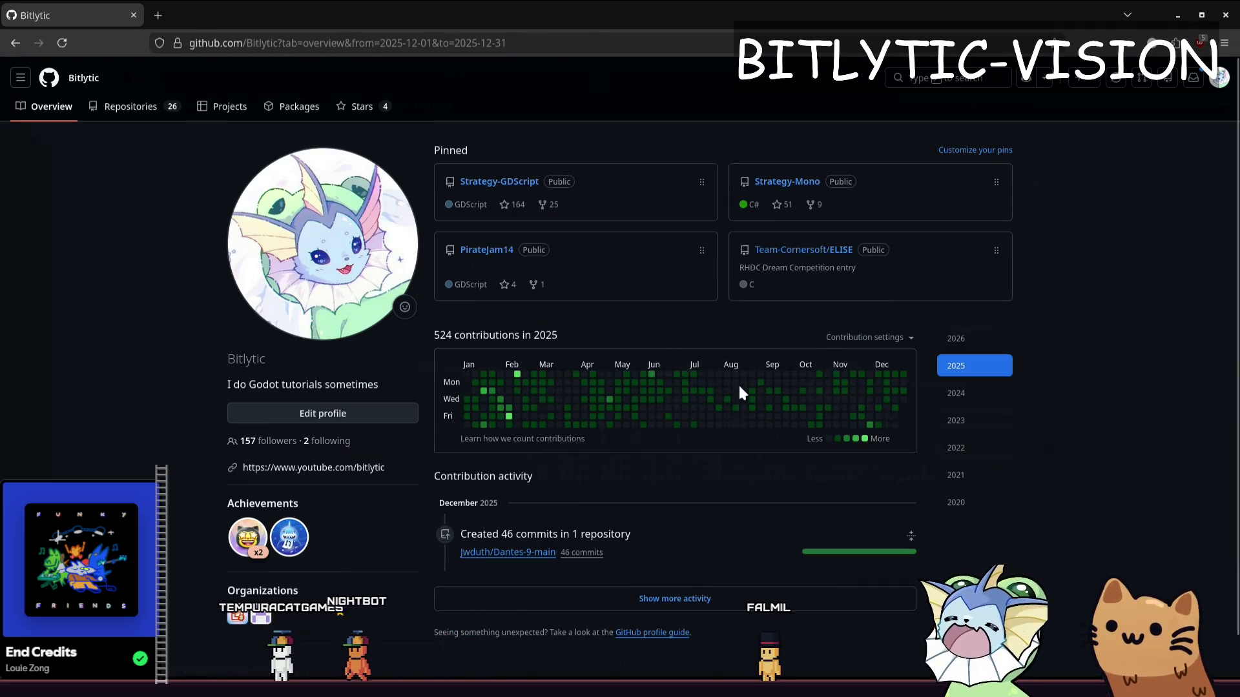
pyautogui.click(987, 339)
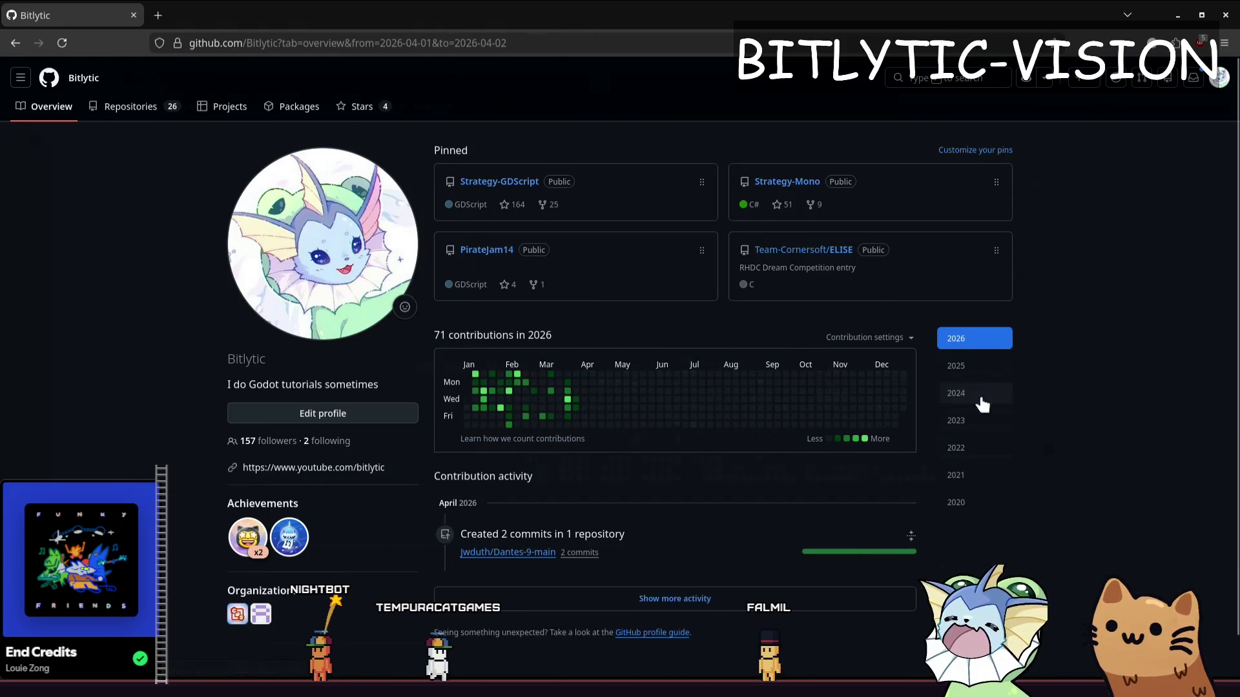
# Step back through 2025, 2024 and 2023 contributions, then return to the game window
pyautogui.click(992, 370)
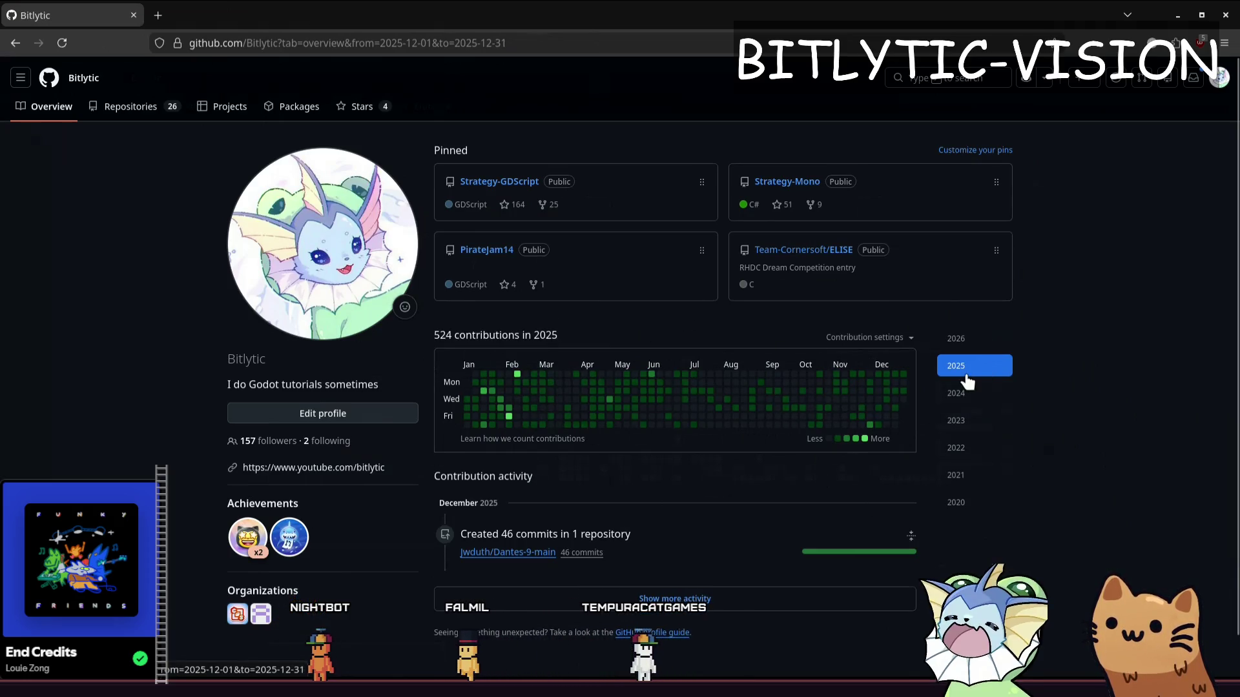
pyautogui.click(981, 395)
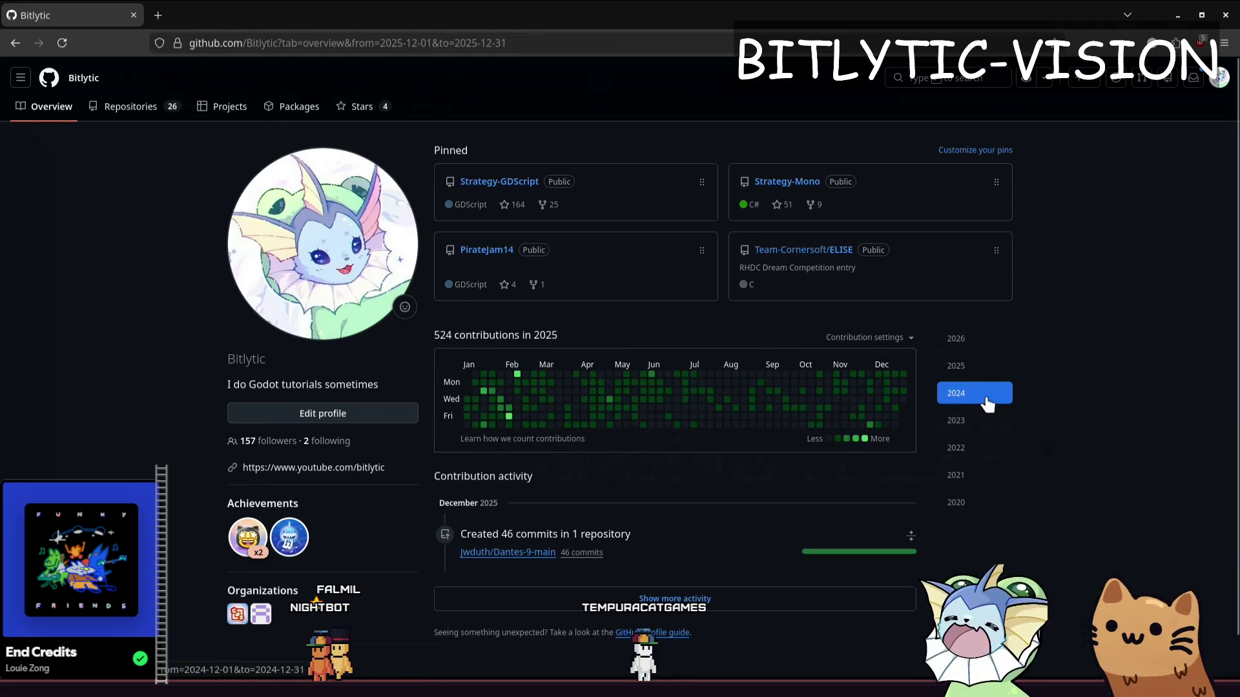
pyautogui.click(983, 425)
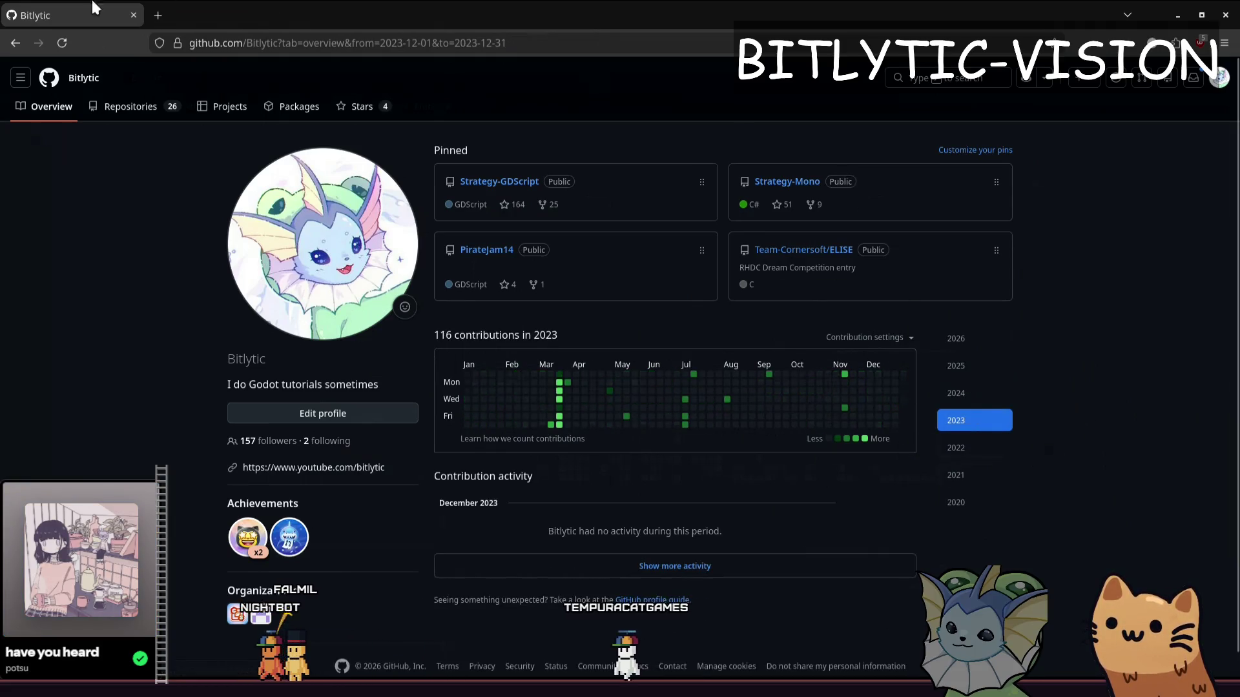
pyautogui.hotkey('alt', 'Tab')
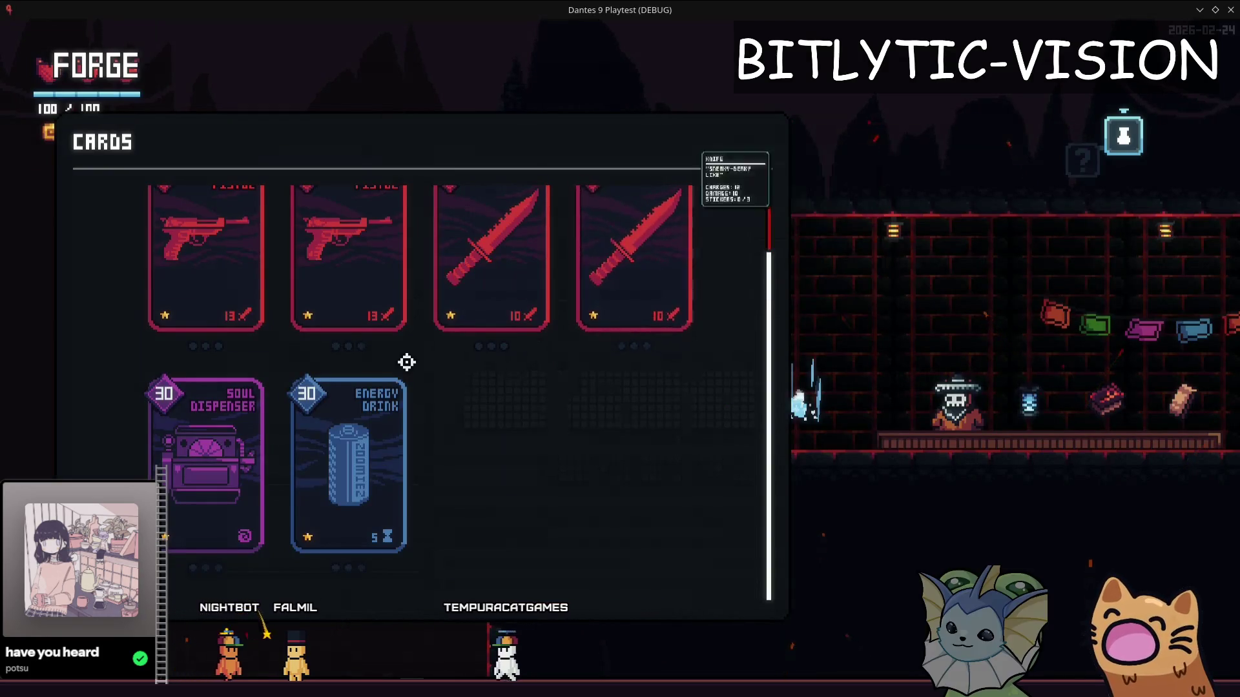
pyautogui.scroll(2, 357, 265)
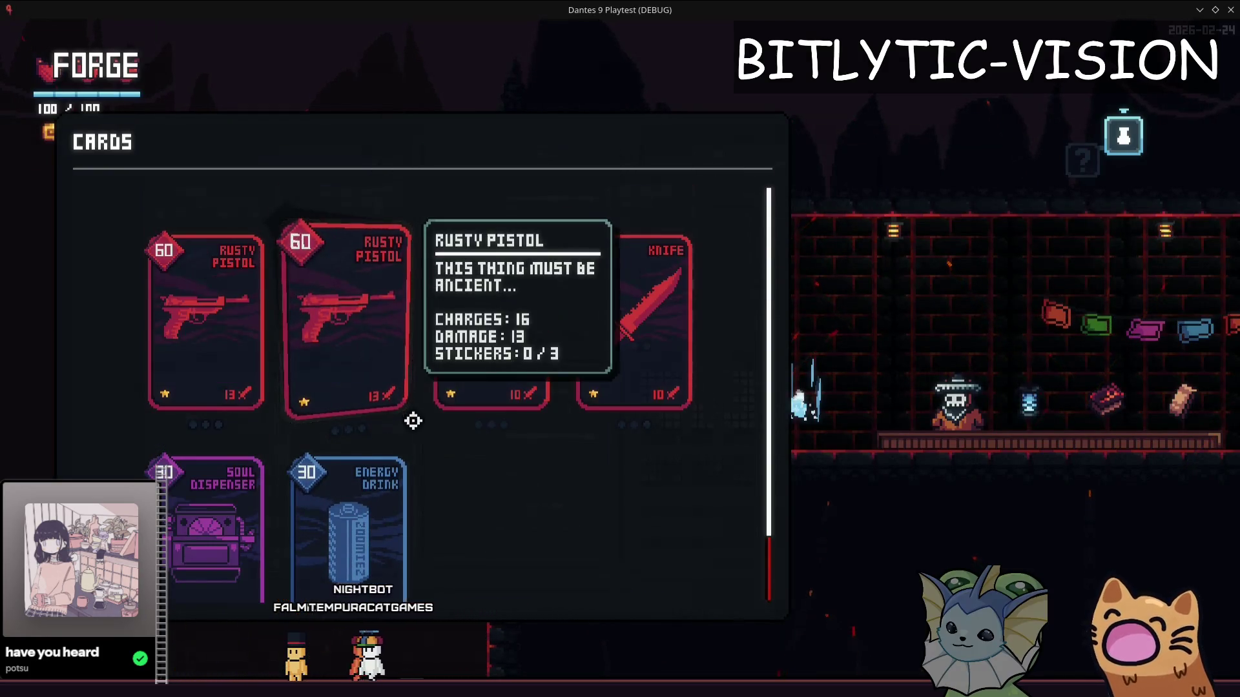
pyautogui.scroll(-2, 412, 421)
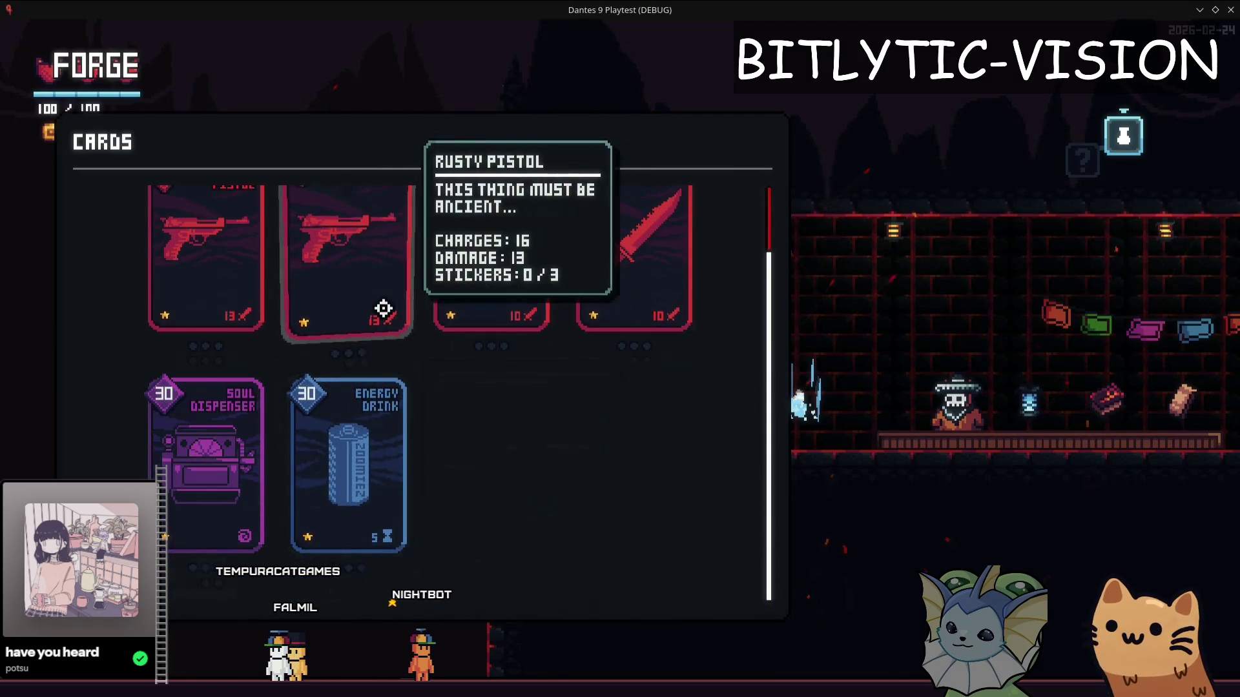
pyautogui.scroll(2, 383, 308)
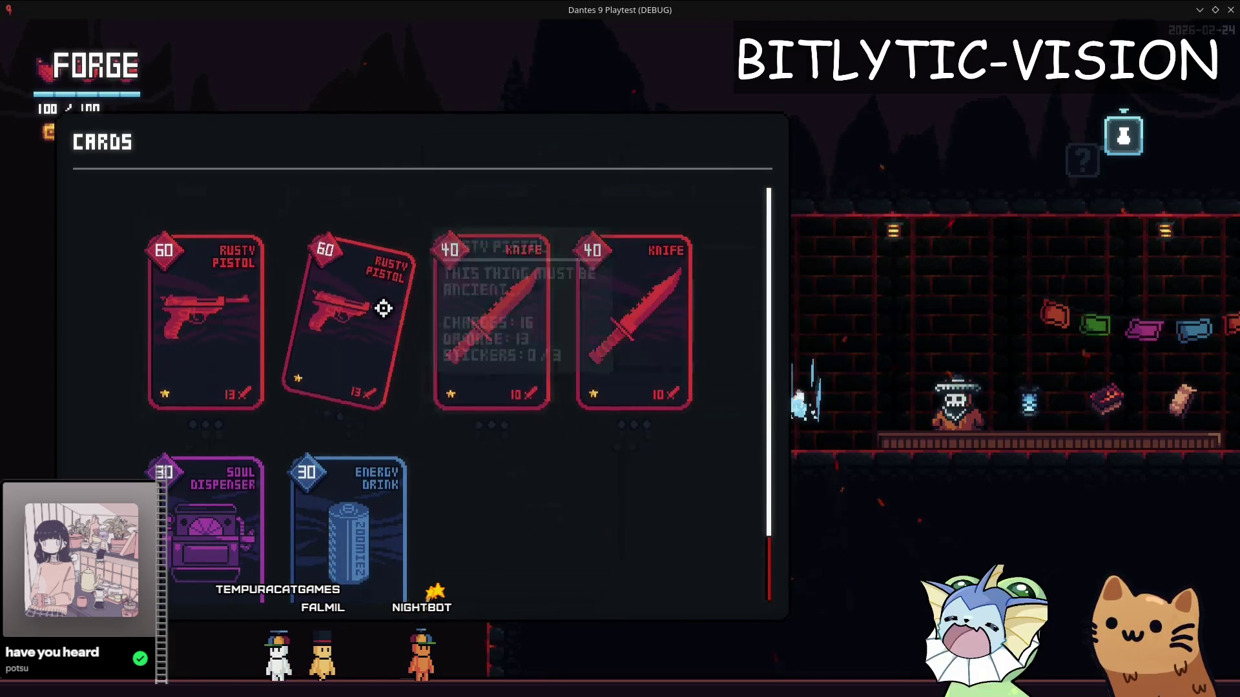
pyautogui.scroll(-2, 384, 308)
pyautogui.scroll(2, 383, 308)
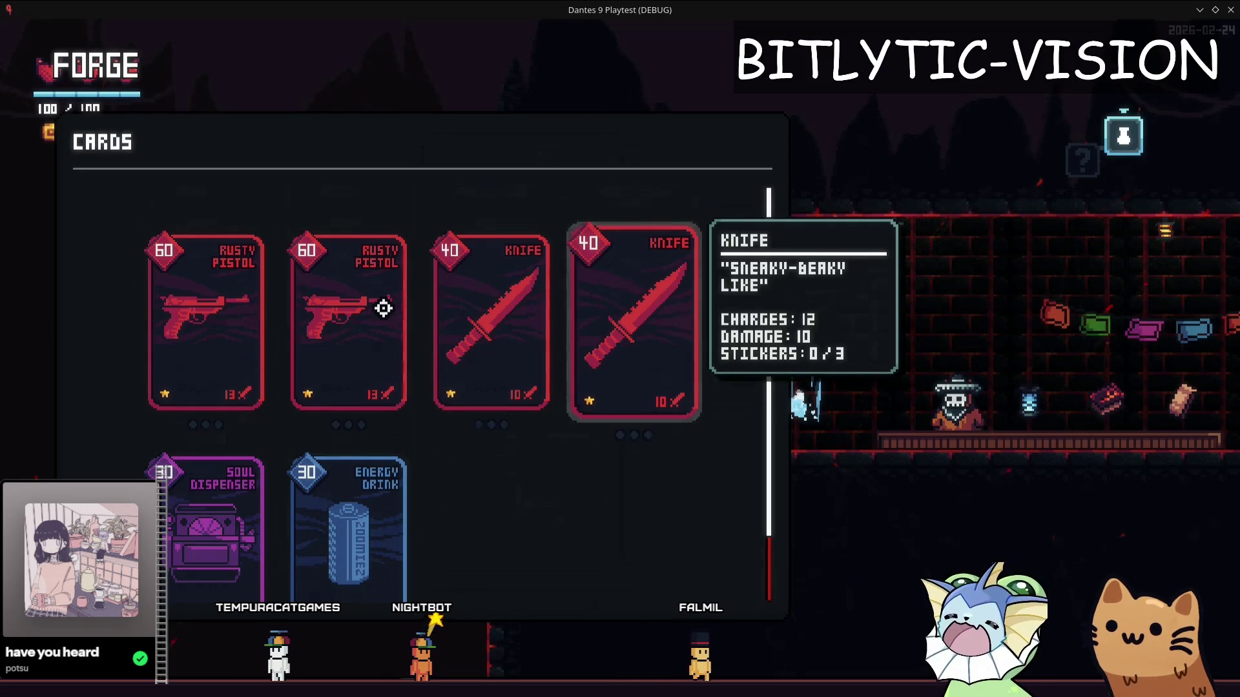
# Toggle the forge card panel closed with Escape and E, then bring up the debug card options
pyautogui.press('Escape')
pyautogui.press('e')
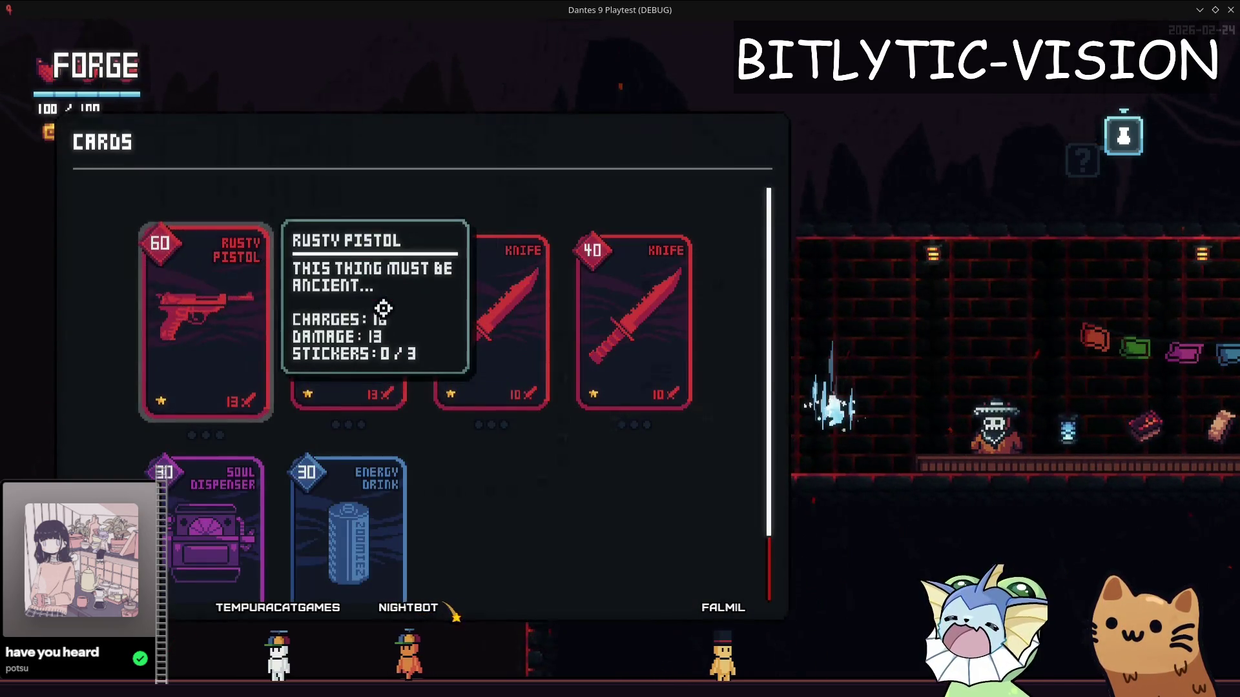
pyautogui.press('Escape')
pyautogui.press('e')
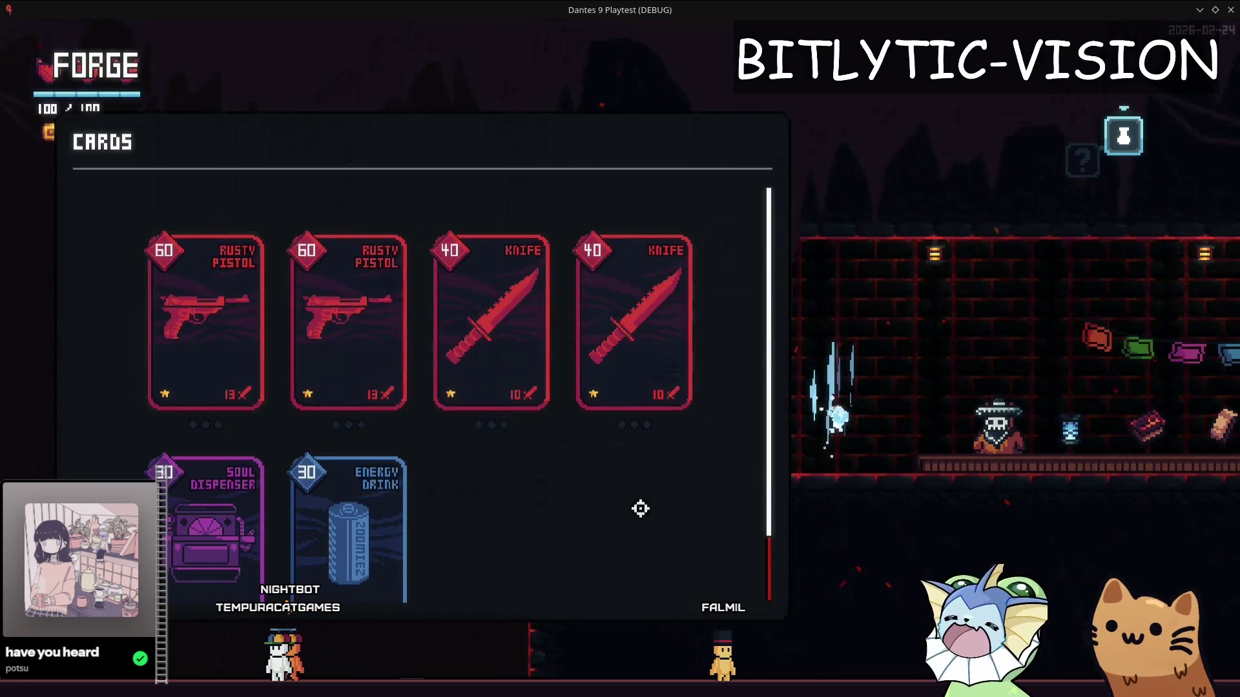
pyautogui.press('Escape')
pyautogui.press('`')
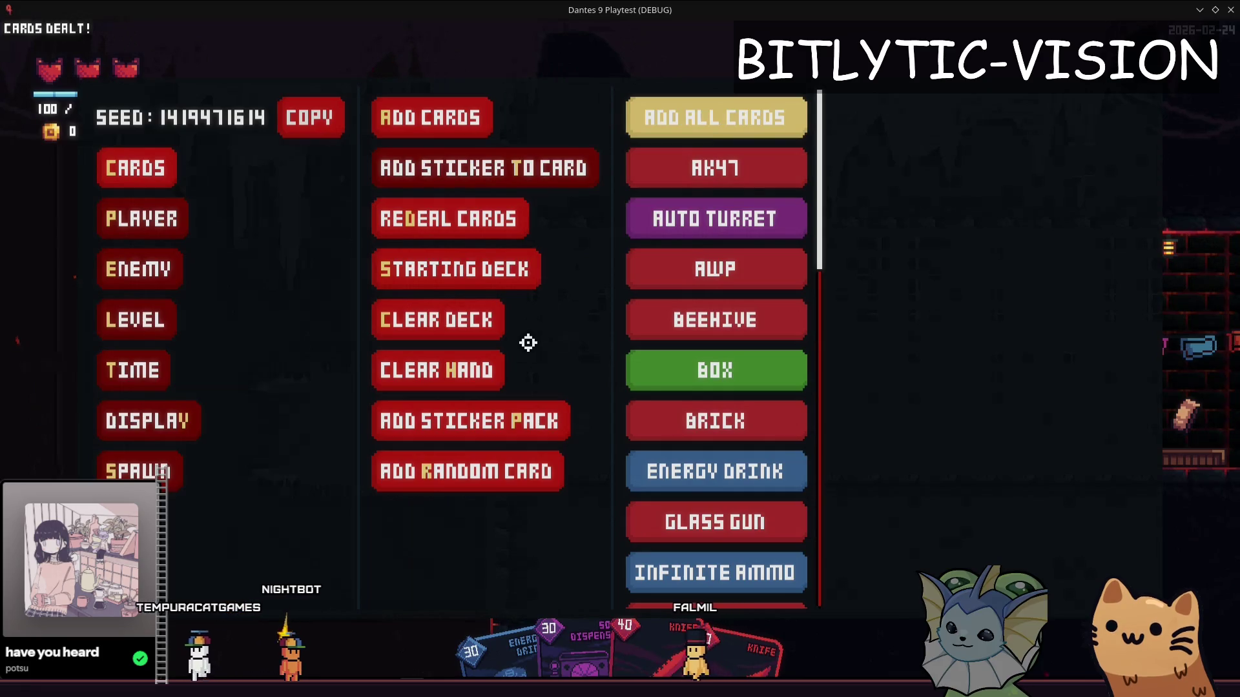
# Clear the deck from the debug card options and close the debug menu
pyautogui.click(527, 342)
pyautogui.press('`')
pyautogui.click(529, 342)
pyautogui.press('`')
pyautogui.press('`')
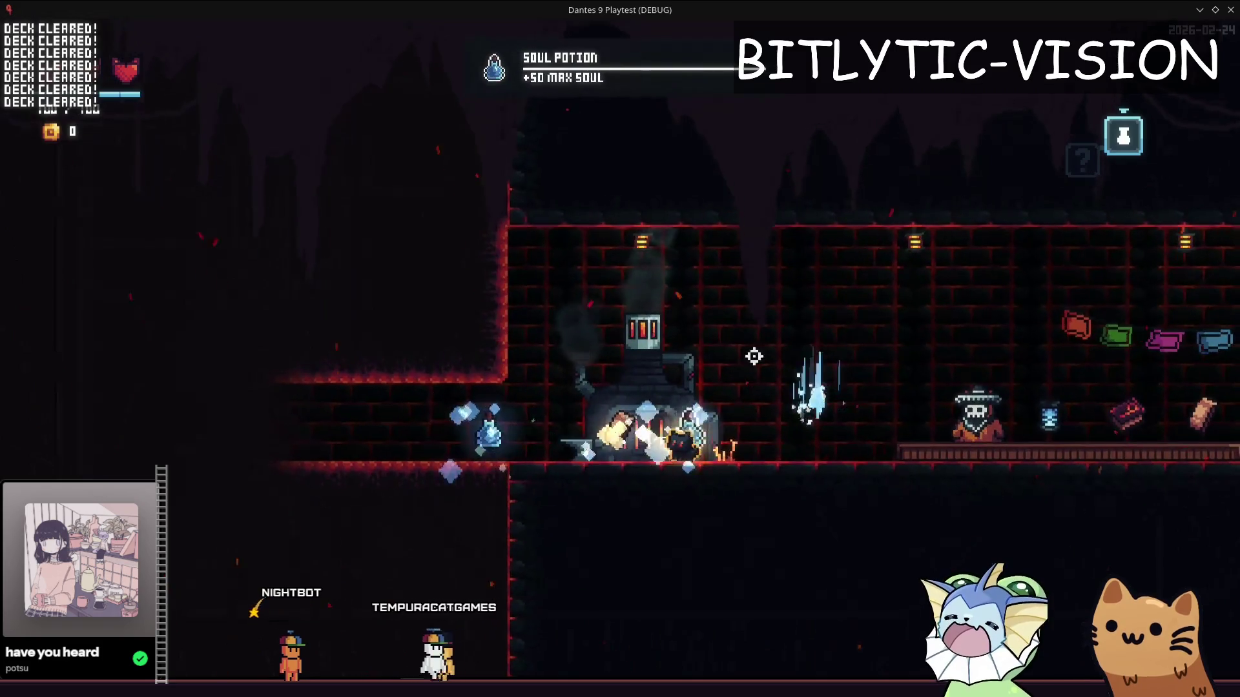
# Walk back and forth through the item pile, firing bursts, until soul reaches 800
pyautogui.moveTo(736, 299); pyautogui.dragTo(674, 434)
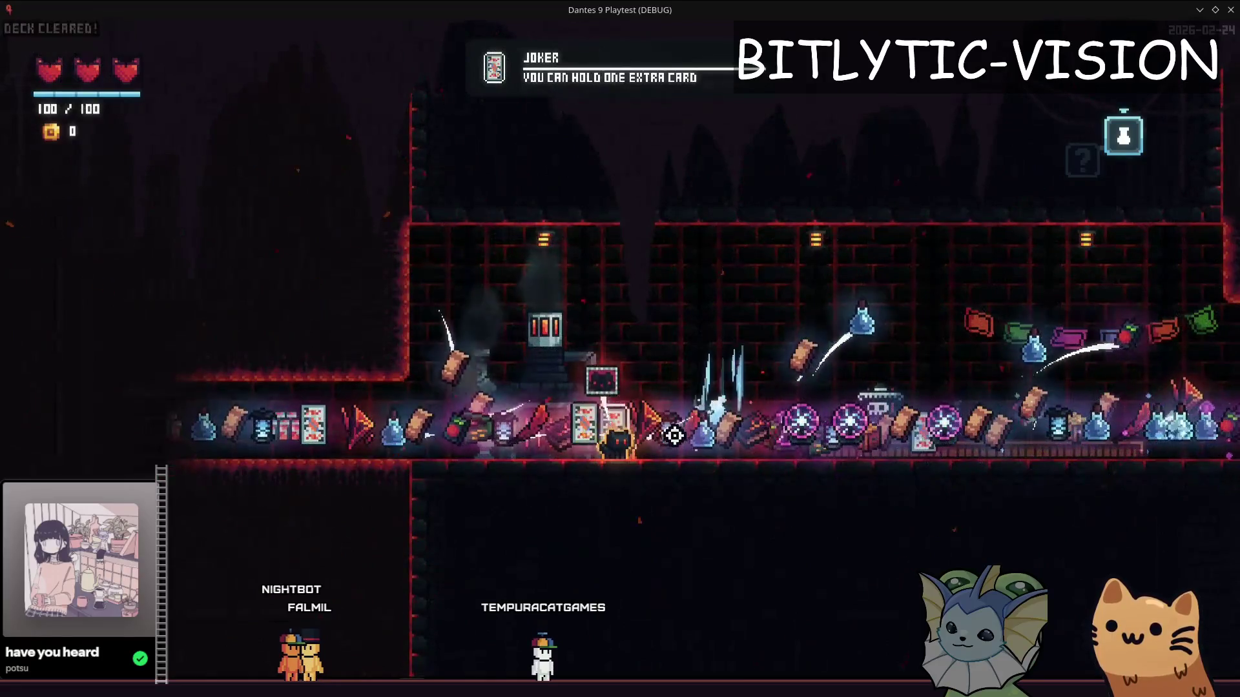
pyautogui.press('a')
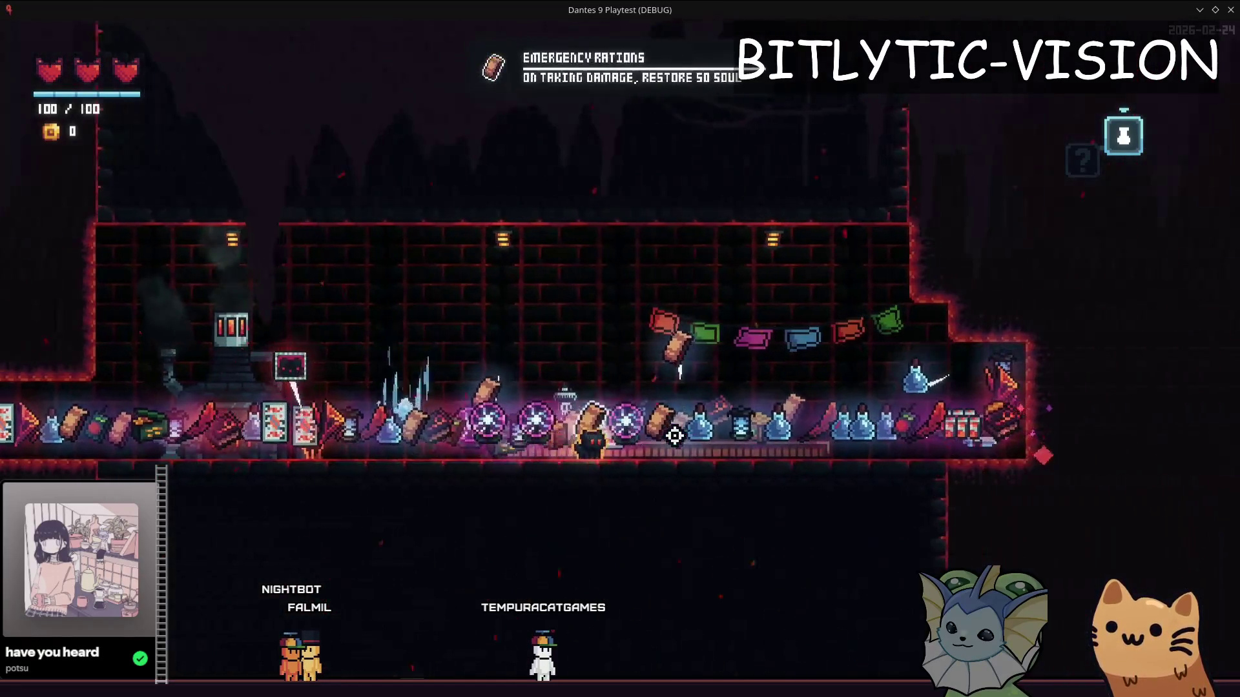
pyautogui.press('a')
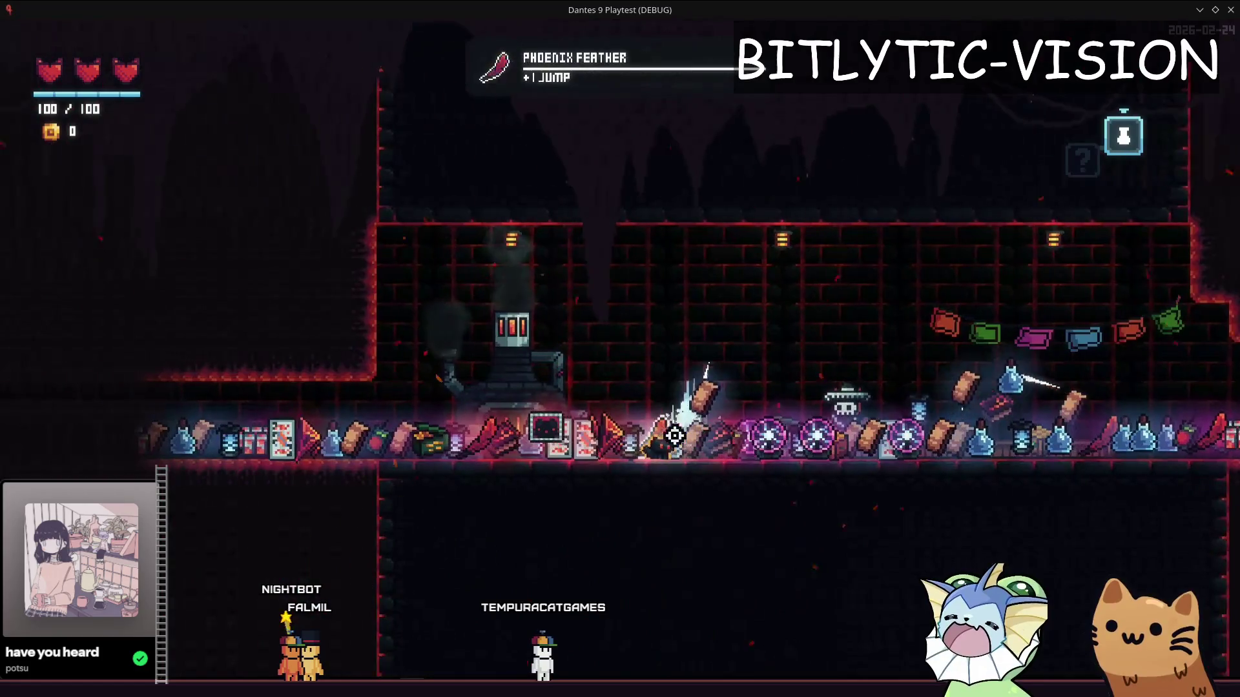
pyautogui.press('d')
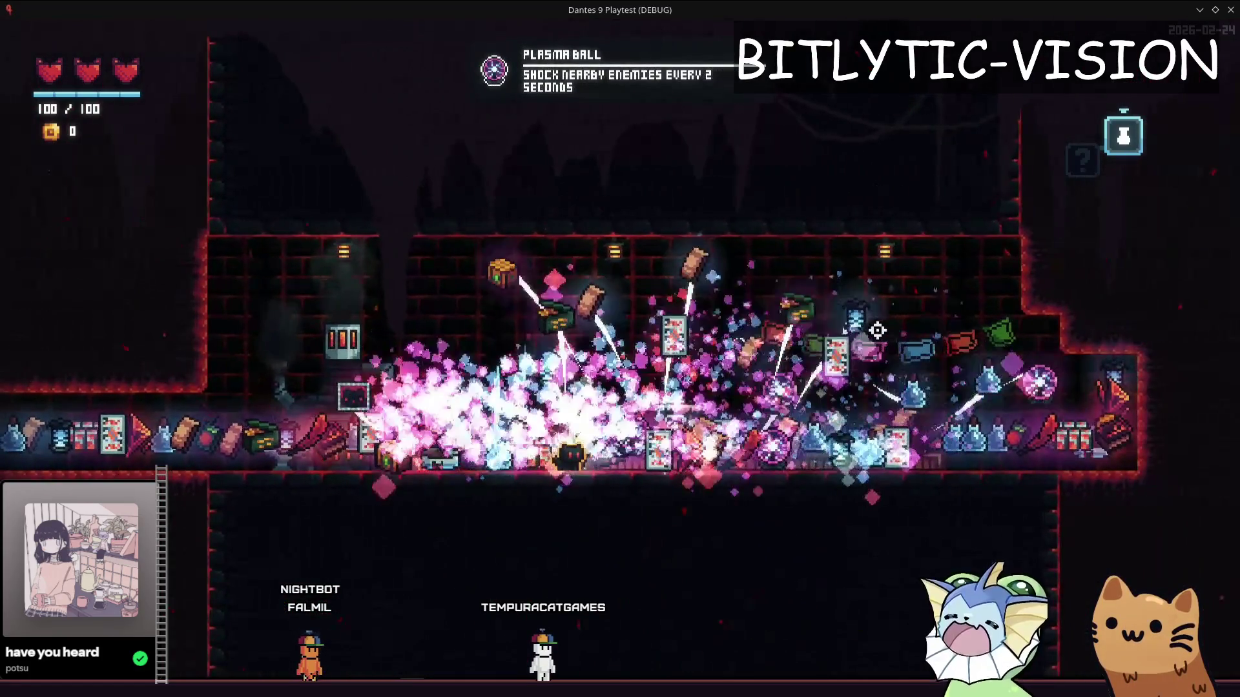
pyautogui.moveTo(604, 302); pyautogui.dragTo(856, 334)
pyautogui.press('a')
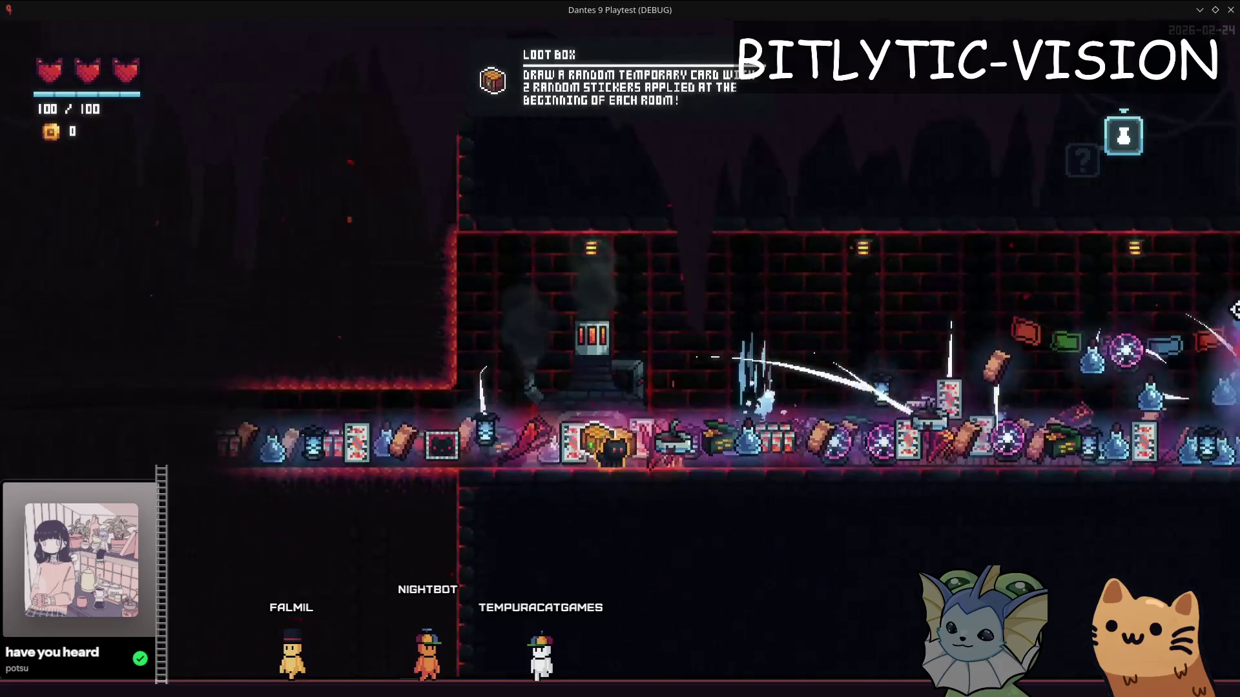
pyautogui.press('d')
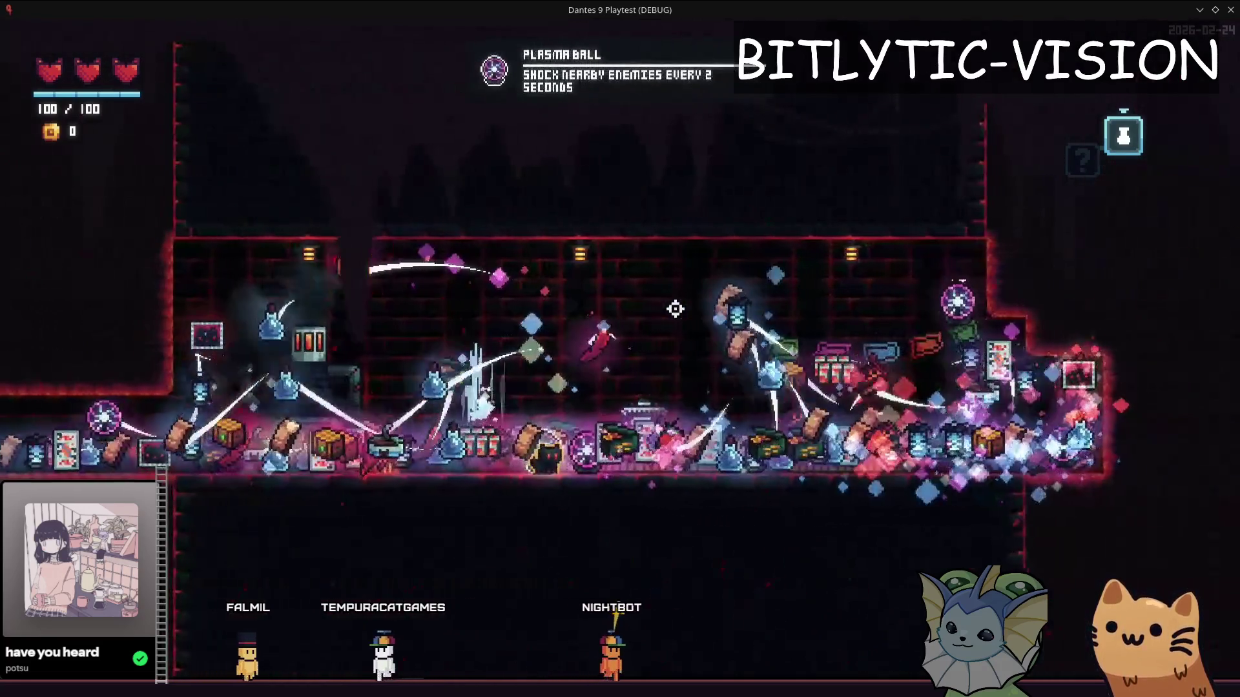
pyautogui.press('d')
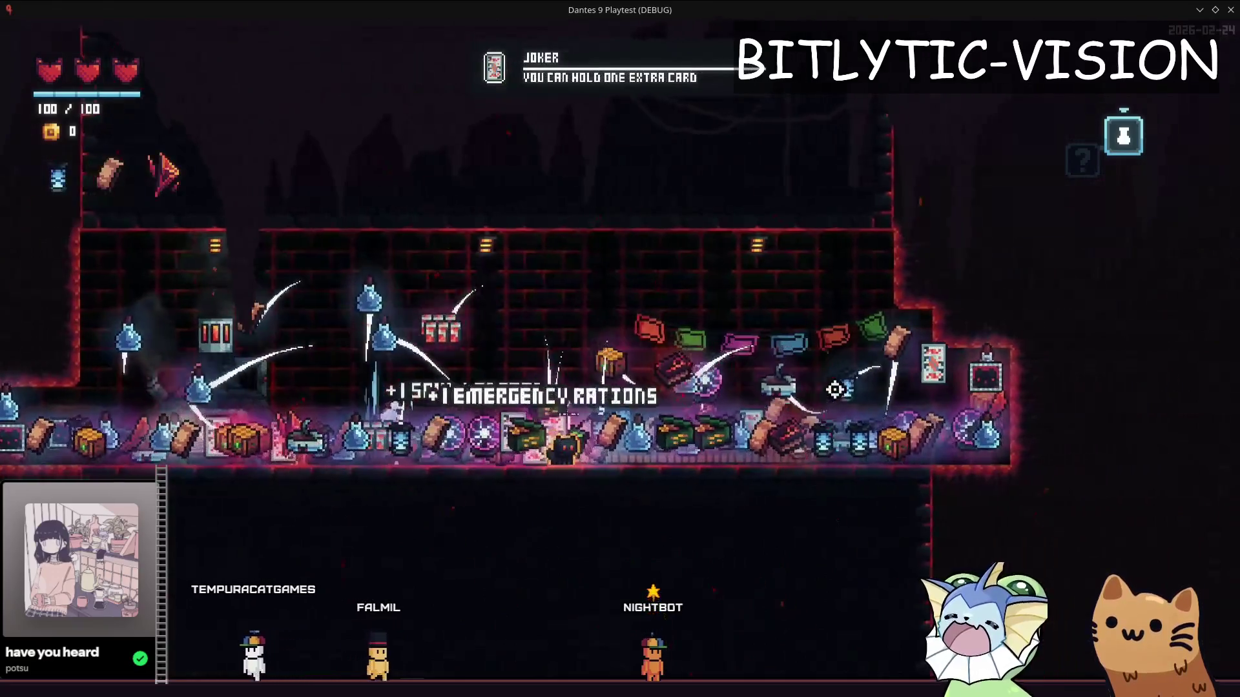
pyautogui.press('a')
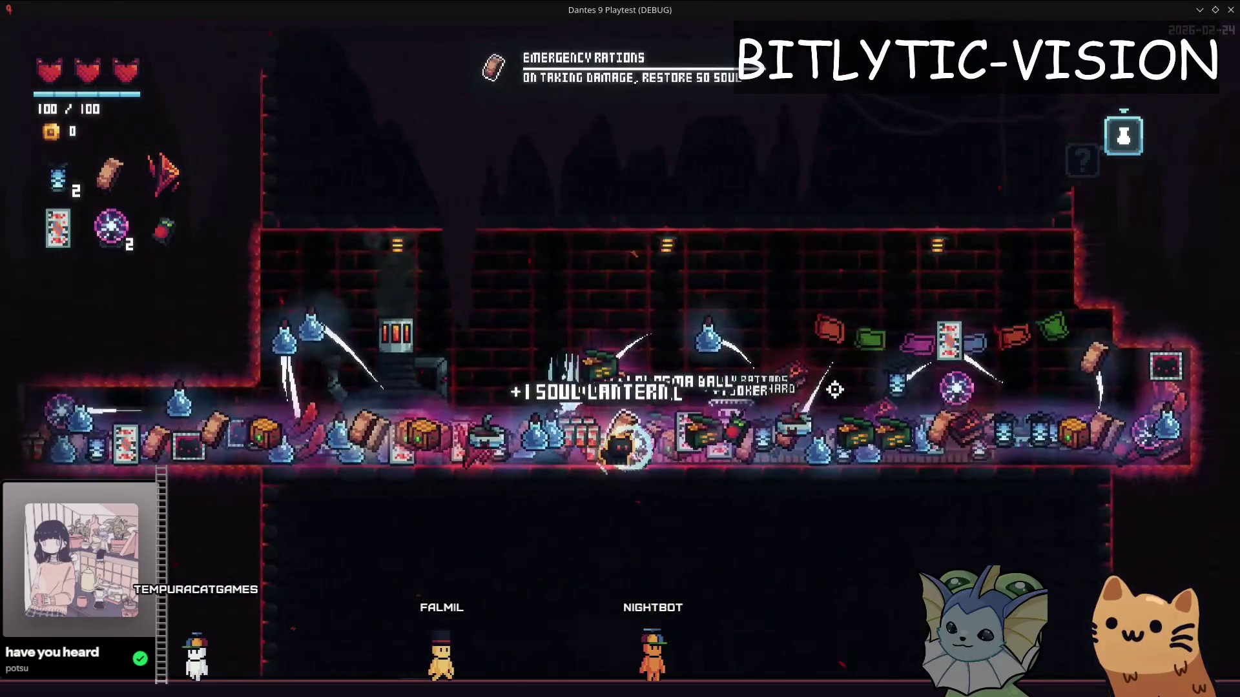
pyautogui.press('a')
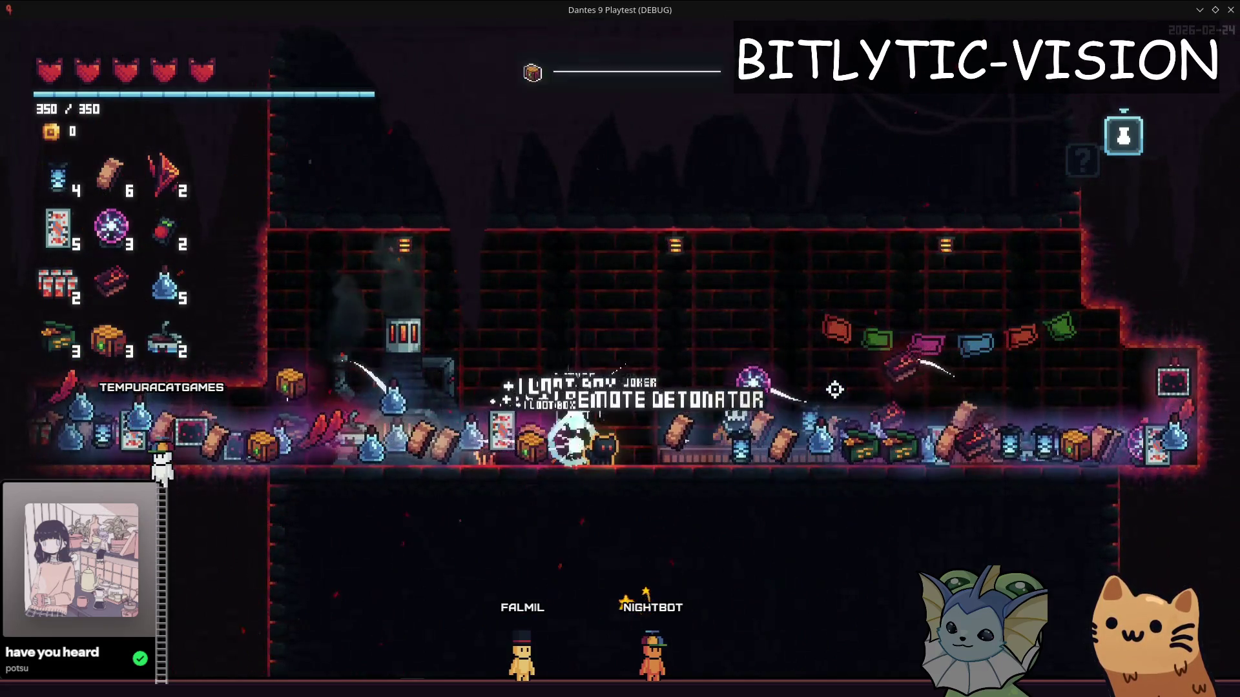
pyautogui.press('d')
pyautogui.press('d')
pyautogui.press('a')
pyautogui.press('a')
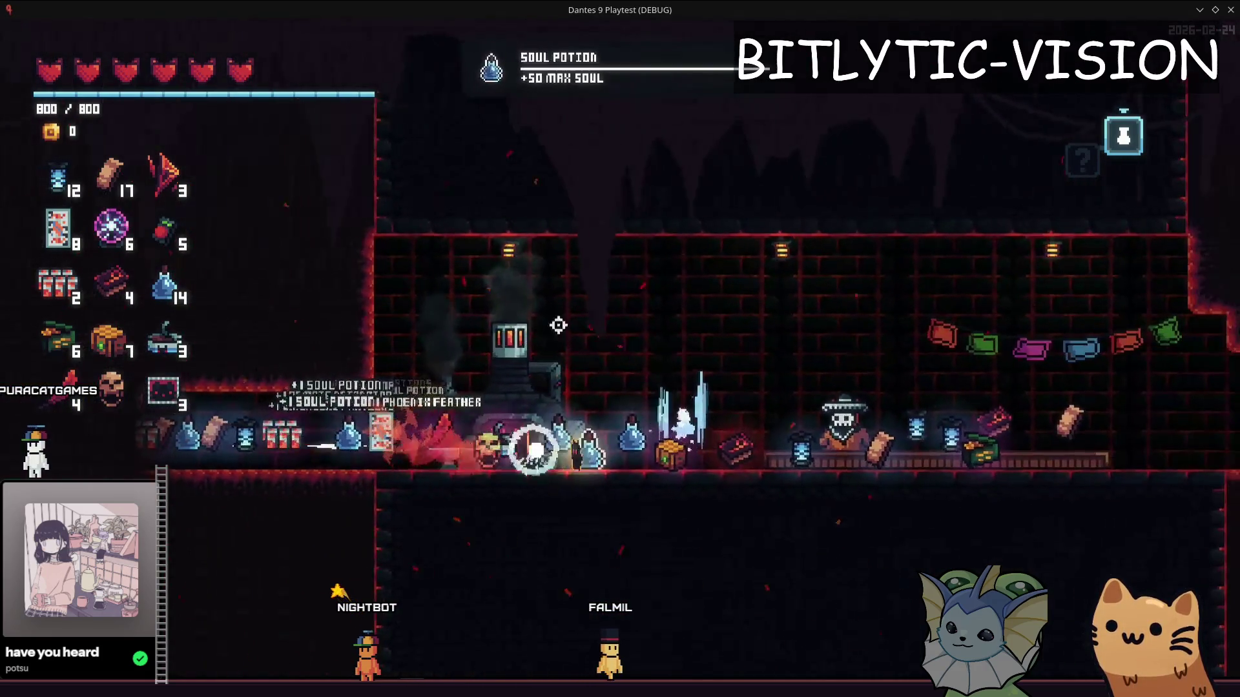
# Bring up the debug menu's Level page and list the rooms to teleport to
pyautogui.press('F1')
pyautogui.press('Up')
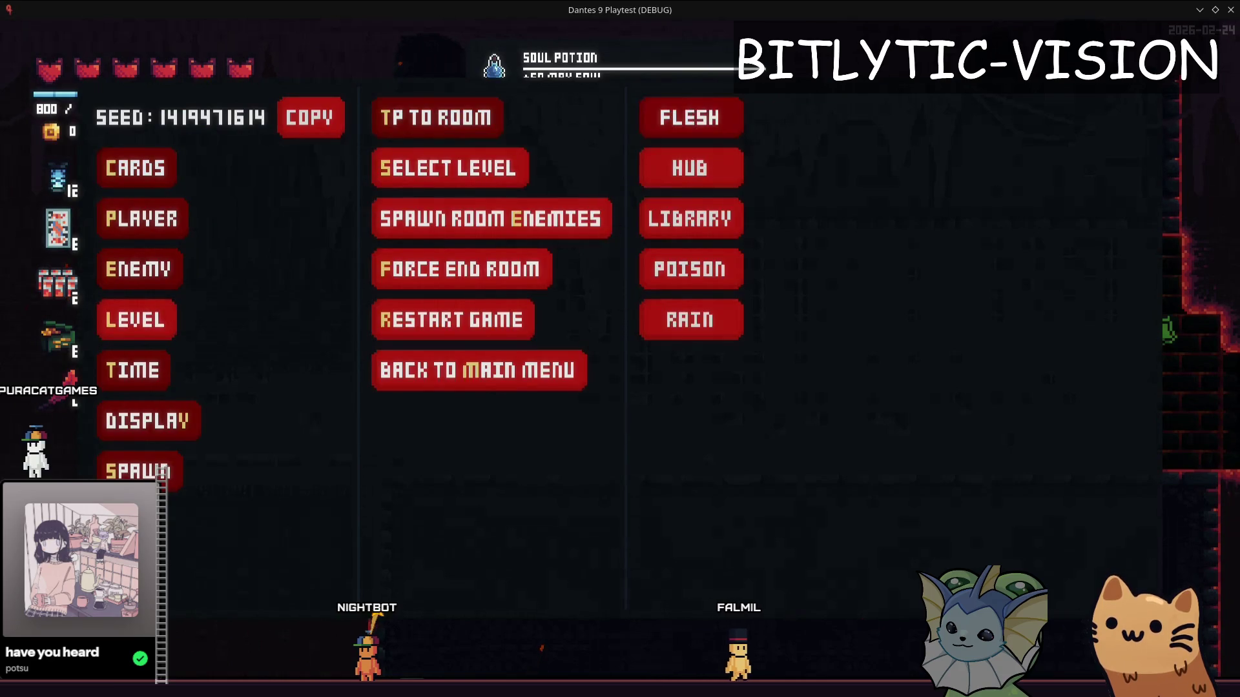
# Teleport to the chosen room and reroll the Flesh level until a two-chest teleporter room loads
pyautogui.press('Return')
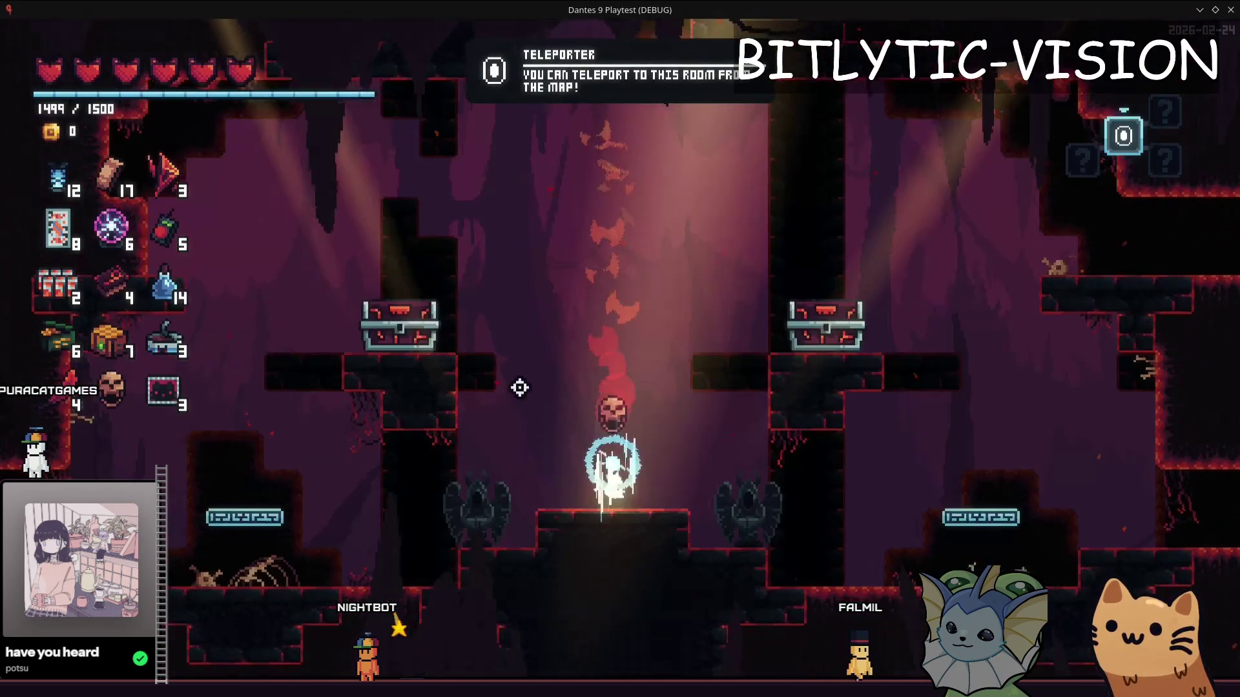
pyautogui.press('F1')
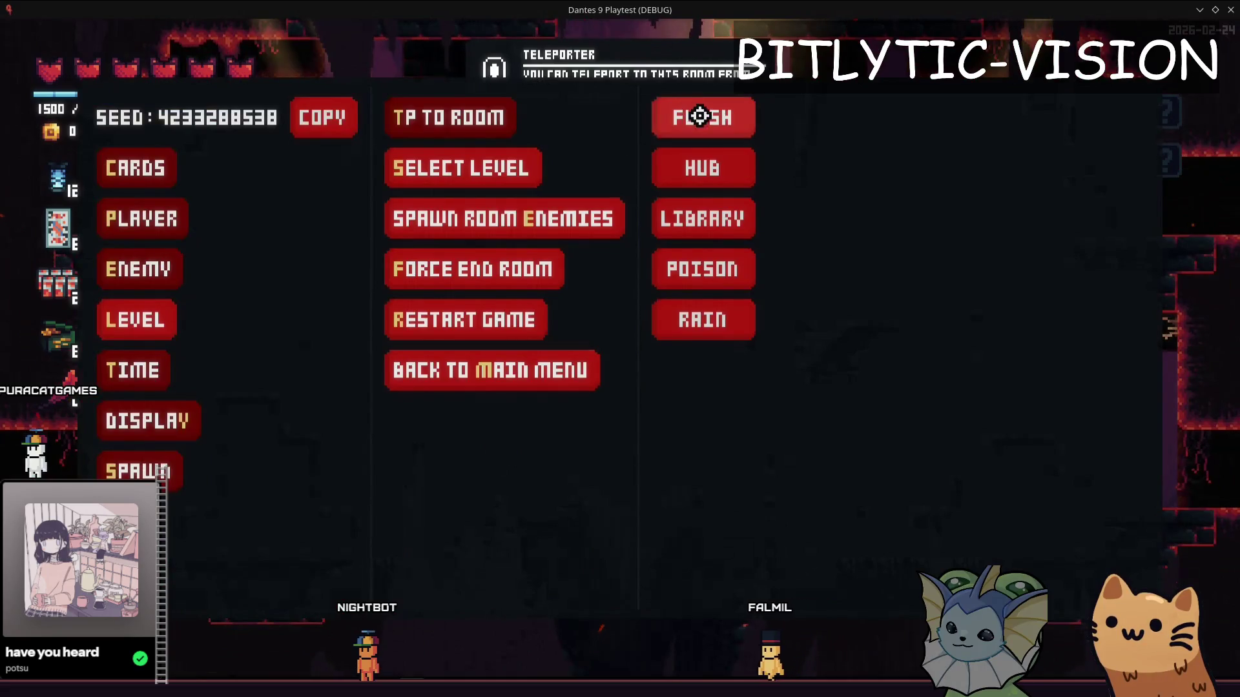
pyautogui.click(699, 115)
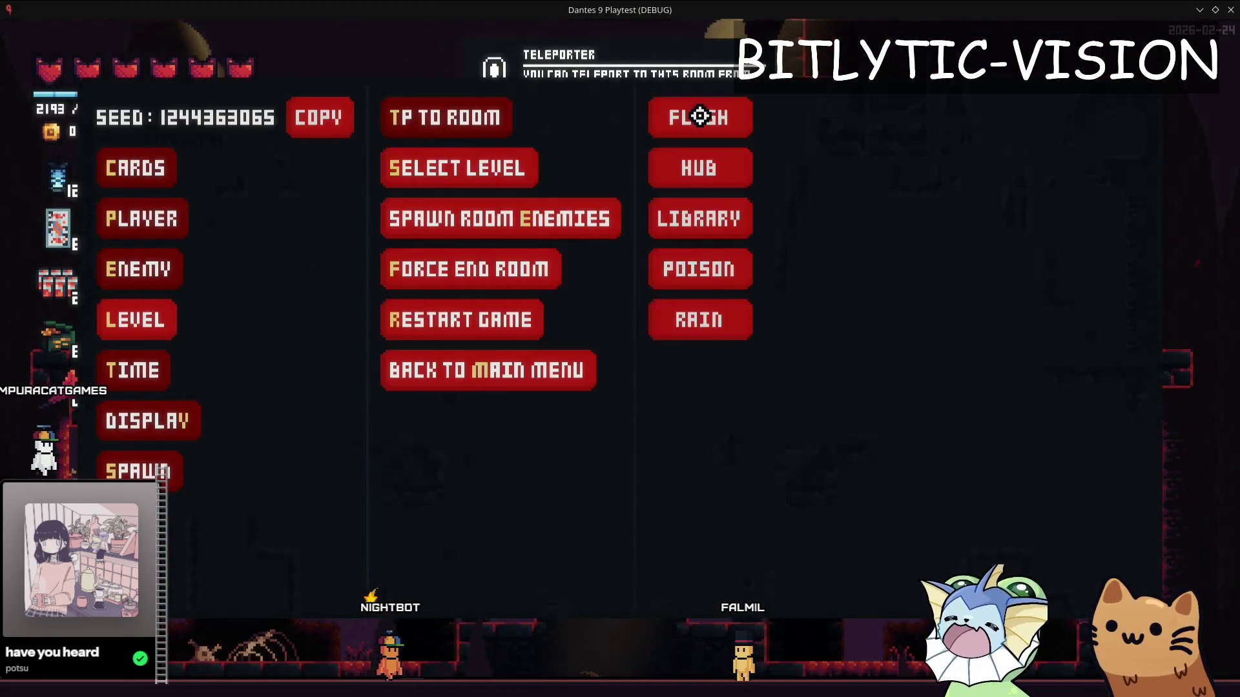
pyautogui.click(712, 177)
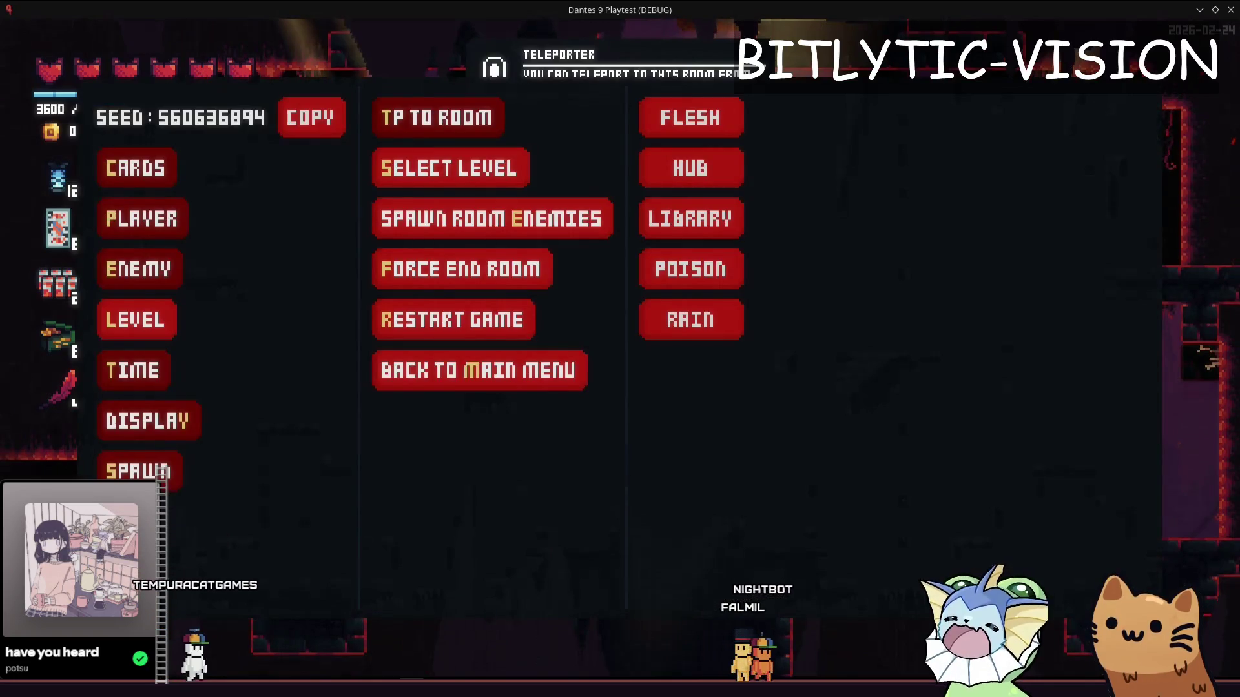
pyautogui.click(665, 127)
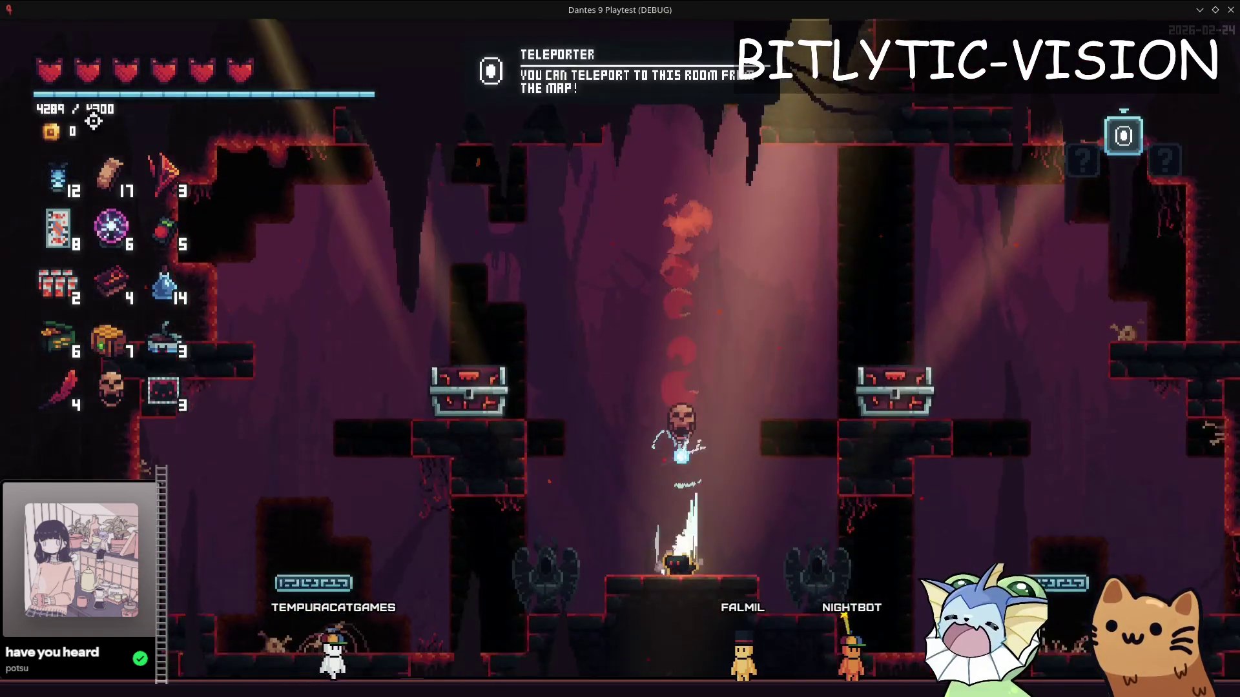
pyautogui.press('F1')
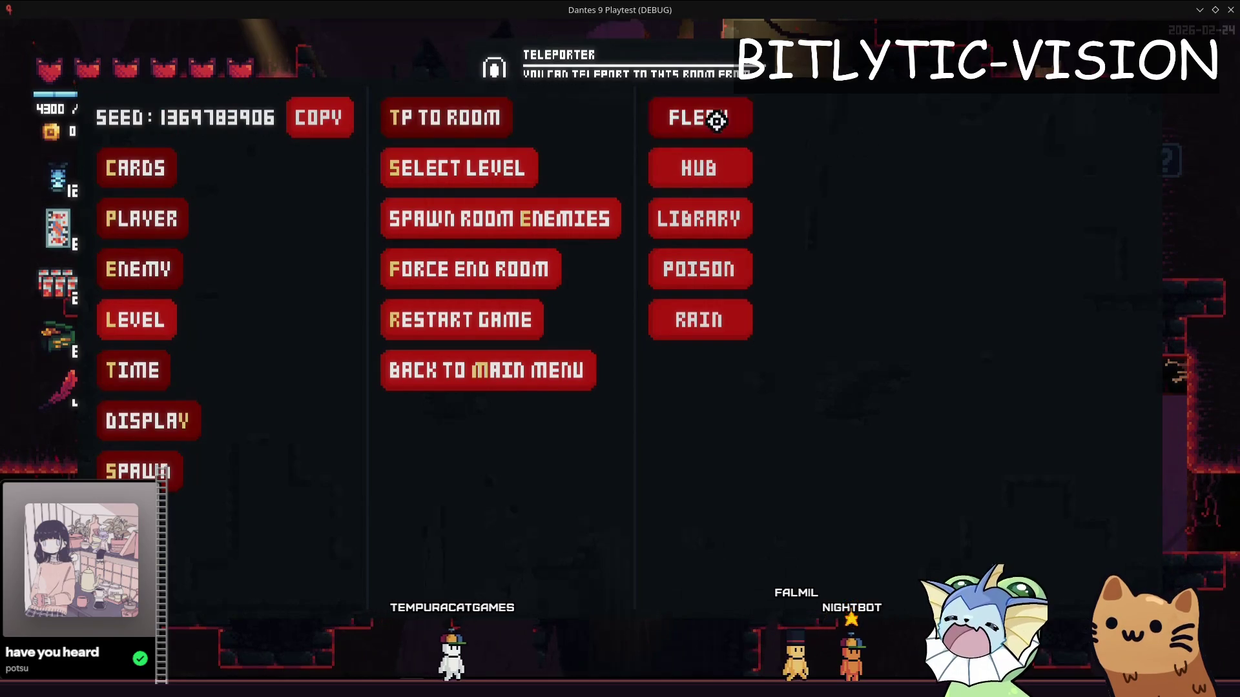
pyautogui.click(715, 120)
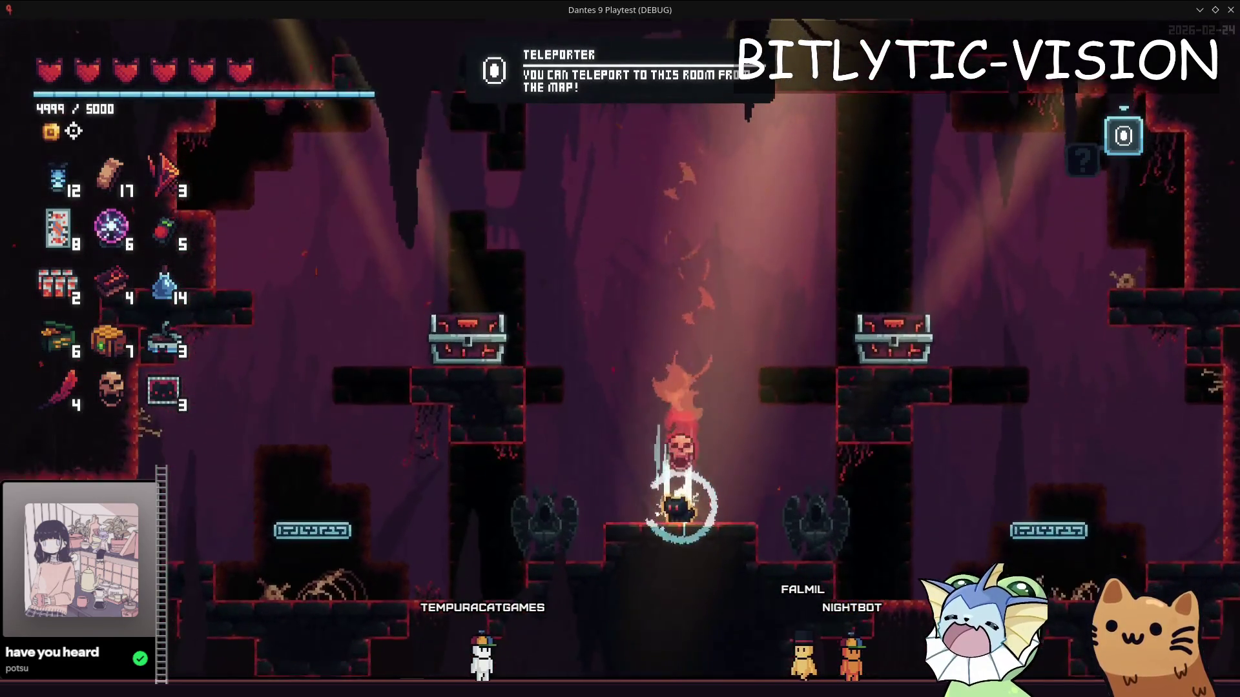
pyautogui.press('space')
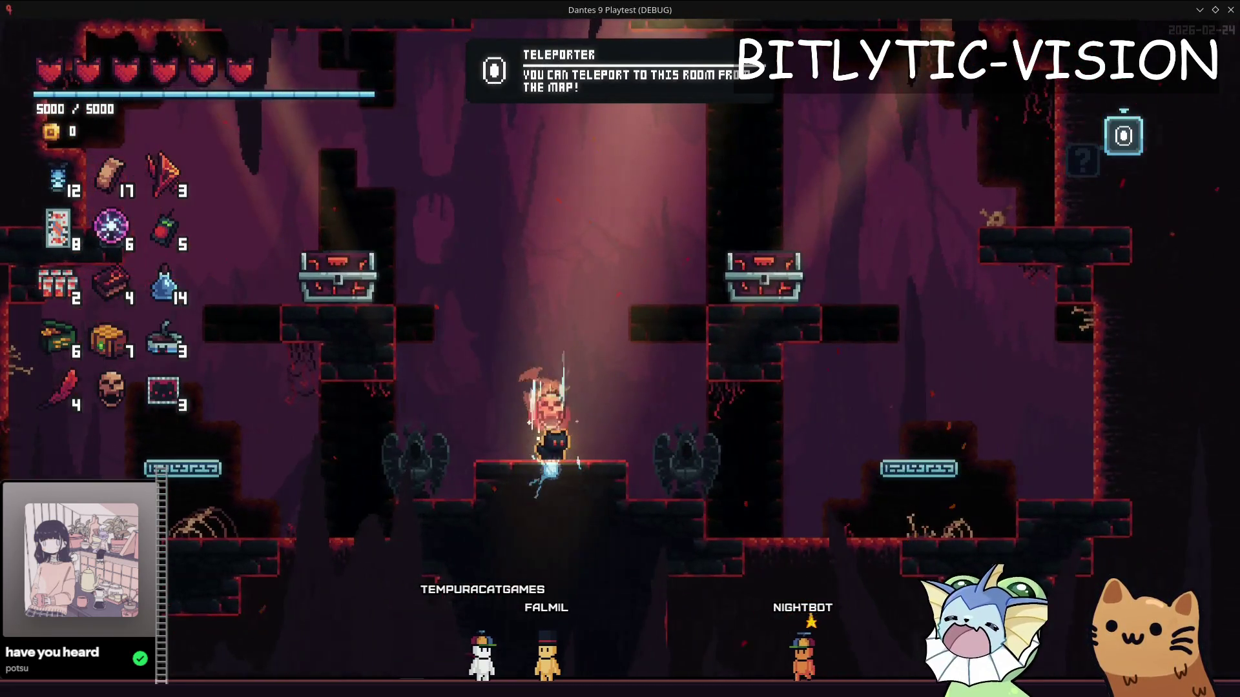
# Switch back to the Godot editor and start a quick file search for debug scripts
pyautogui.hotkey('alt', 'Tab')
pyautogui.click(523, 339)
pyautogui.hotkey('shift', 'alt', 'o')
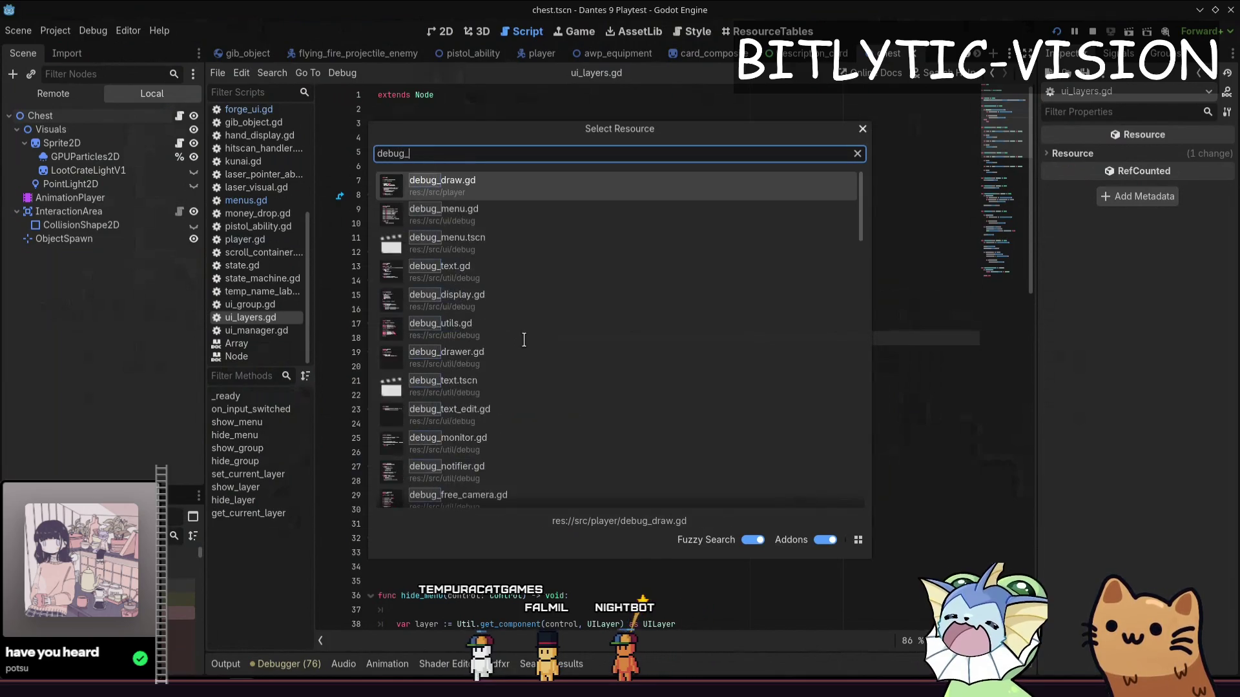
# Open debug_menu.gd, search it for level, then open level_debug.gd and jump to the loop_game definition
pyautogui.press('Return')
pyautogui.hotkey('ctrl', 'f')
pyautogui.write('sele')
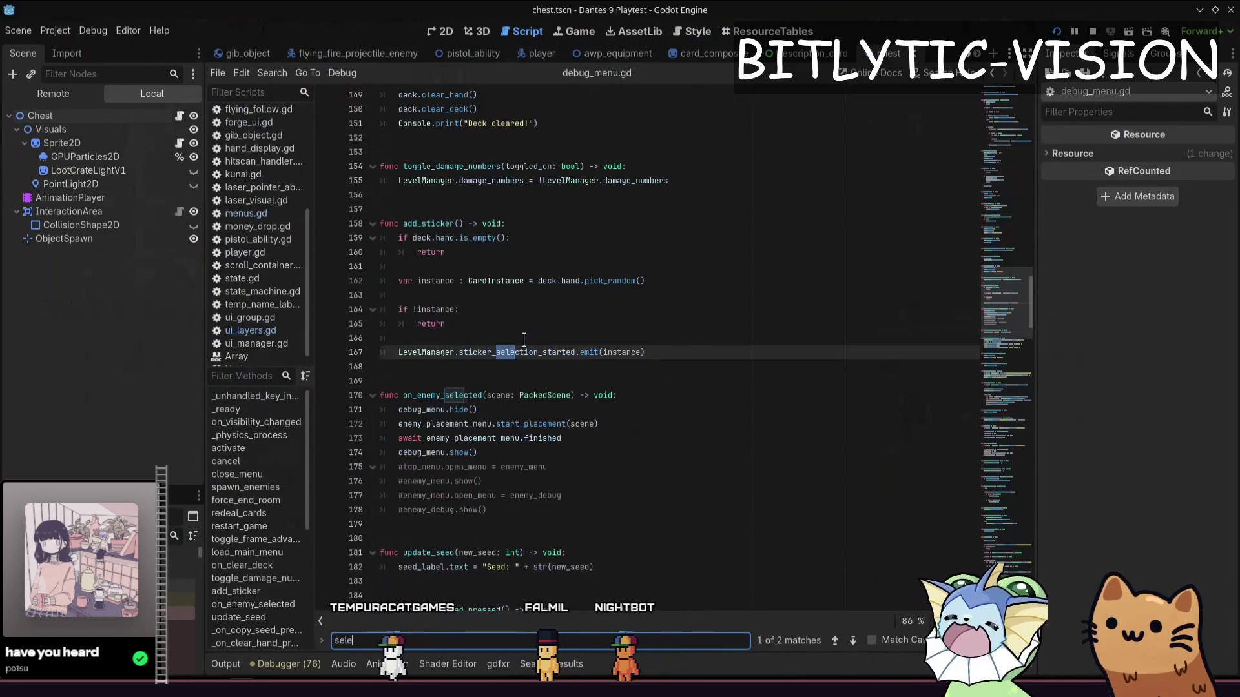
pyautogui.write('le')
pyautogui.write('level')
pyautogui.press('Return')
pyautogui.press('Return')
pyautogui.press('Return')
pyautogui.press('Return')
pyautogui.press('Return')
pyautogui.press('Return')
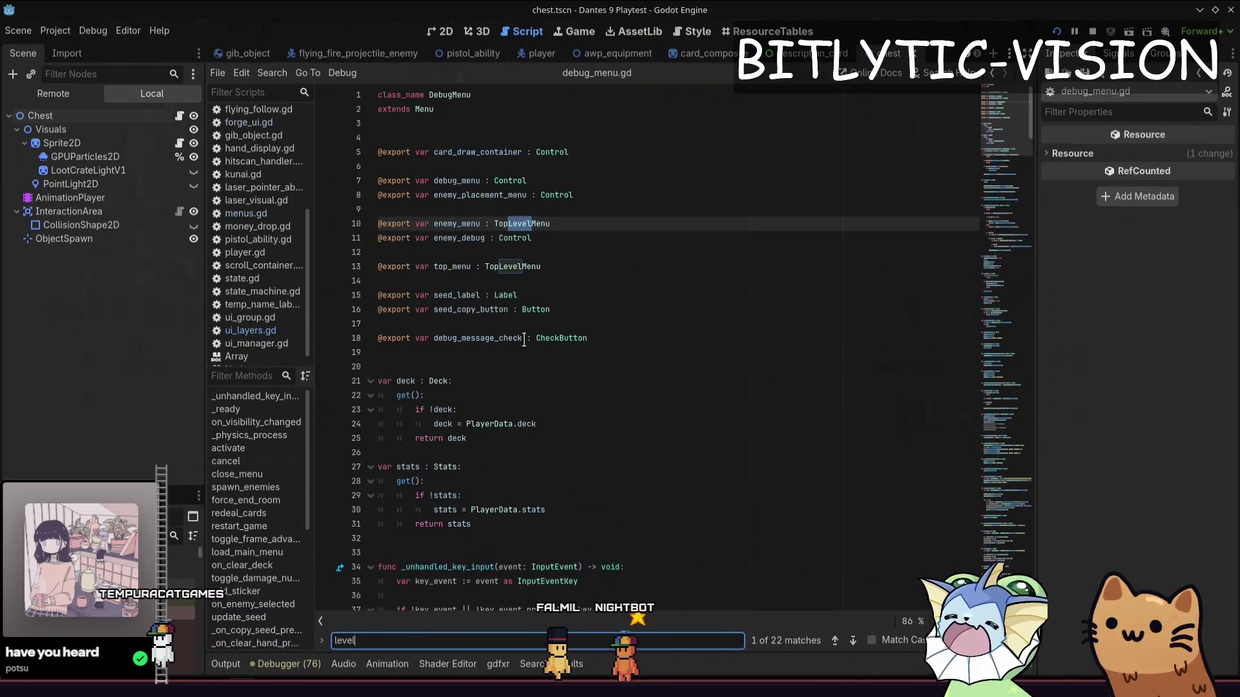
pyautogui.hotkey('shift', 'alt', 'o')
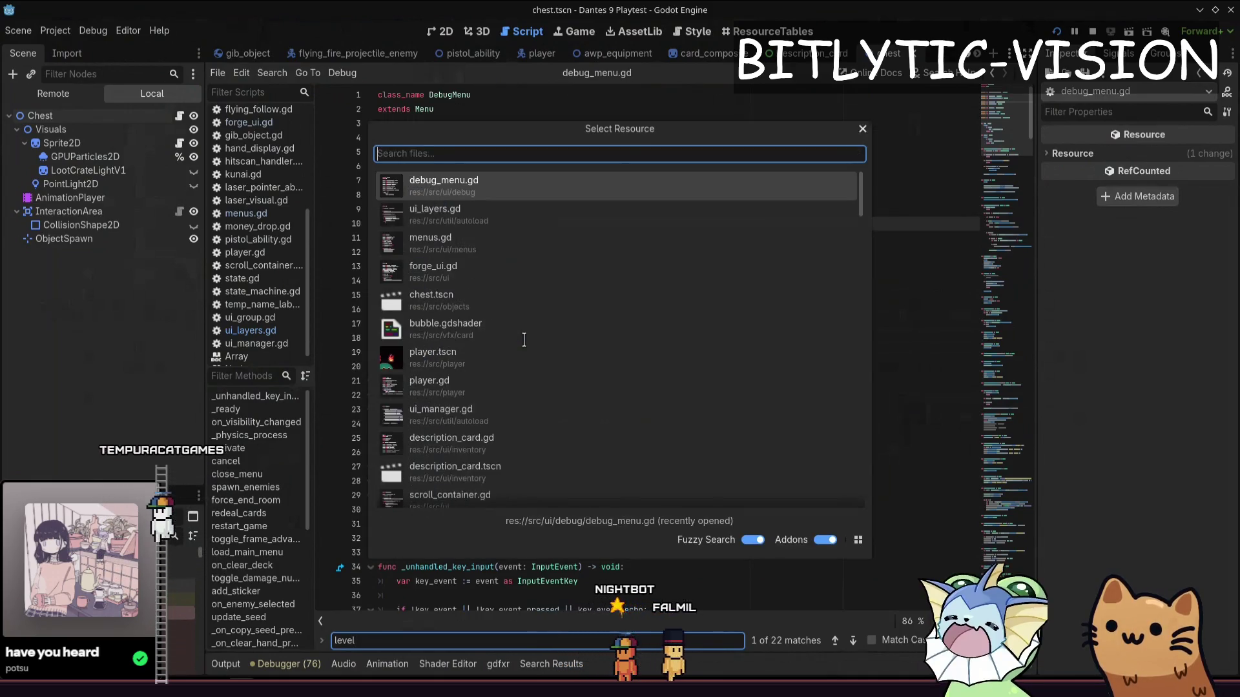
pyautogui.write('level_')
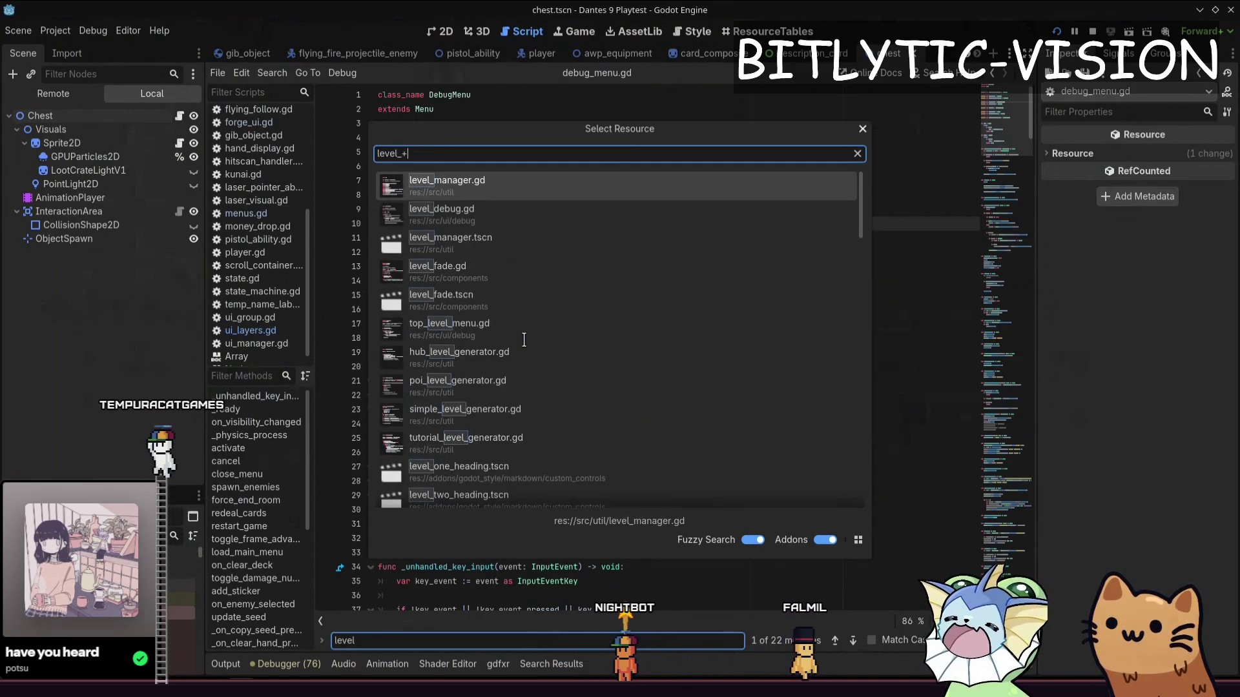
pyautogui.press('Down')
pyautogui.press('Return')
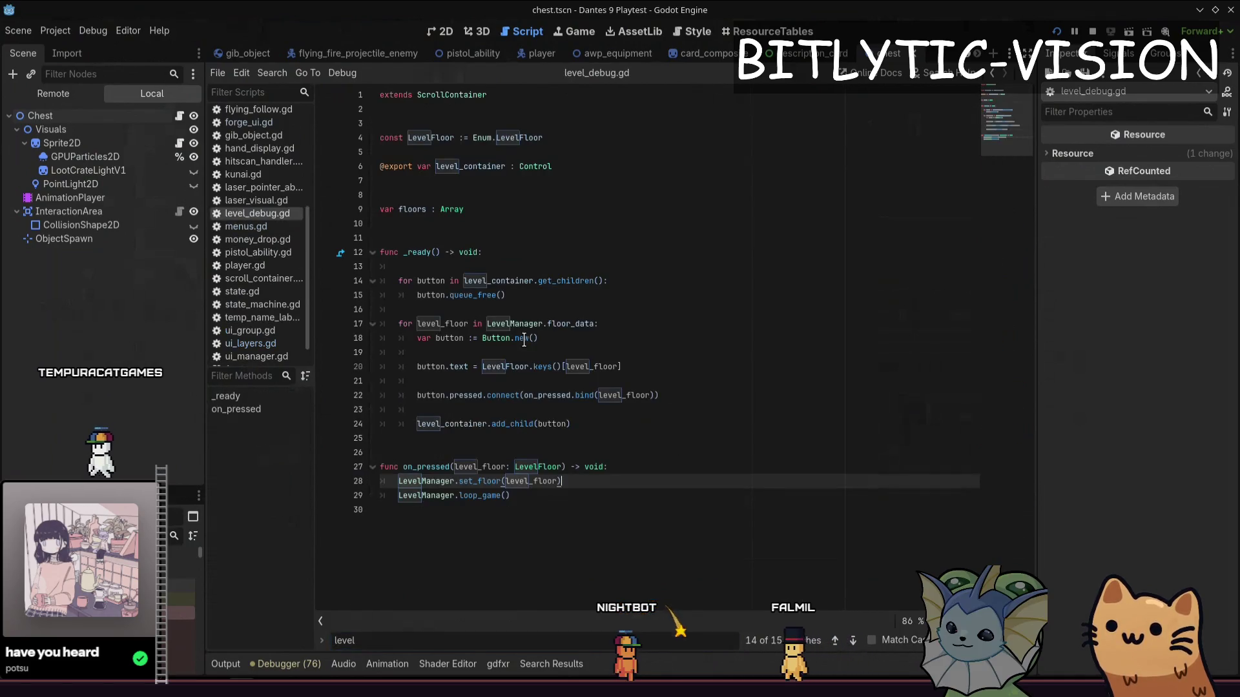
pyautogui.press('Down')
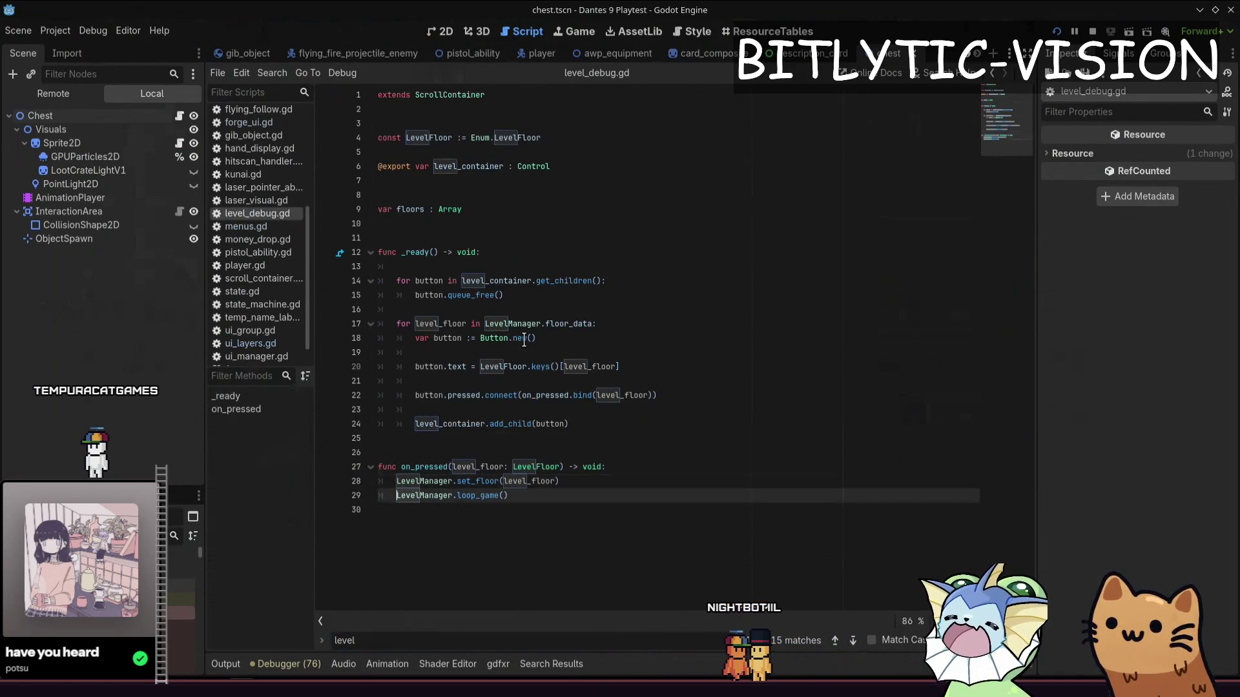
pyautogui.keyDown('ctrl'); pyautogui.click(471, 496); pyautogui.keyUp('ctrl')
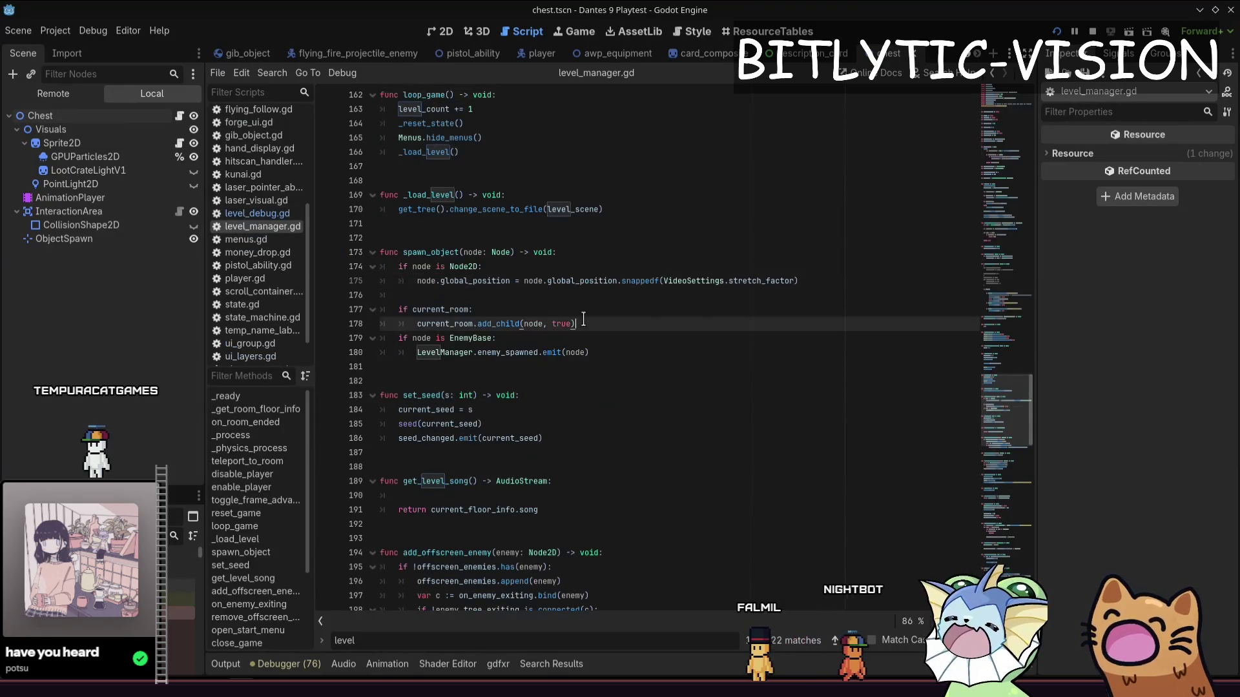
# In level_manager.gd, inspect loop_game and follow it into the _reset_state function
pyautogui.moveTo(573, 324); pyautogui.dragTo(518, 191)
pyautogui.scroll(3, 542, 290)
pyautogui.moveTo(624, 333); pyautogui.dragTo(553, 261)
pyautogui.click(625, 333)
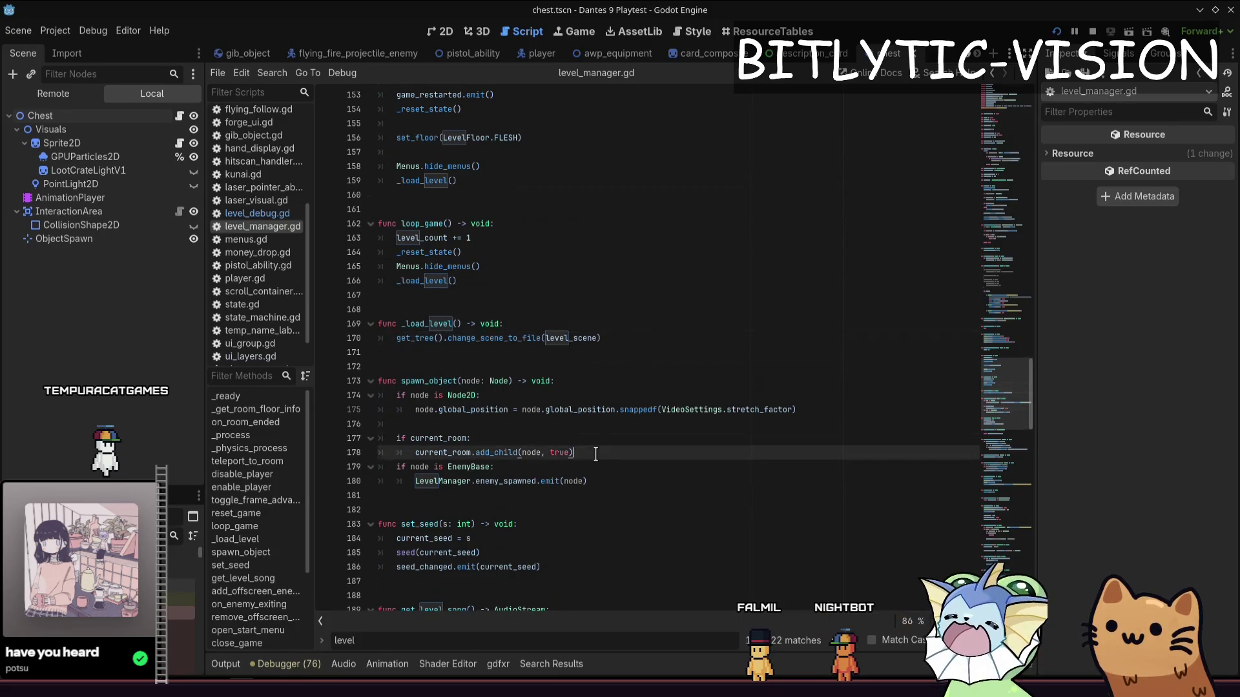
pyautogui.hotkey('ctrl', 'f')
pyautogui.write('loop_game')
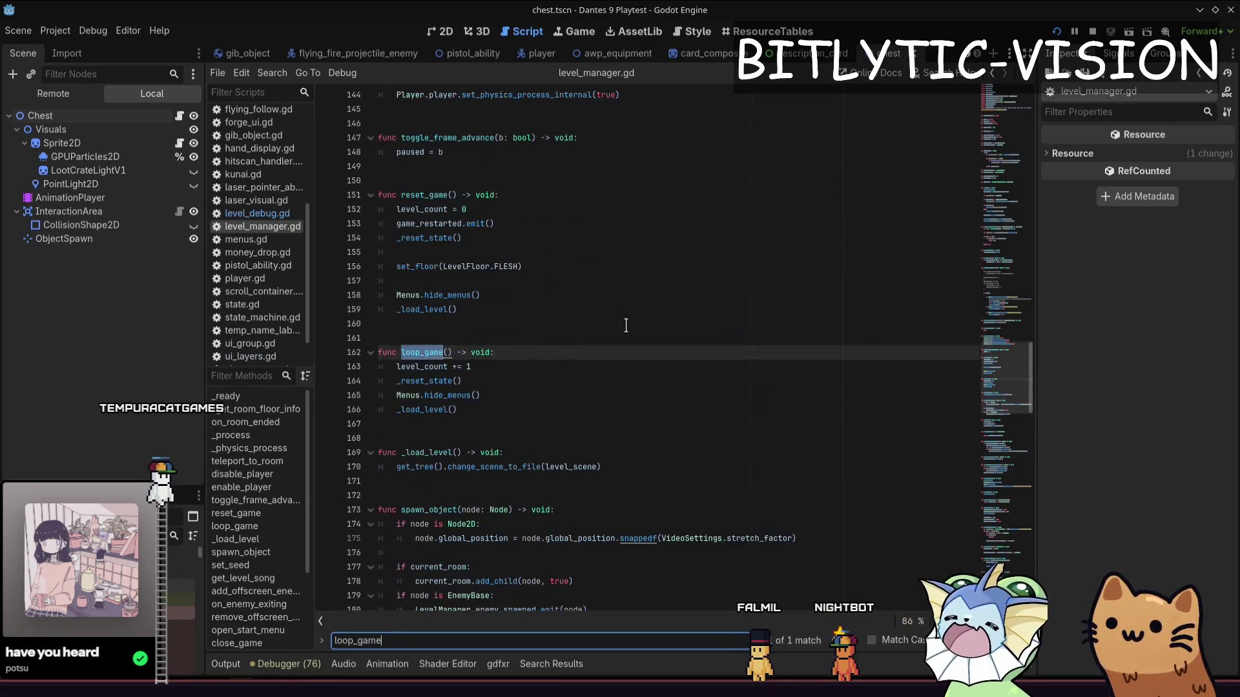
pyautogui.press('Escape')
pyautogui.press('Down')
pyautogui.press('Down')
pyautogui.press('Down')
pyautogui.press('Home')
pyautogui.keyDown('ctrl'); pyautogui.click(426, 381); pyautogui.keyUp('ctrl')
pyautogui.moveTo(387, 409); pyautogui.dragTo(526, 273)
pyautogui.click(621, 409)
pyautogui.scroll(-2, 620, 409)
pyautogui.moveTo(605, 367); pyautogui.dragTo(521, 225)
pyautogui.click(605, 355)
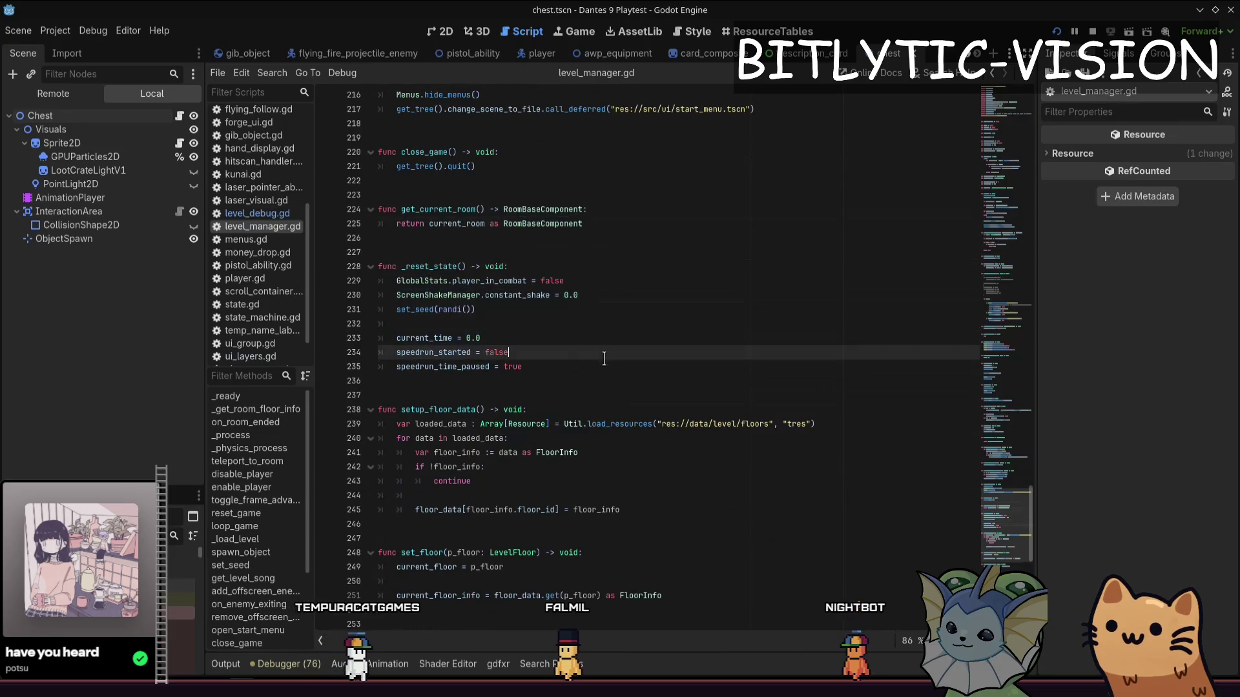
pyautogui.scroll(2, 604, 355)
pyautogui.click(580, 406)
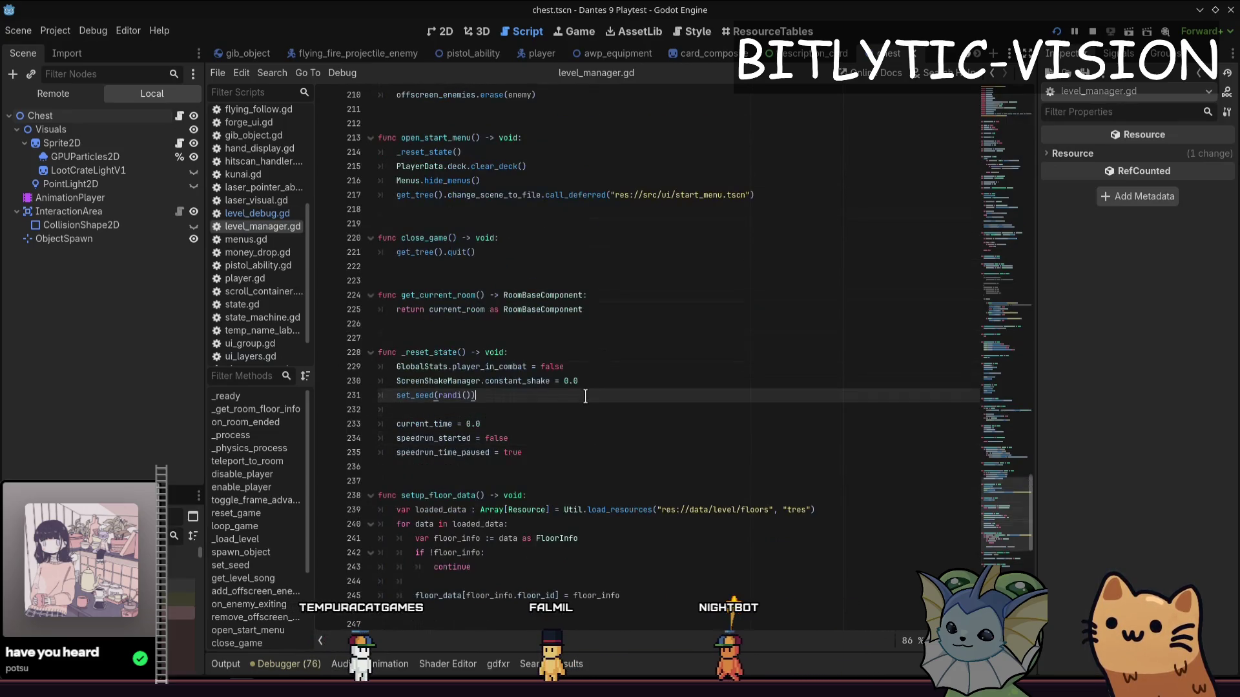
pyautogui.scroll(2, 580, 404)
pyautogui.scroll(4, 576, 397)
pyautogui.scroll(7, 569, 386)
pyautogui.scroll(3, 569, 387)
# Search level_manager.gd for PlayerData, review _reset_state again, then look up player_data.gd
pyautogui.click(570, 387)
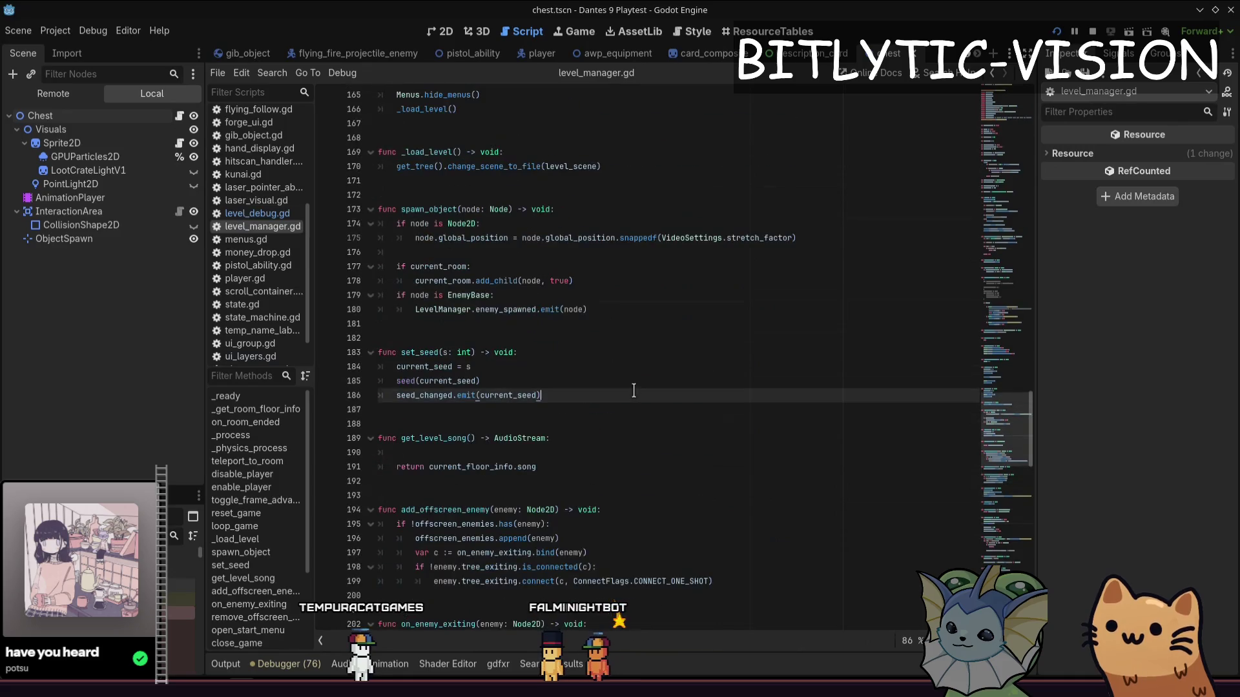
pyautogui.hotkey('ctrl', 'f')
pyautogui.write('playerdata')
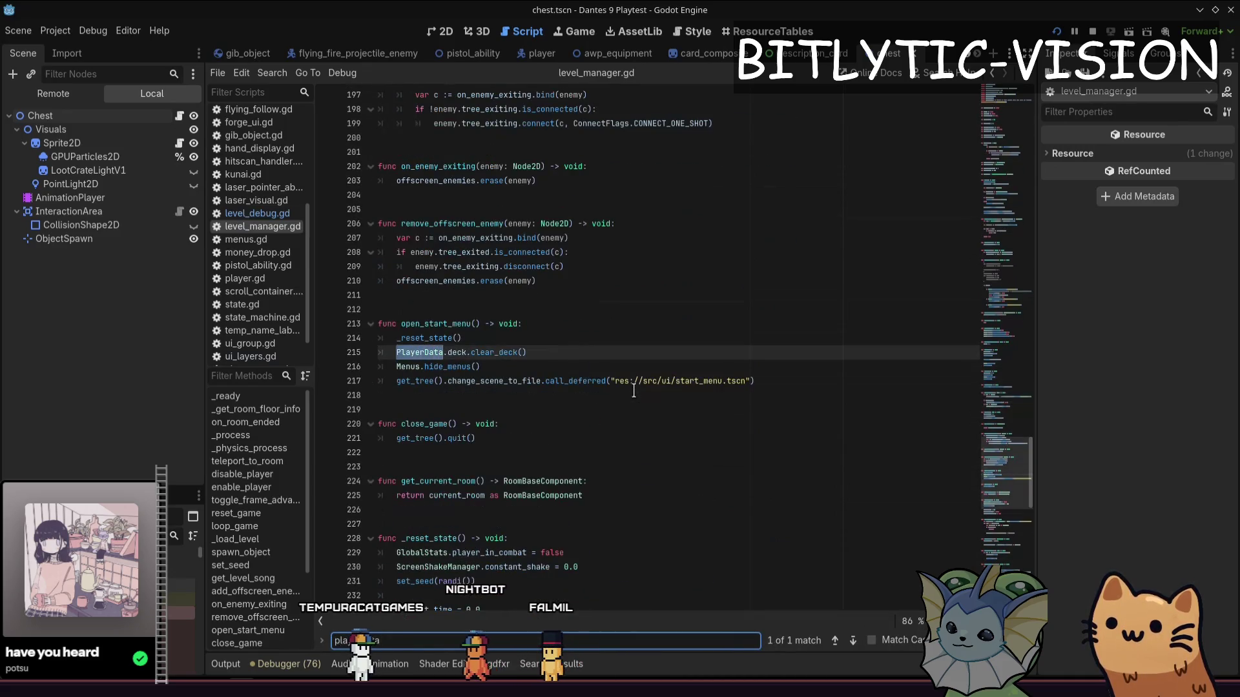
pyautogui.press('Escape')
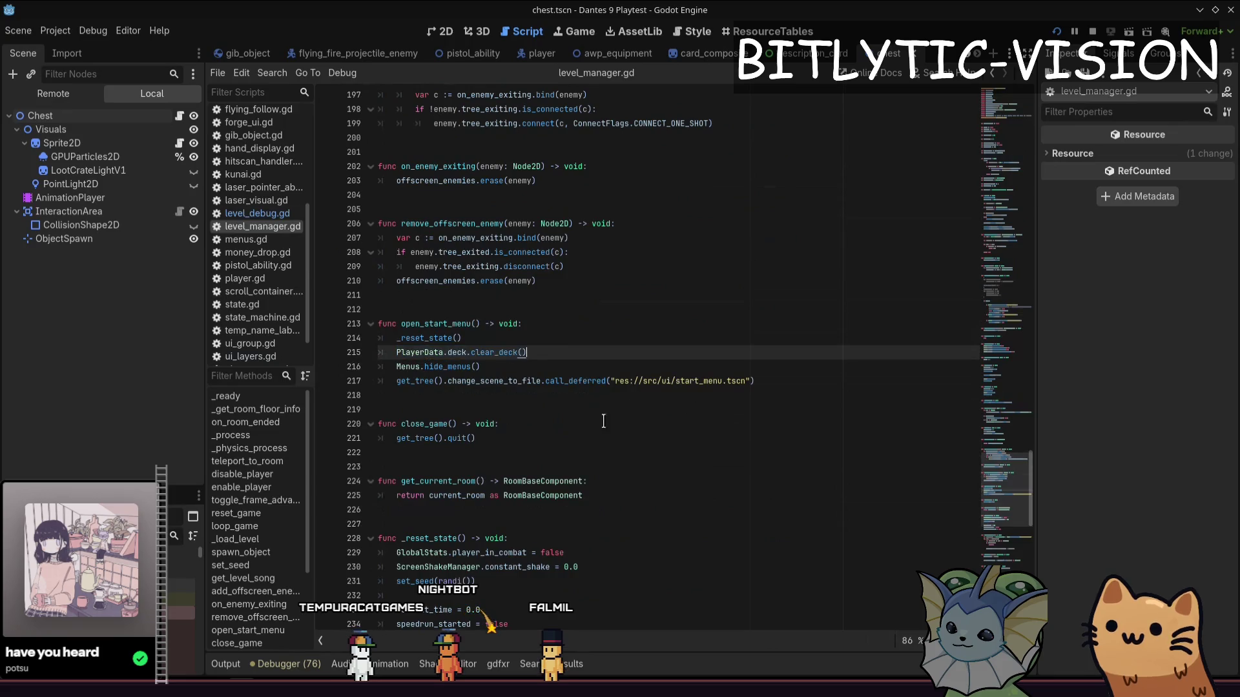
pyautogui.keyDown('ctrl'); pyautogui.click(430, 339); pyautogui.keyUp('ctrl')
pyautogui.moveTo(417, 358); pyautogui.dragTo(444, 405)
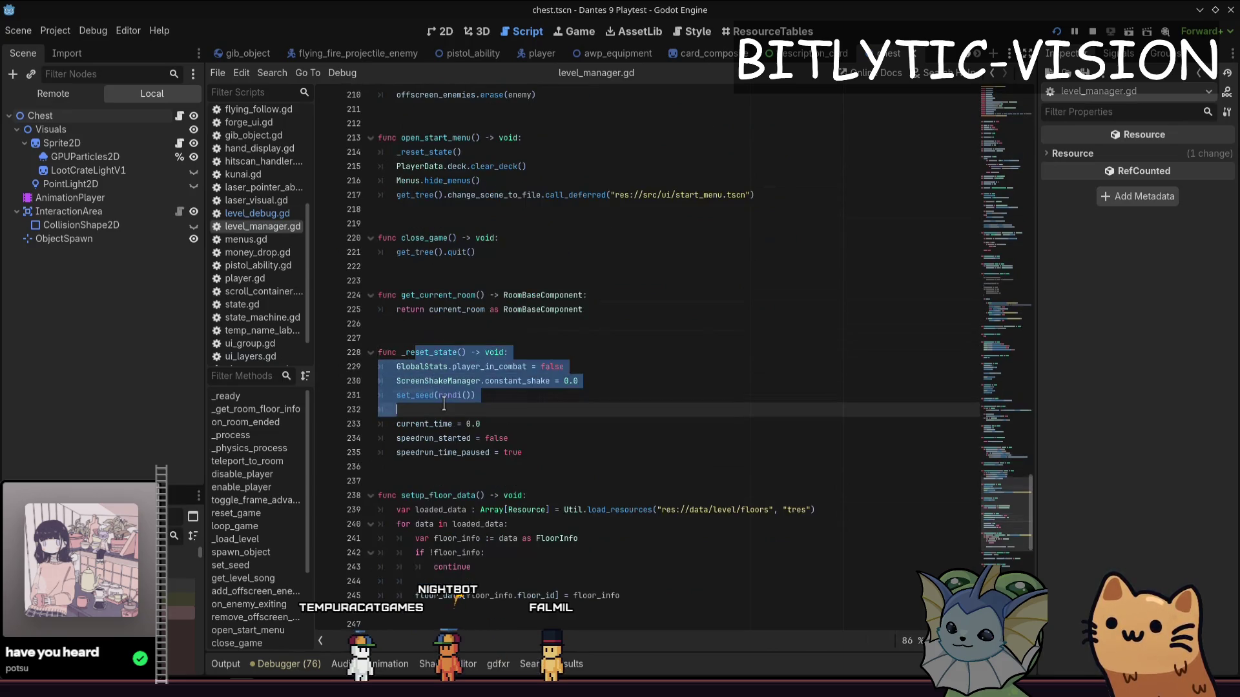
pyautogui.scroll(-3, 555, 437)
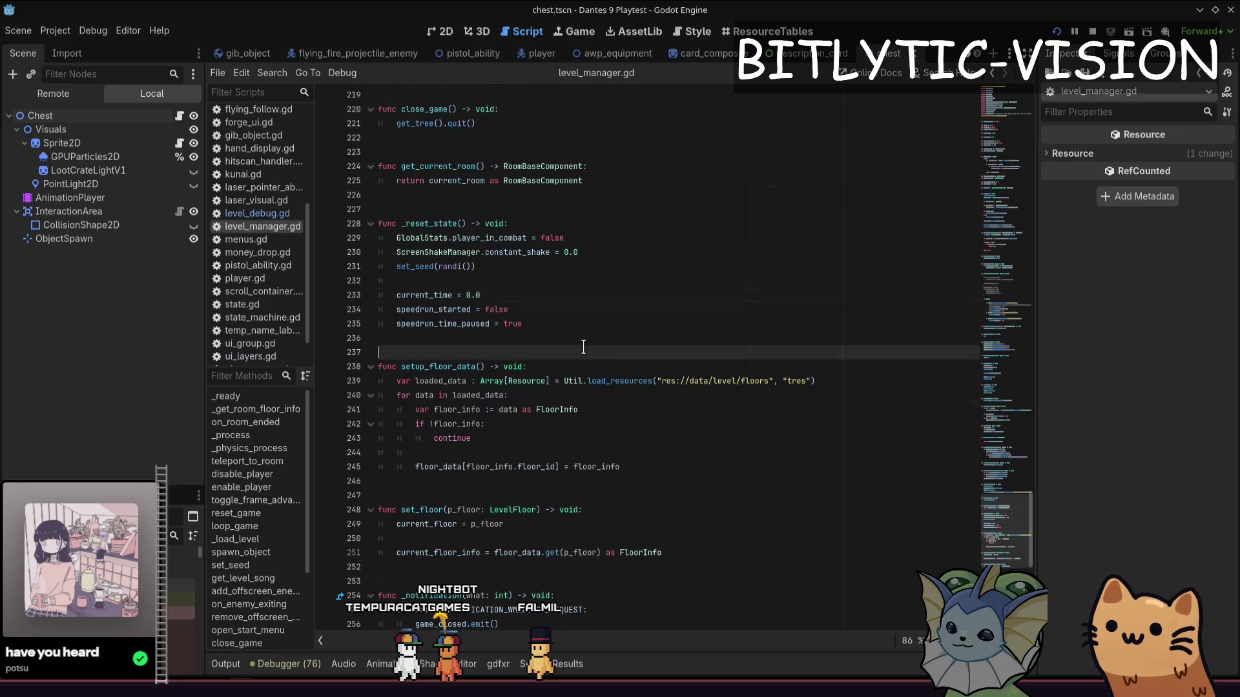
pyautogui.hotkey('shift', 'alt', 'o')
pyautogui.write('player_data.gd')
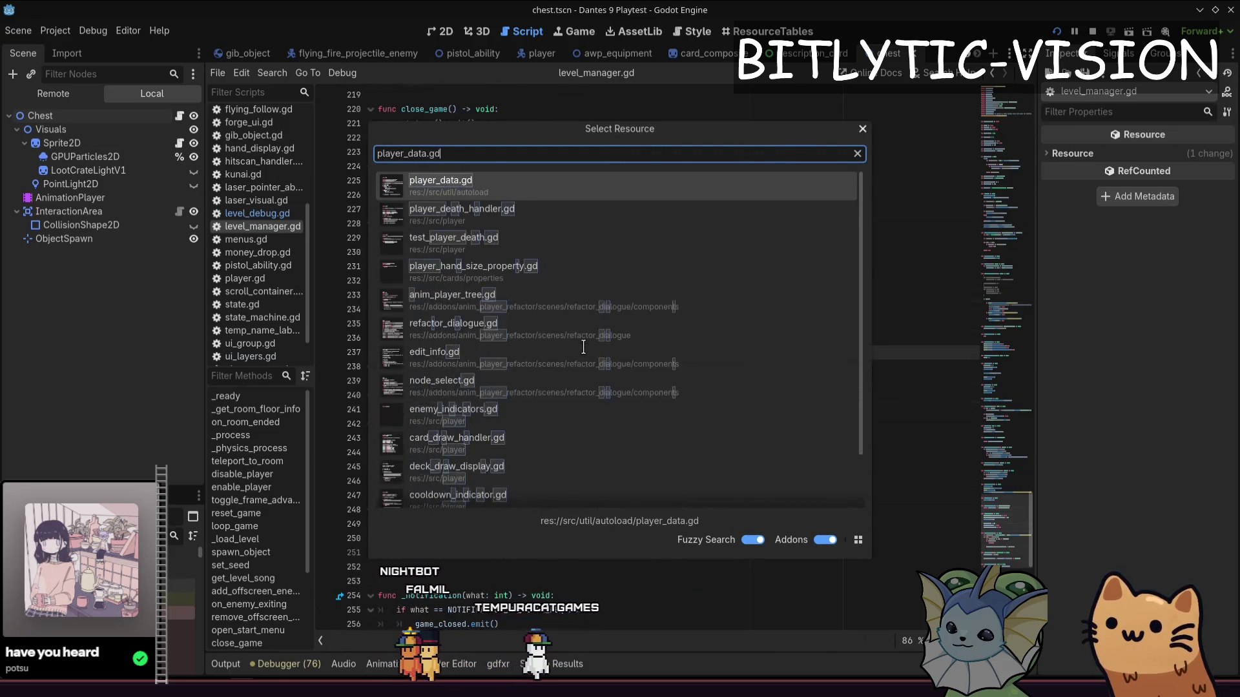
# Open player_data.gd at its top to review signals and stored values, then return to the game
pyautogui.press('Return')
pyautogui.scroll(-10, 584, 346)
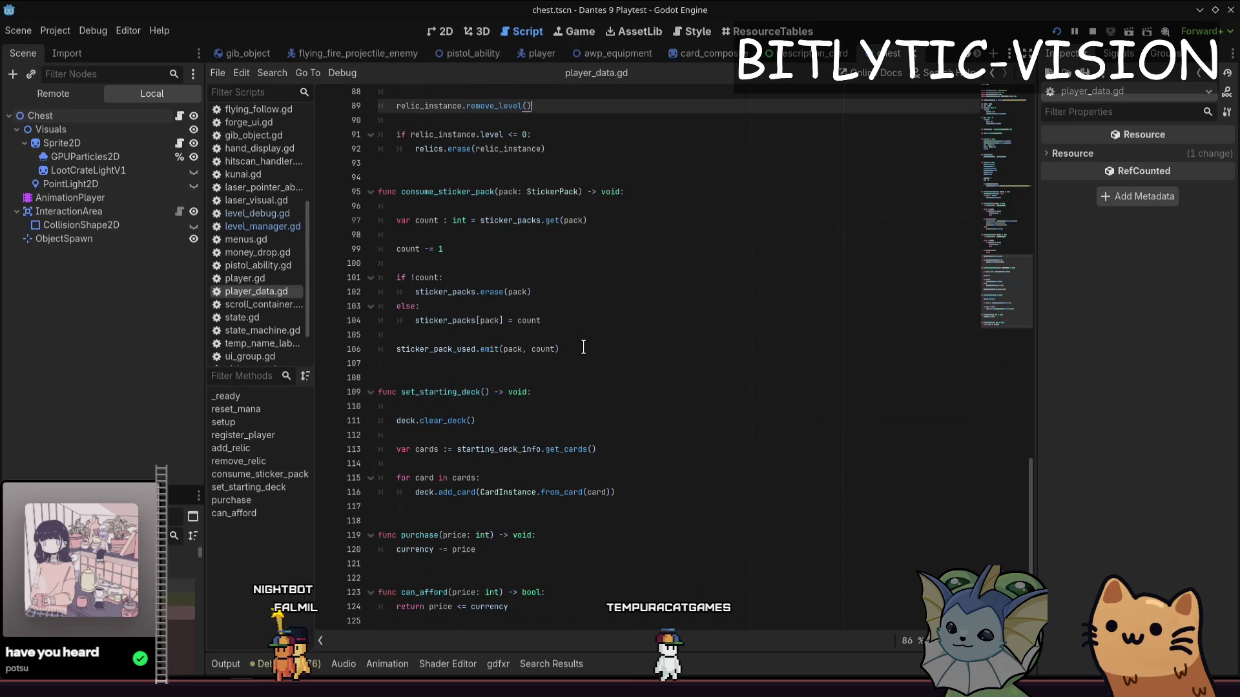
pyautogui.press('pageup')
pyautogui.press('pageup')
pyautogui.press('pageup')
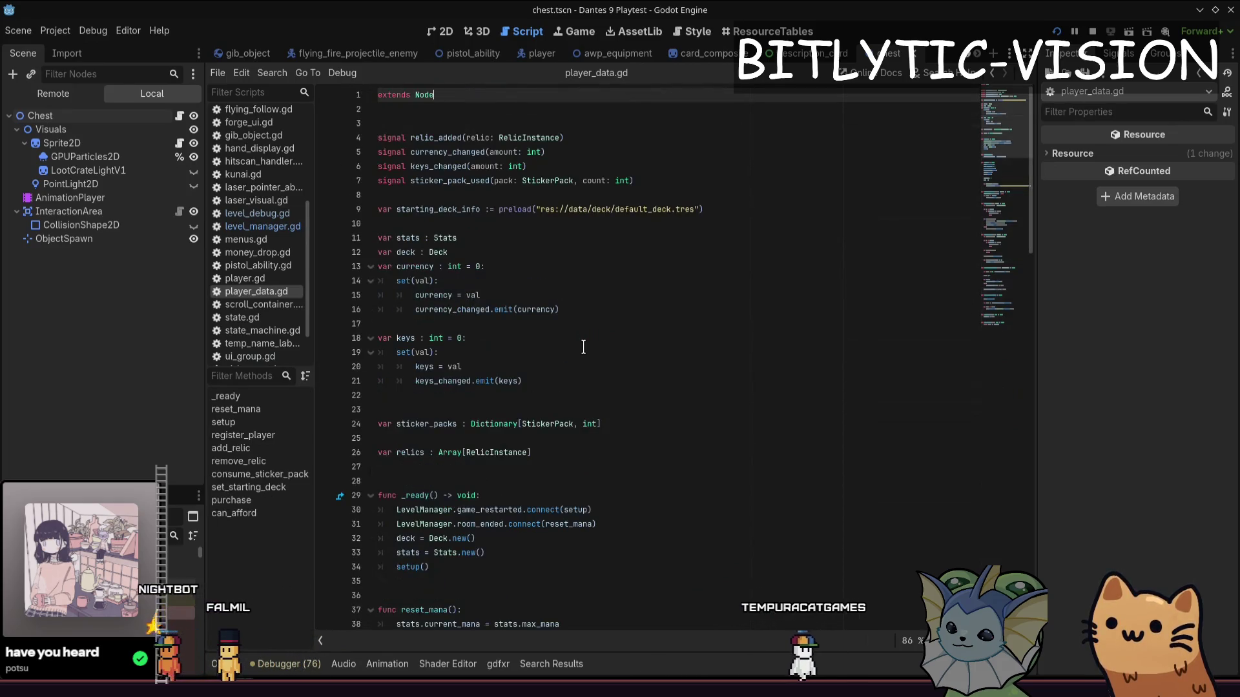
pyautogui.hotkey('shift', 'alt', 'o')
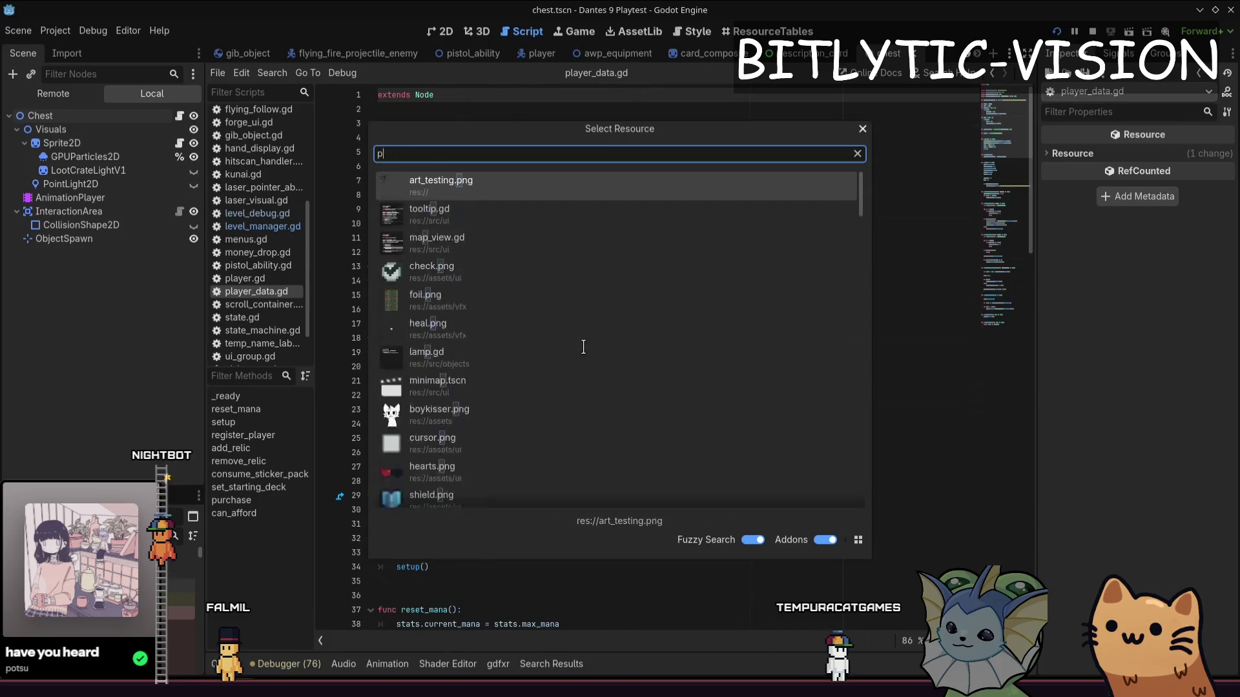
pyautogui.press('BackSpace')
pyautogui.press('BackSpace')
pyautogui.press('BackSpace')
pyautogui.press('Escape')
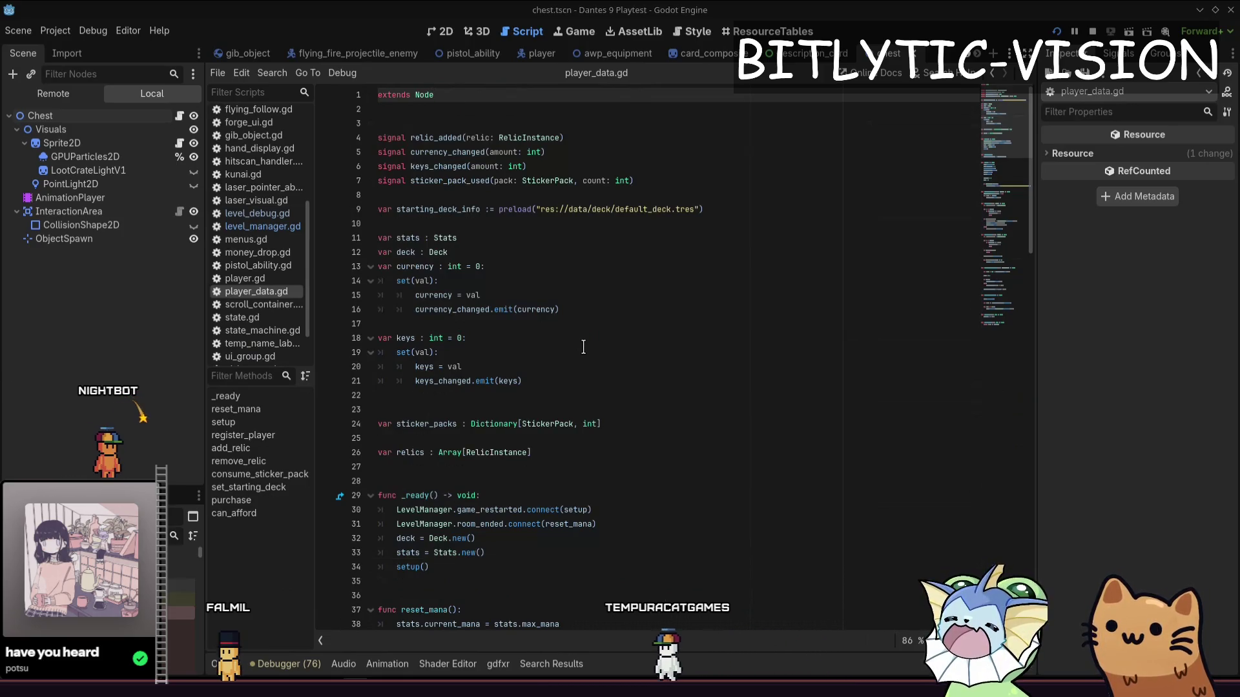
pyautogui.hotkey('alt', 'Tab')
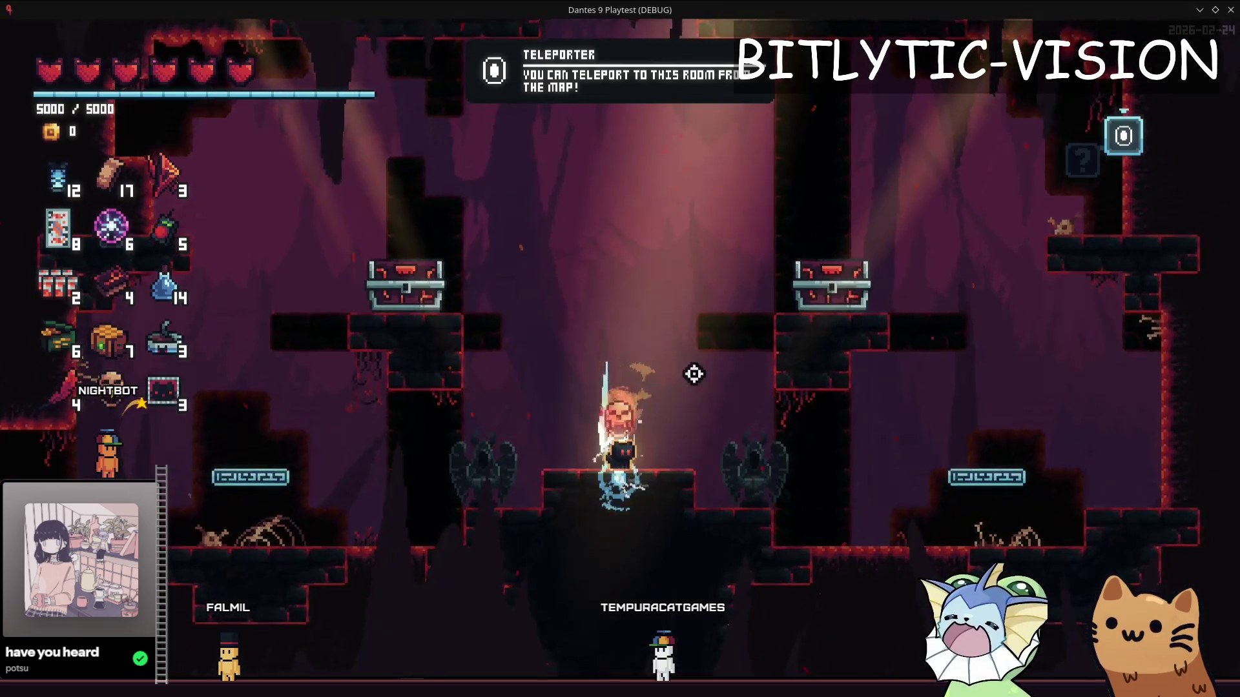
# Deal the player a Knife card from the debug cards menu, redeal, and resume play
pyautogui.press('F1')
pyautogui.scroll(-3, 713, 291)
pyautogui.scroll(-5, 713, 404)
pyautogui.click(715, 175)
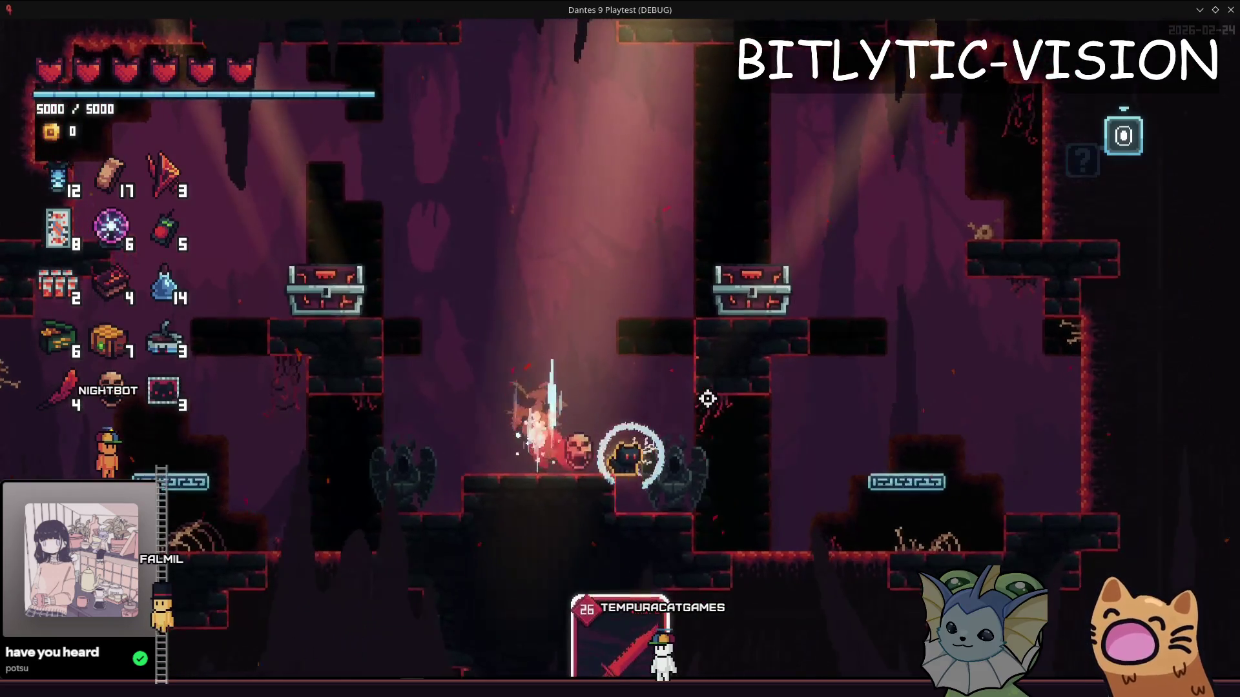
pyautogui.press('F1')
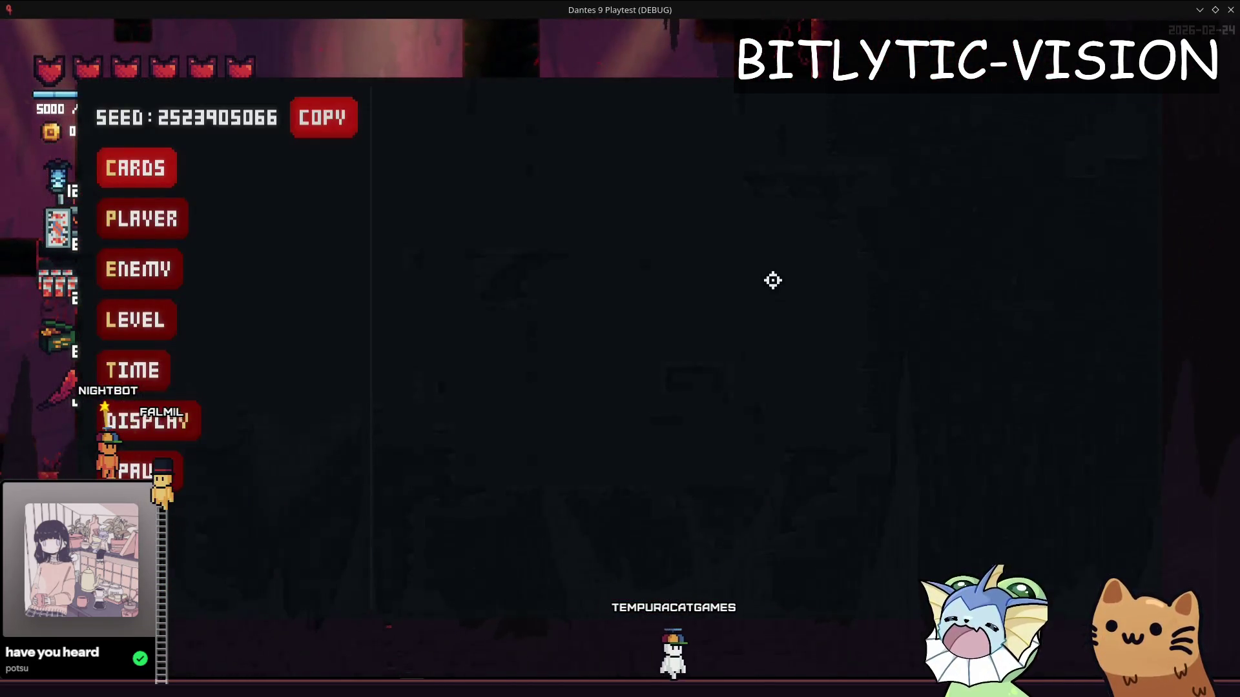
pyautogui.click(135, 165)
pyautogui.click(466, 217)
pyautogui.press('F1')
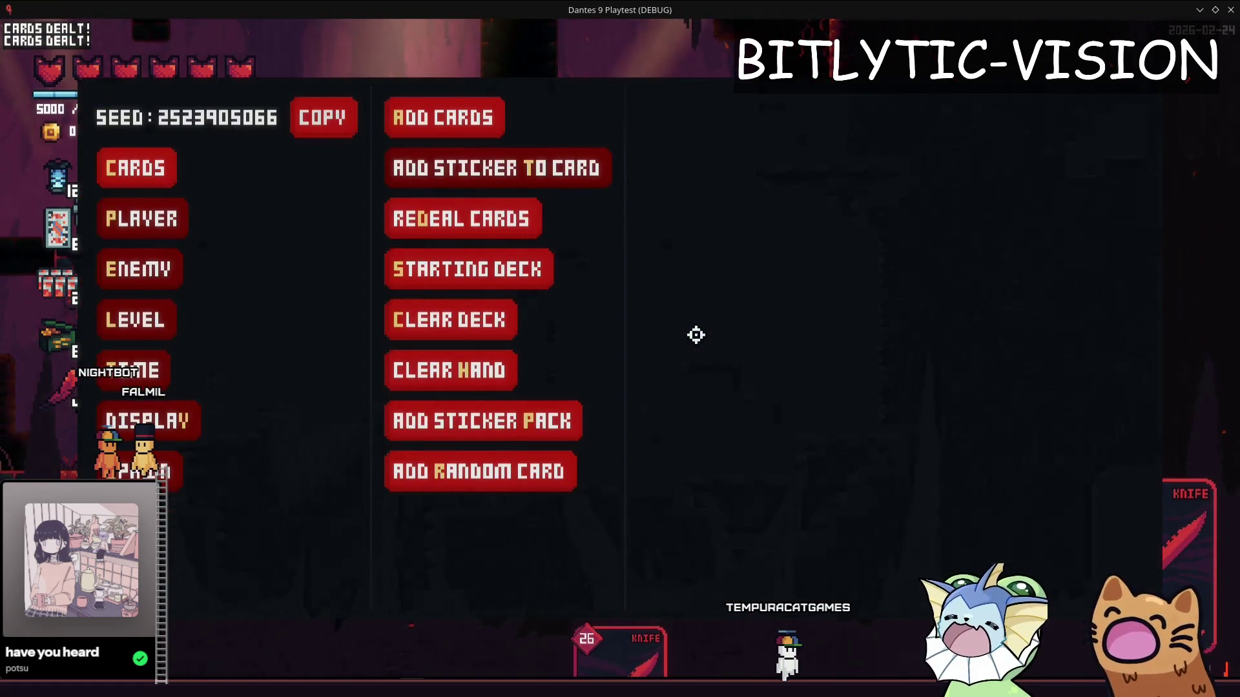
pyautogui.press('F1')
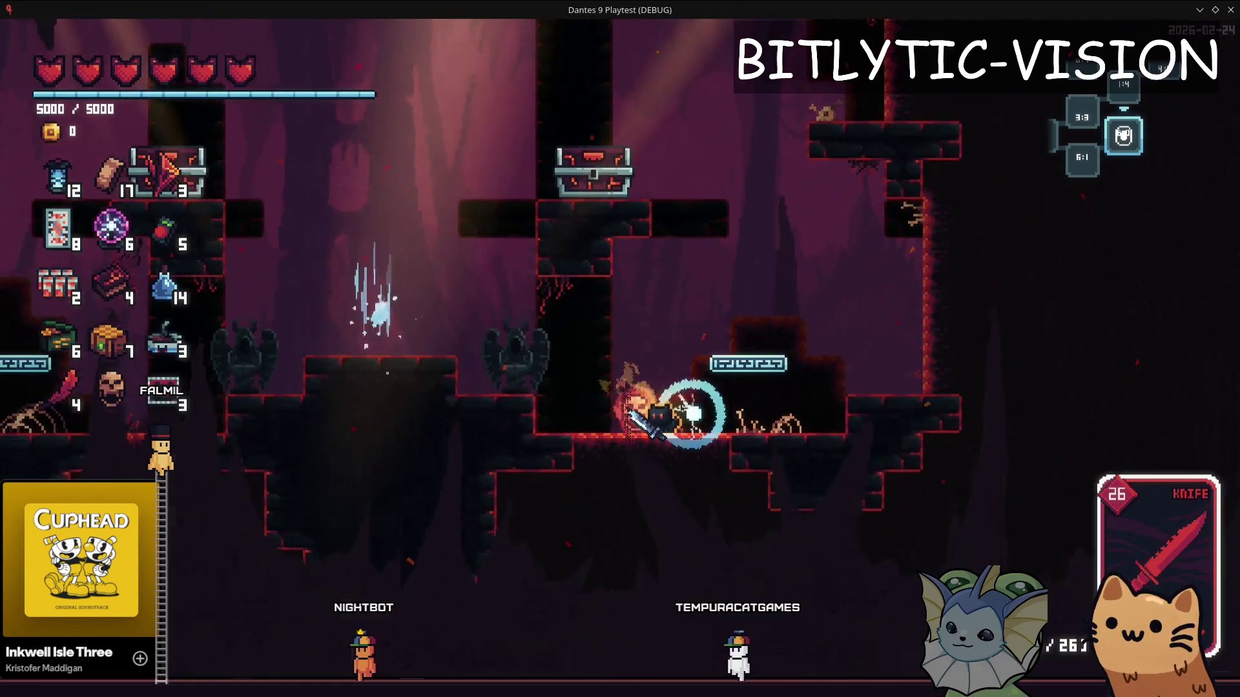
# Return to the Godot editor and search the project files for knife.gd
pyautogui.press('F8')
pyautogui.hotkey('shift', 'alt', 'o')
pyautogui.write('knife.gd')
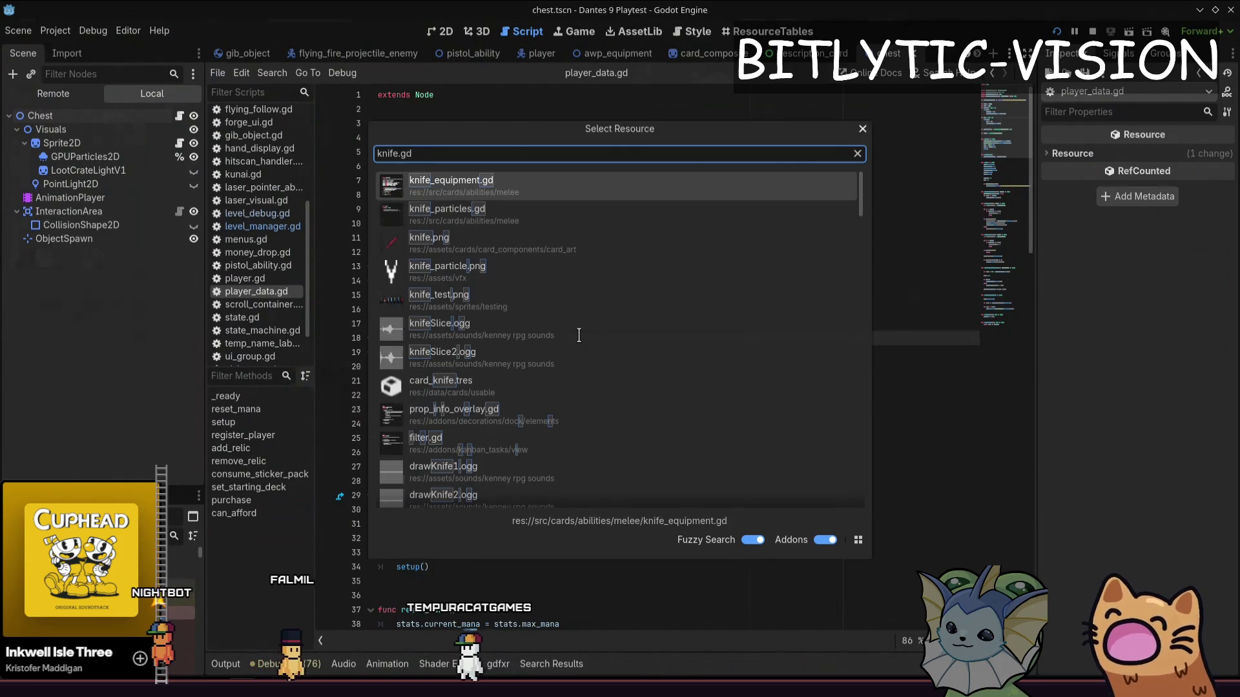
# Open knife_equipment.gd and find the inspect animation play call on line 17
pyautogui.press('Return')
pyautogui.scroll(-5, 578, 334)
pyautogui.scroll(-5, 578, 334)
pyautogui.hotkey('ctrl', 'f')
pyautogui.write('debug')
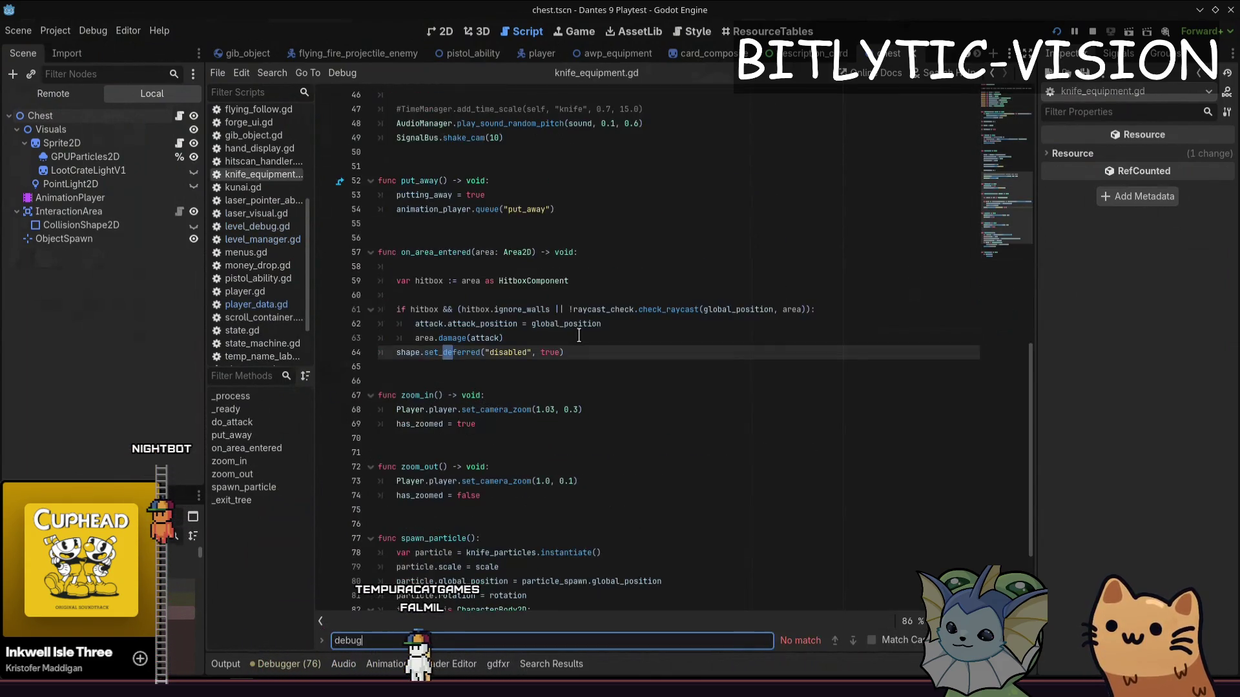
pyautogui.write('spaw')
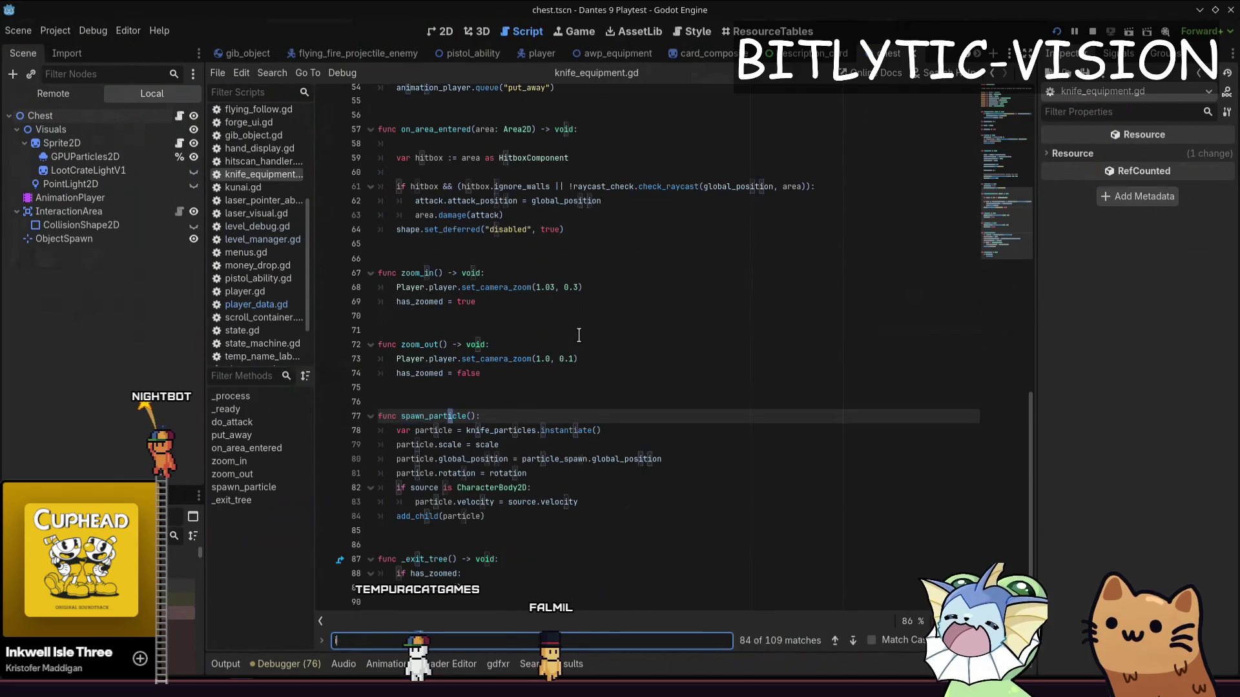
pyautogui.write('inspe')
pyautogui.press('Return')
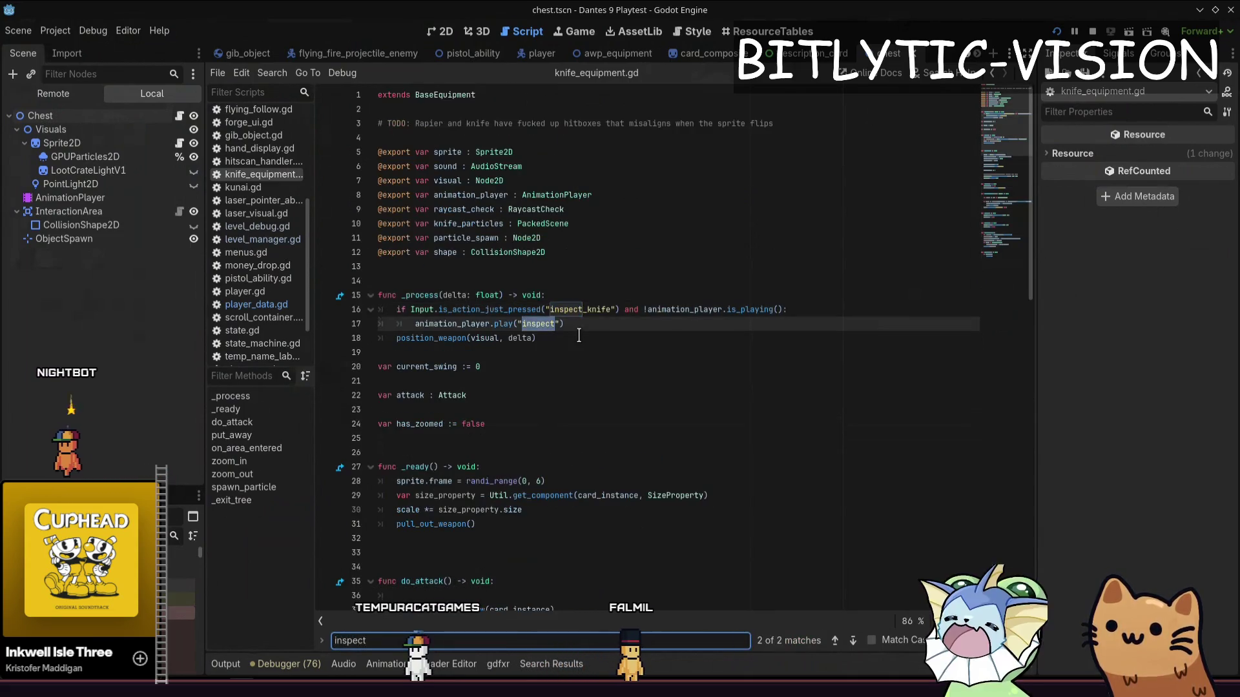
pyautogui.press('Escape')
pyautogui.press('End')
pyautogui.hotkey('shift', 'Home')
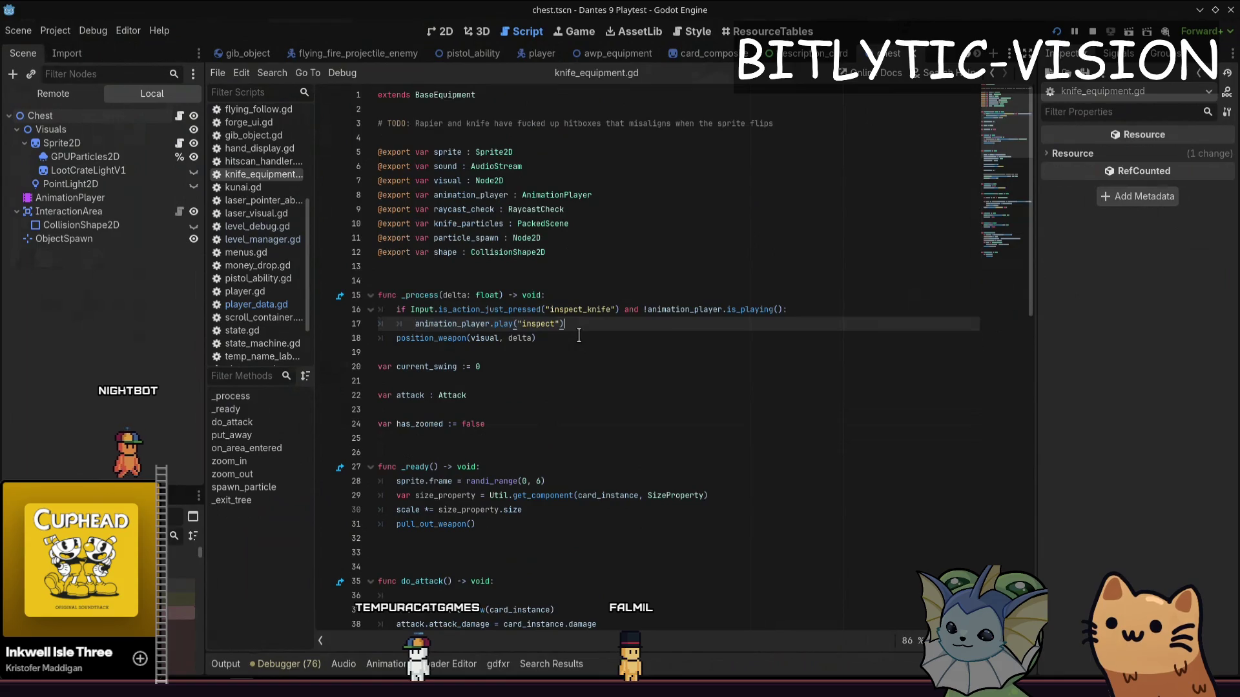
# Review the inspect condition and play parameters, then launch the game to test the knife
pyautogui.press('Up')
pyautogui.press('Down')
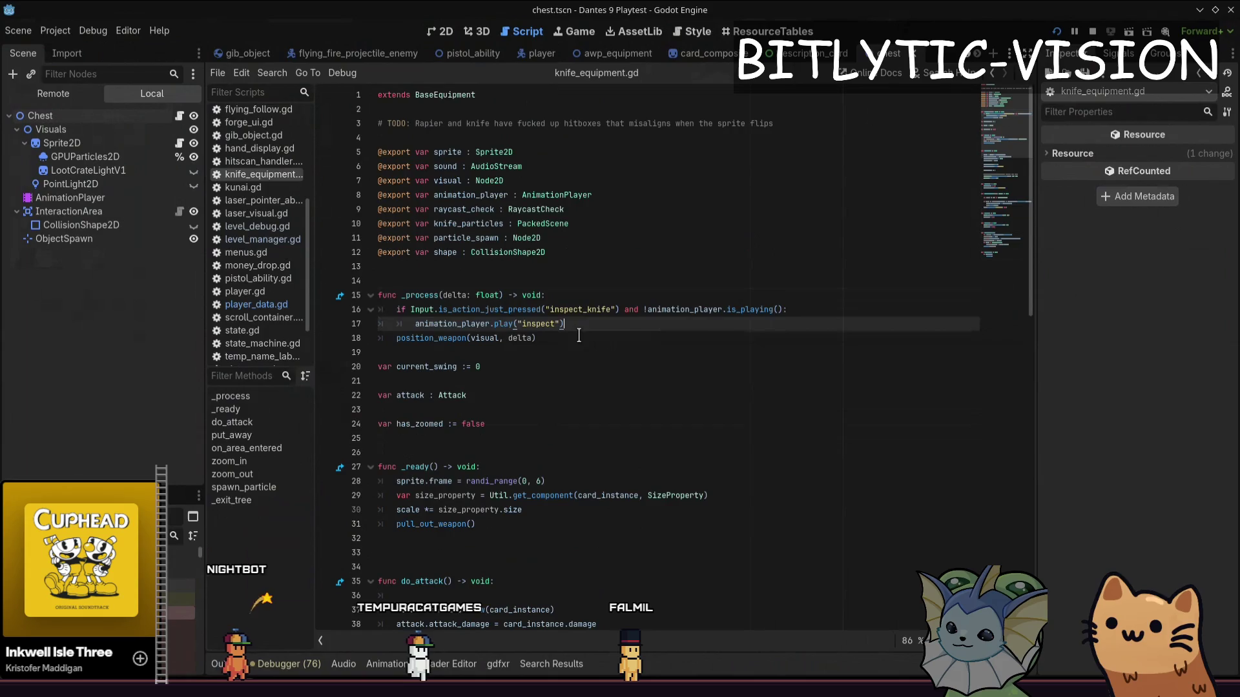
pyautogui.press('Left')
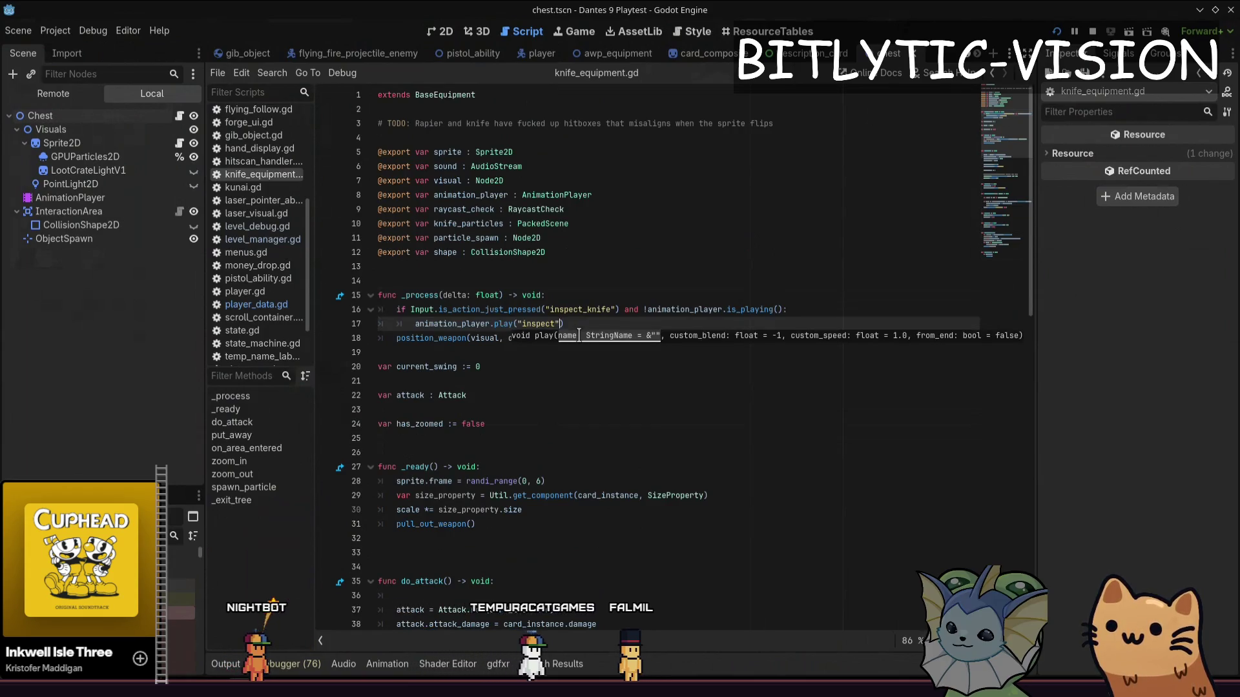
pyautogui.press('Up')
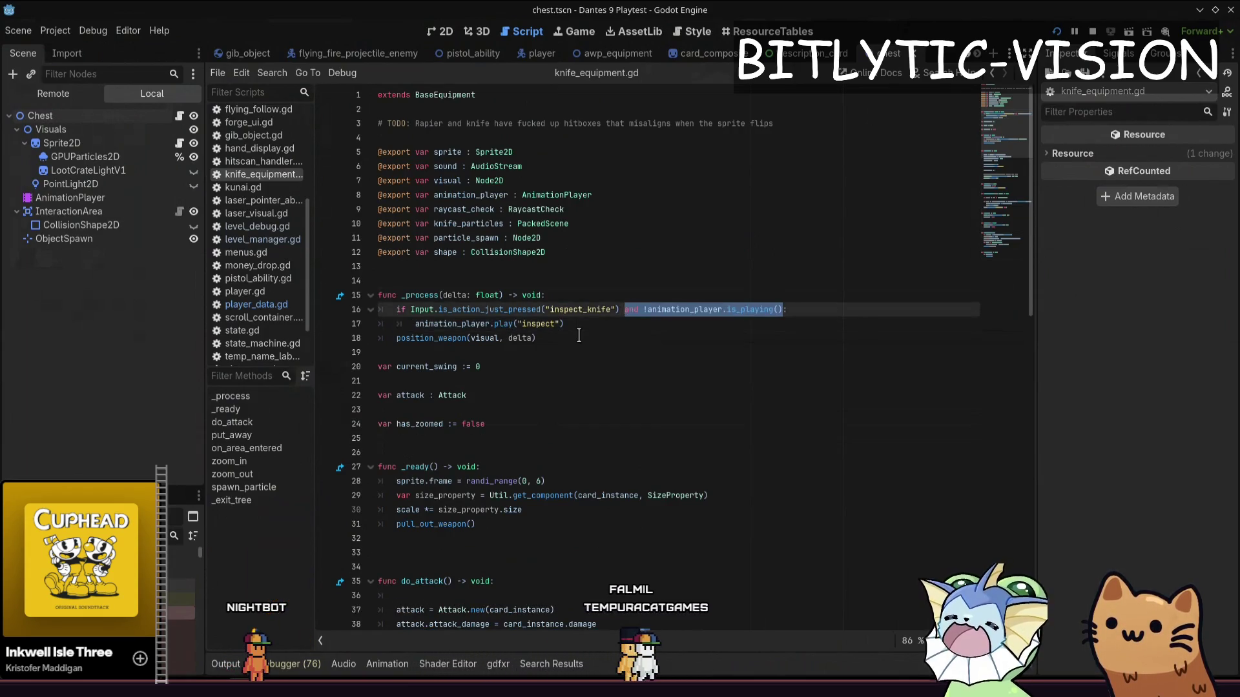
pyautogui.press('F5')
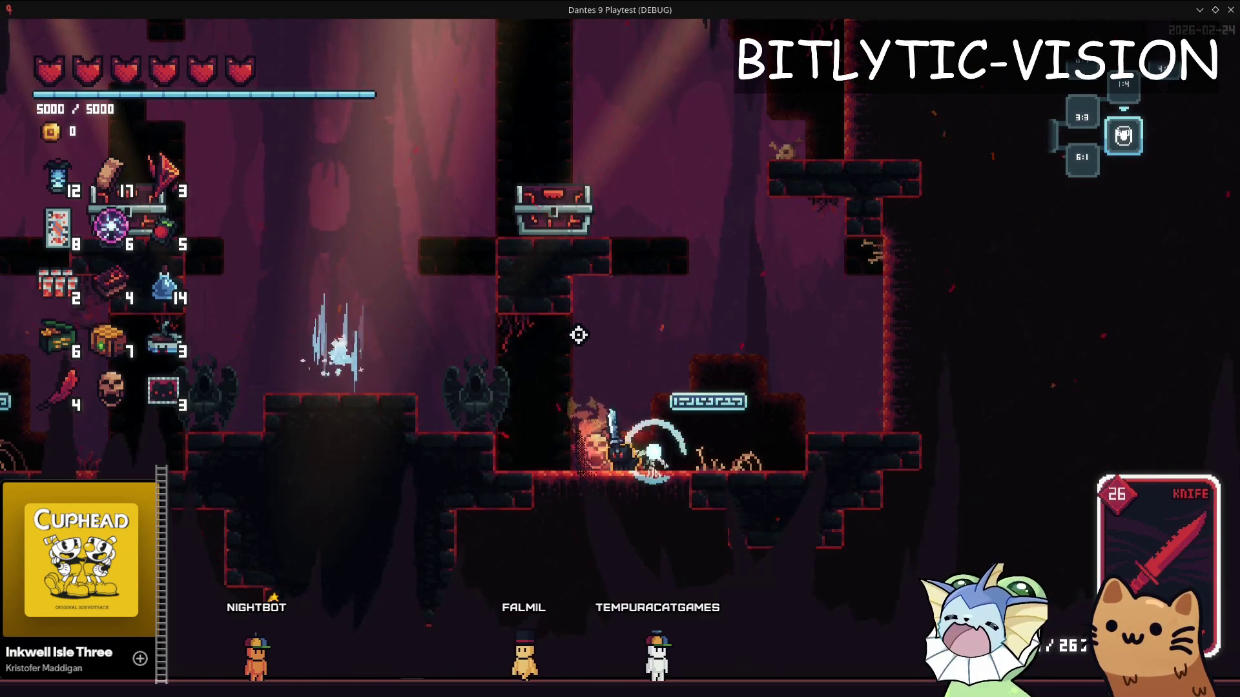
# Duplicate the inspect line and change play to stop so inspect retriggers, retest with F5, then close the game
pyautogui.press('F8')
pyautogui.hotkey('shift', 'Home')
pyautogui.hotkey('ctrl', 'shift', 'd')
pyautogui.hotkey('ctrl', 'Left')
pyautogui.hotkey('ctrl', 'Left')
pyautogui.hotkey('ctrl', 'Left')
pyautogui.hotkey('ctrl', 'shift', 'Left')
pyautogui.write('stop')
pyautogui.press('Return')
pyautogui.press('F5')
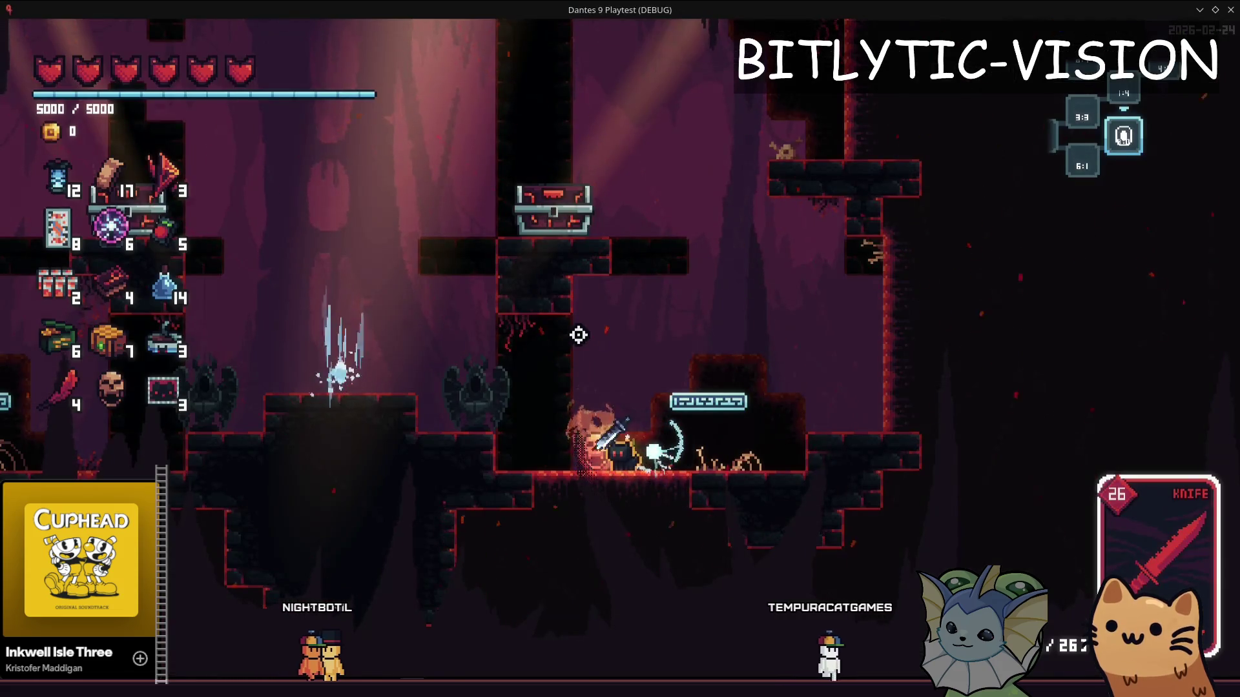
pyautogui.press('F8')
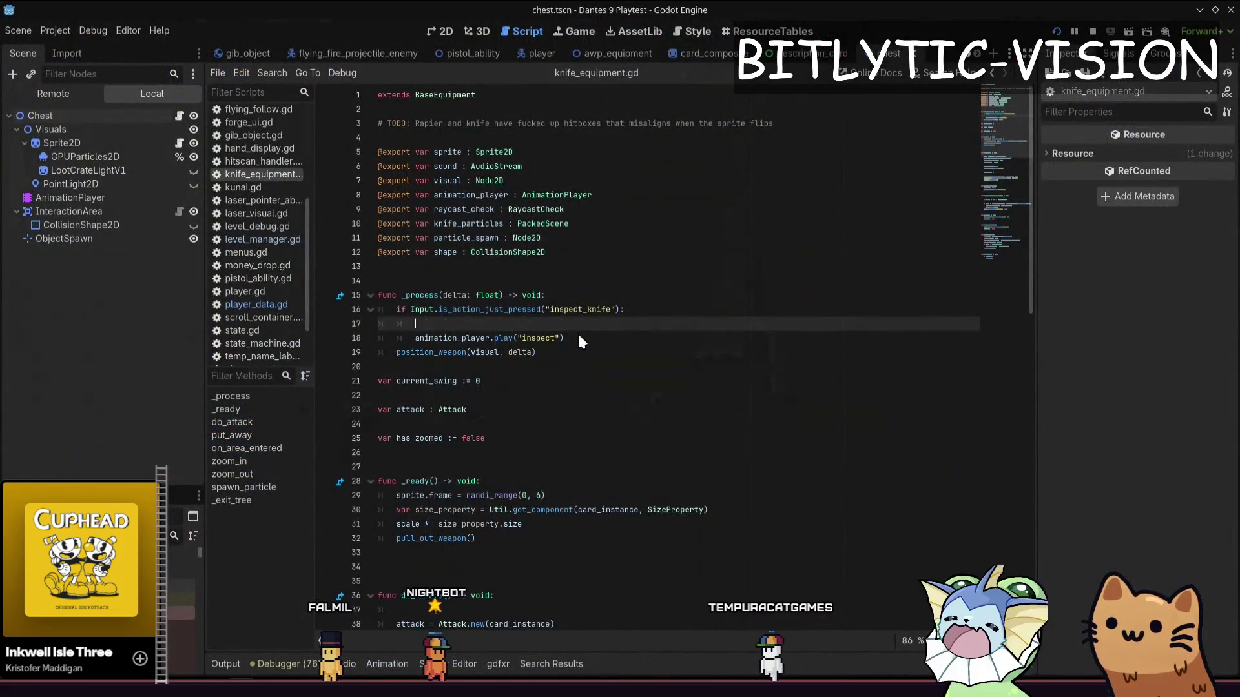
# Save the script and open blank lines below the exports for 'var knife_inspect_time := 0.0'
pyautogui.hotkey('ctrl', 'z')
pyautogui.press('Up')
pyautogui.press('Up')
pyautogui.press('Up')
pyautogui.hotkey('ctrl', 's')
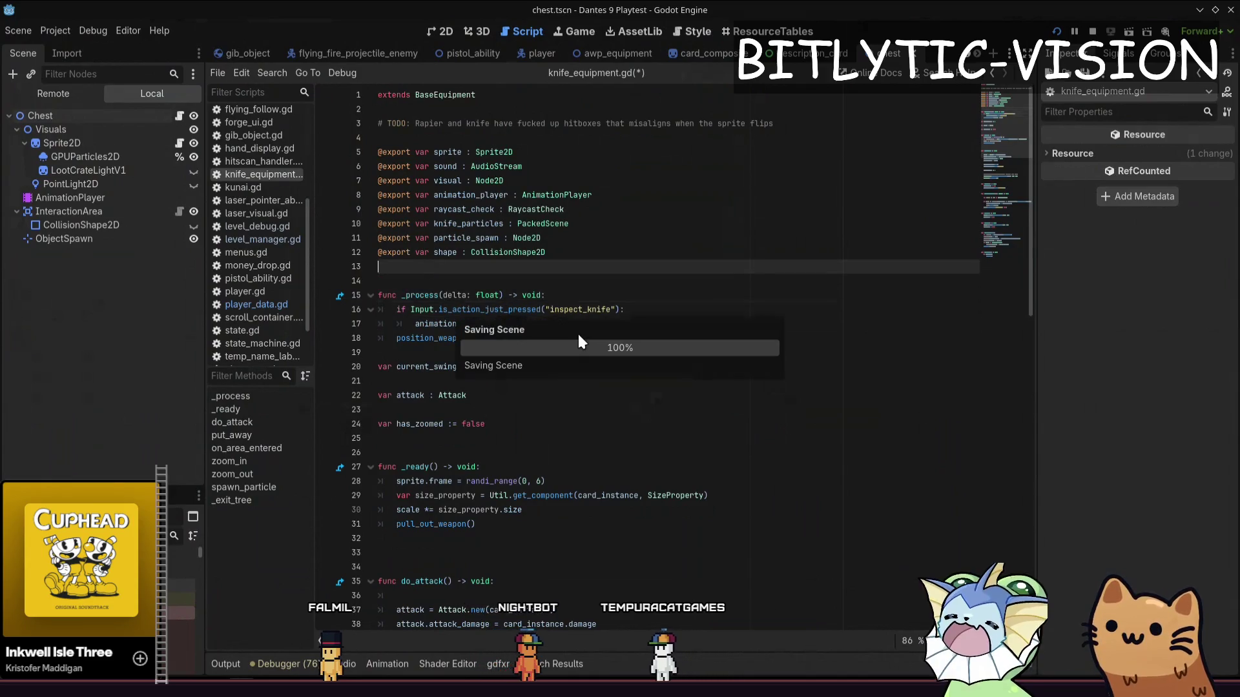
pyautogui.press('Return')
pyautogui.press('Return')
pyautogui.press('Up')
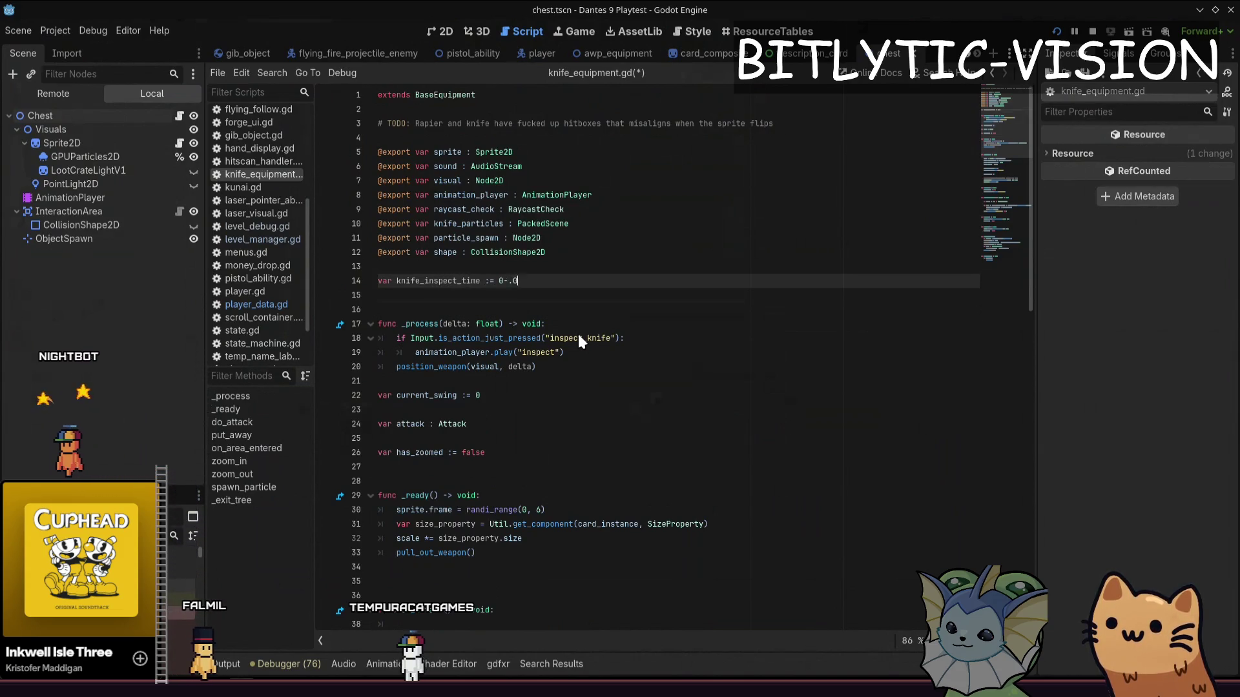
# After the inspect play call, add an is_playing check that increments knife_inspect_time
pyautogui.press('Down')
pyautogui.press('Down')
pyautogui.press('Down')
pyautogui.press('Down')
pyautogui.press('Down')
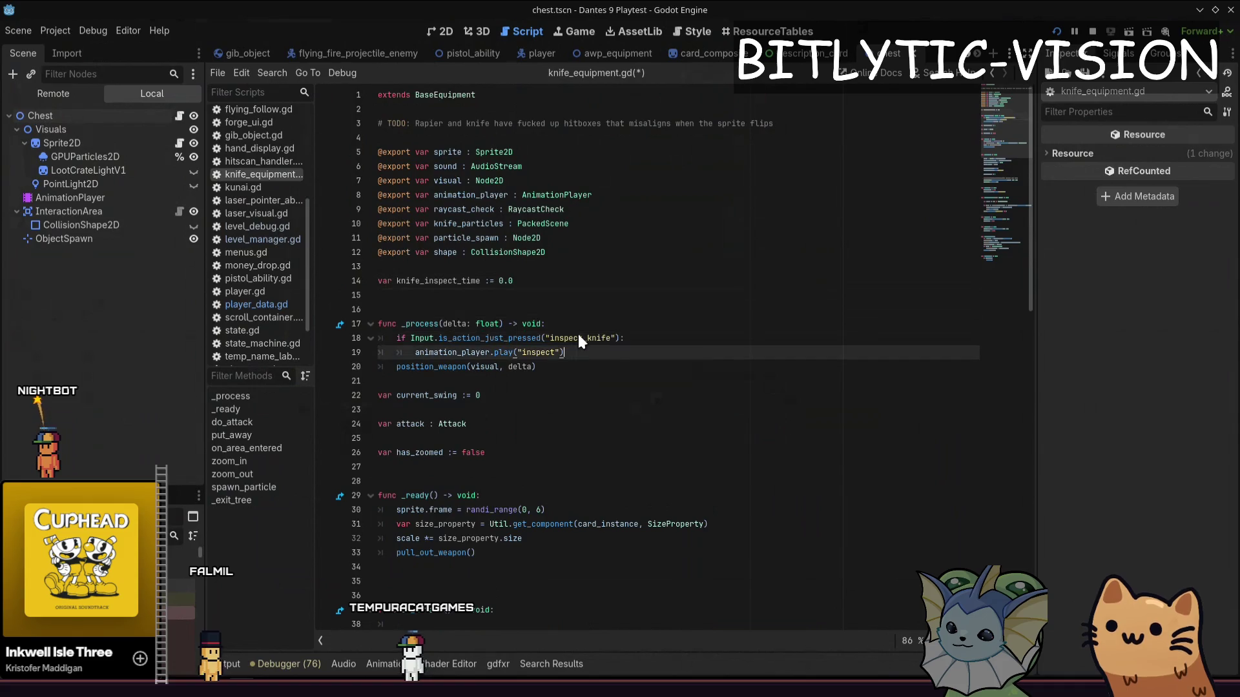
pyautogui.press('End')
pyautogui.press('Return')
pyautogui.press('Return')
pyautogui.press('Return')
pyautogui.press('Up')
pyautogui.write('kni')
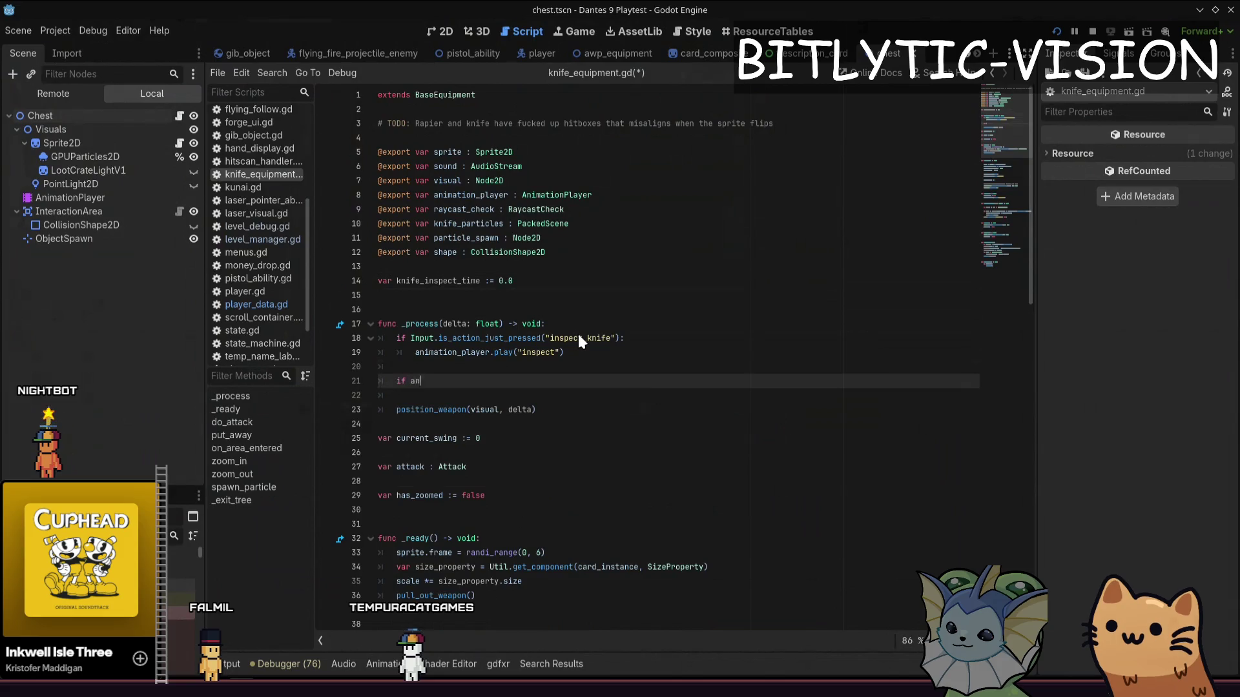
pyautogui.write('is_play')
pyautogui.press('Return')
pyautogui.write(':')
pyautogui.press('Return')
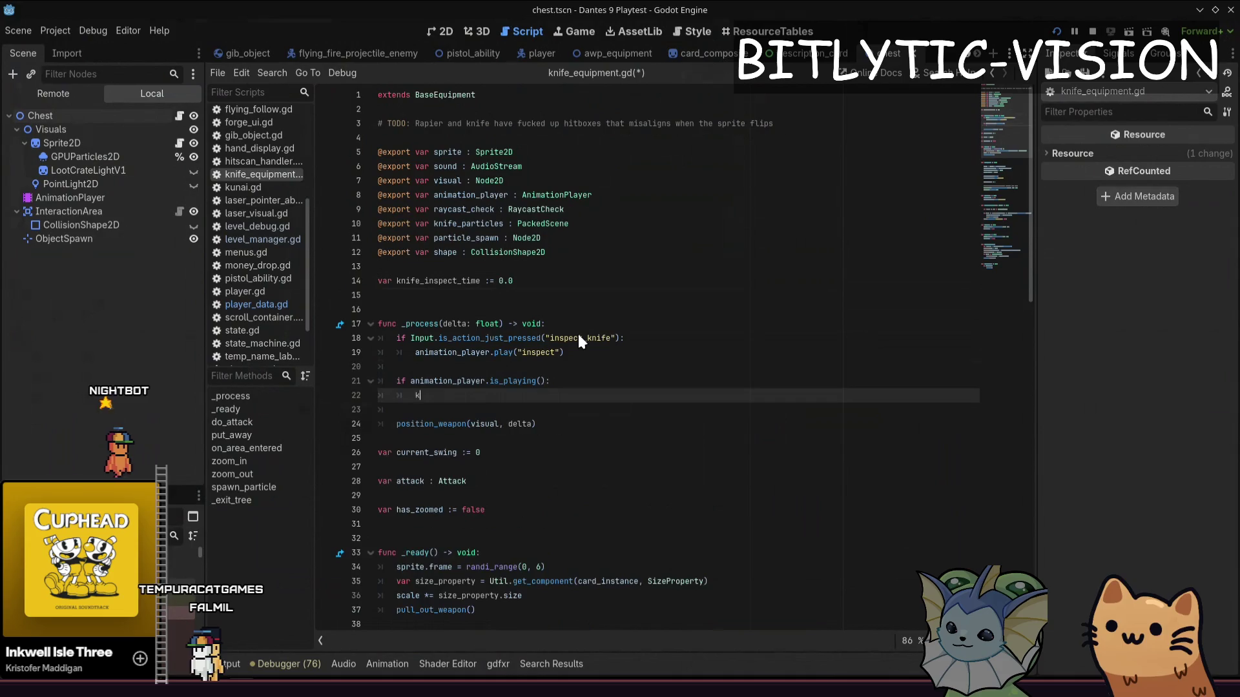
pyautogui.press('BackSpace')
pyautogui.press('BackSpace')
pyautogui.write('nife_inp')
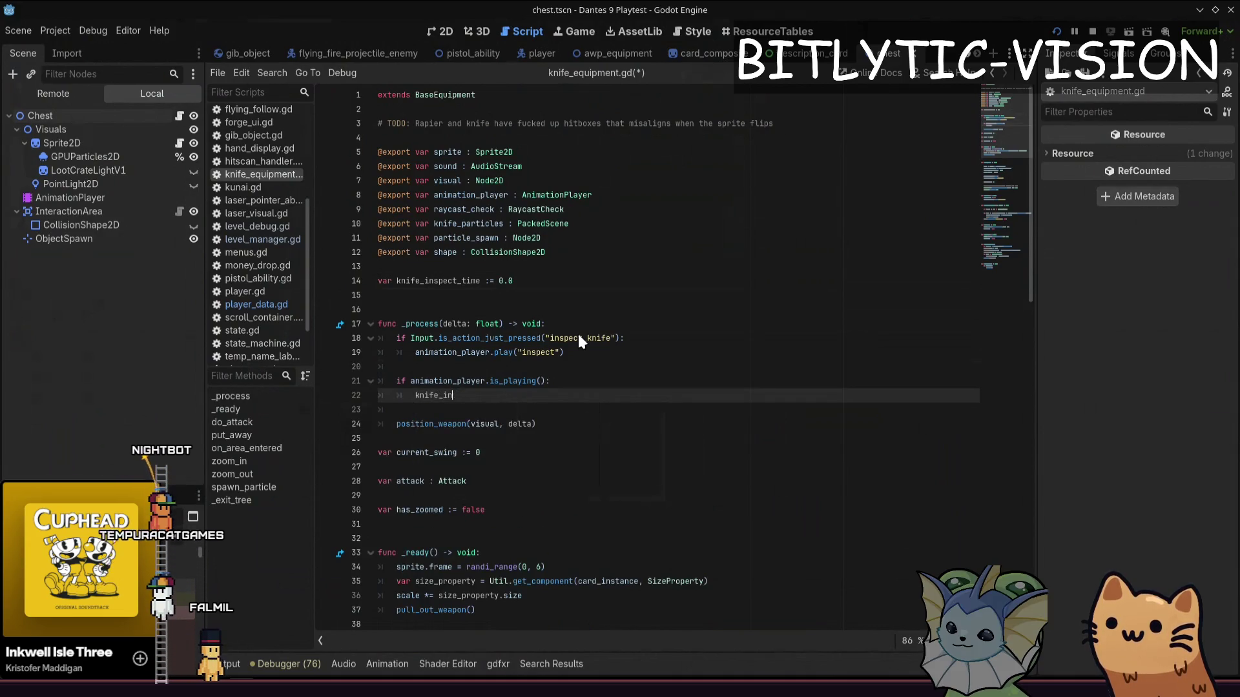
pyautogui.press('BackSpace')
pyautogui.press('BackSpace')
pyautogui.write('n')
pyautogui.press('Return')
pyautogui.write('.')
pyautogui.press('BackSpace')
pyautogui.write('+= delta')
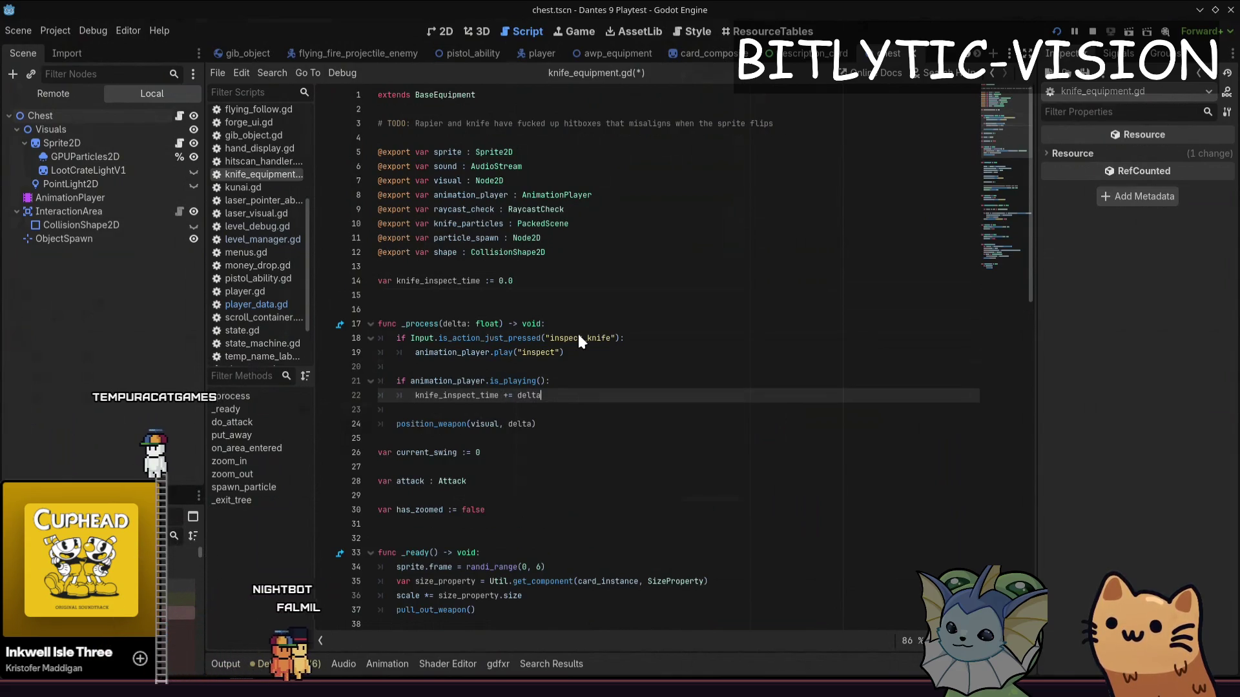
pyautogui.press('Return')
pyautogui.write('knife_inspe')
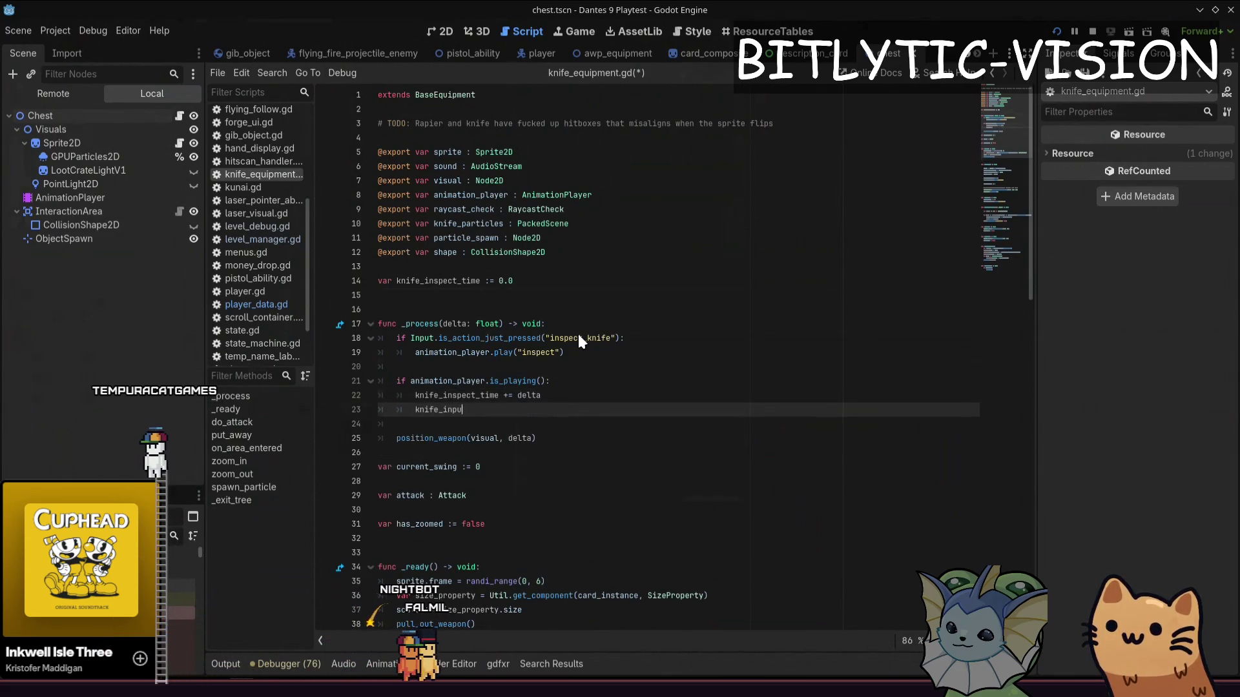
pyautogui.write('ct_time ')
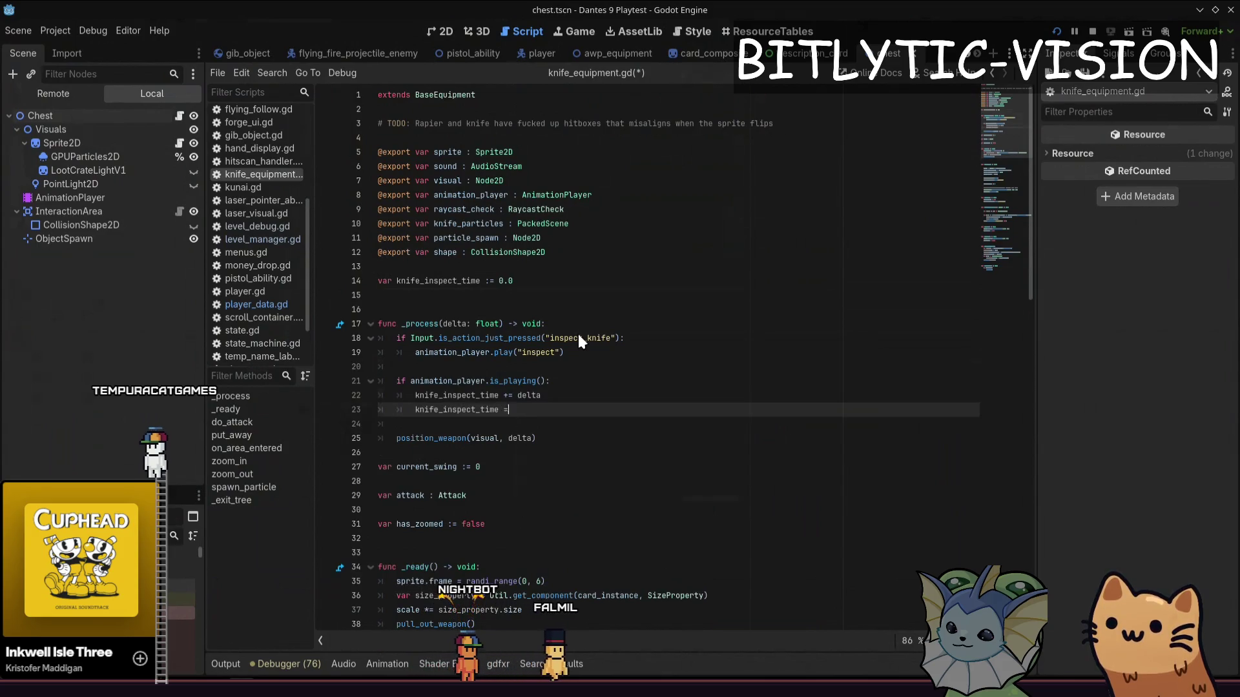
pyautogui.write('= min(')
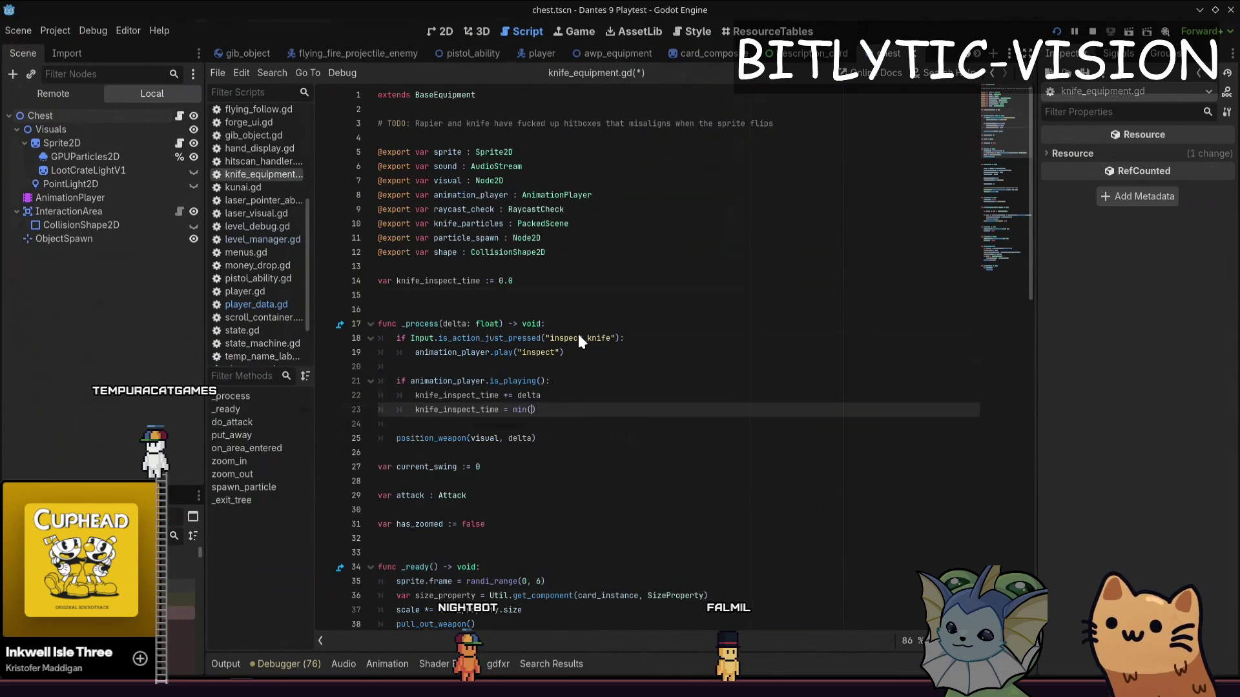
# Rework the increment into move_toward toward 1.0, drop the unfinished min line, and save
pyautogui.press('Up')
pyautogui.press('Left')
pyautogui.press('Left')
pyautogui.press('Left')
pyautogui.press('BackSpace')
pyautogui.press('Delete')
pyautogui.press('Delete')
pyautogui.press('Delete')
pyautogui.write('move_to')
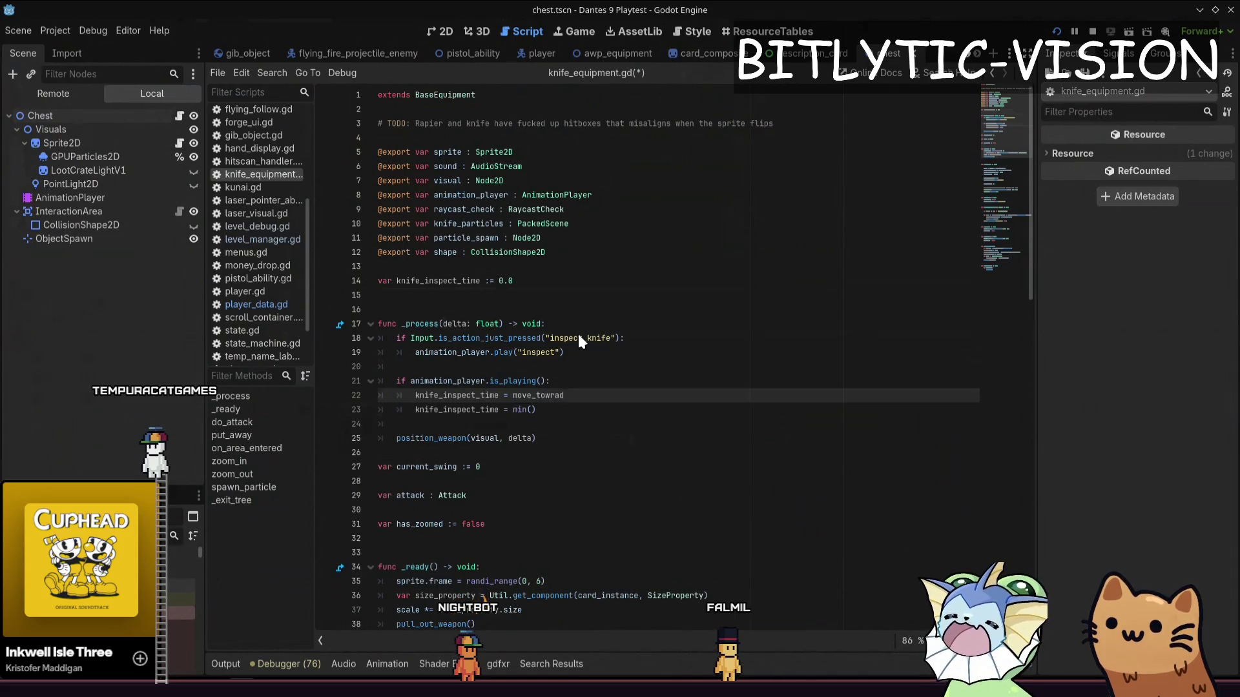
pyautogui.press('Return')
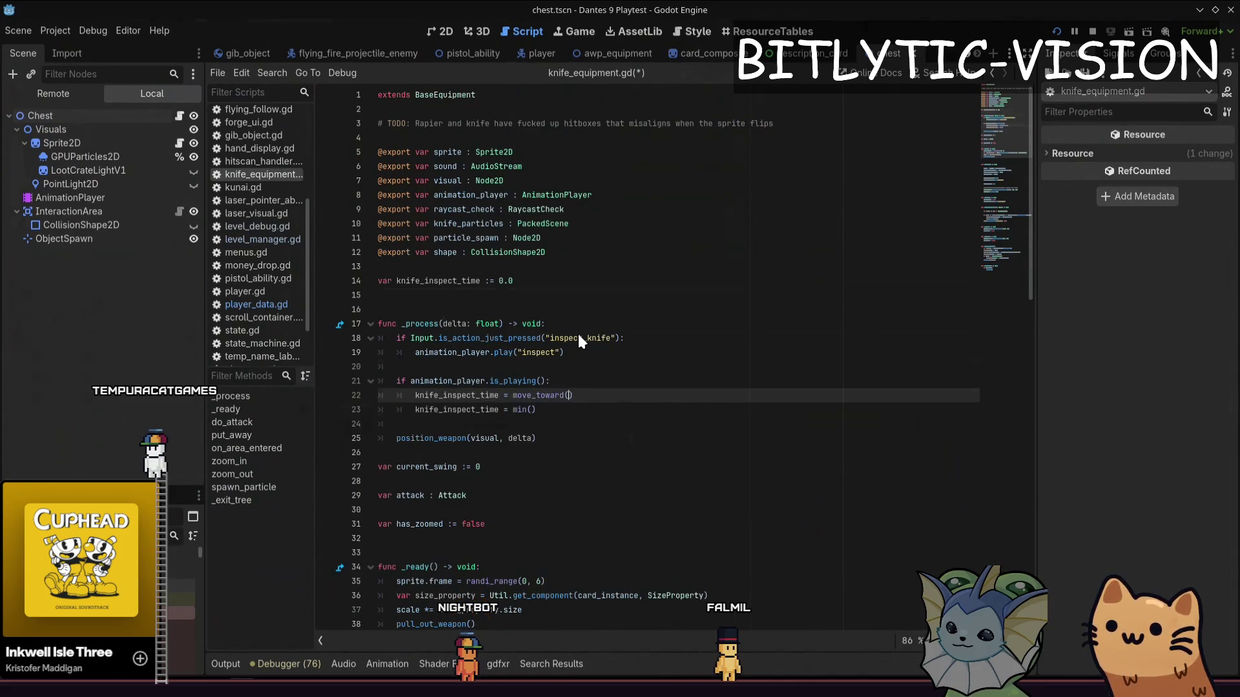
pyautogui.write('kni')
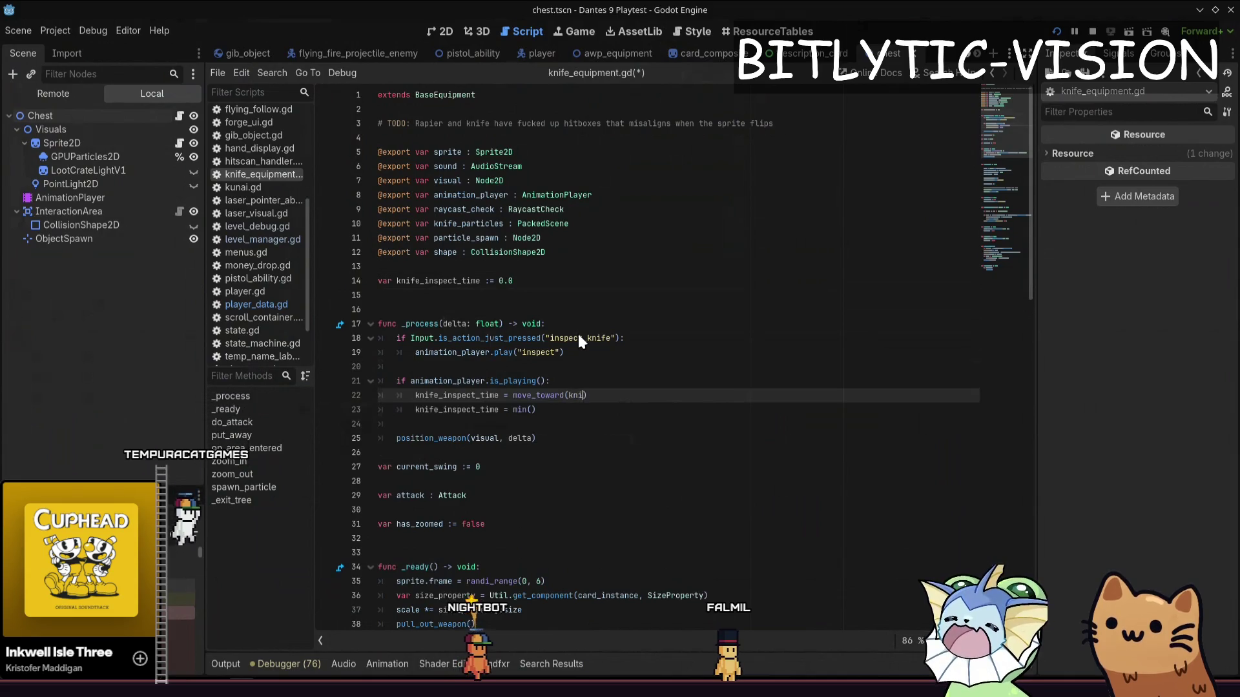
pyautogui.write('fe_inspect_time,')
pyautogui.press('Return')
pyautogui.write(', 1.0')
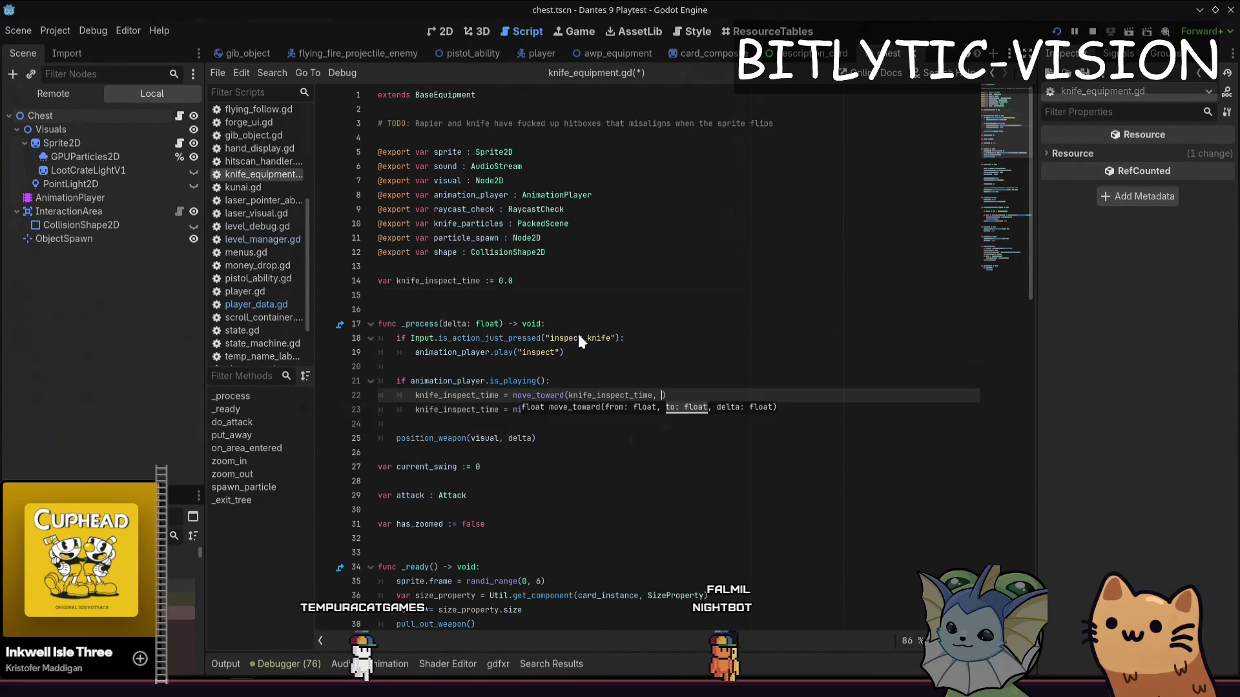
pyautogui.write(', delta')
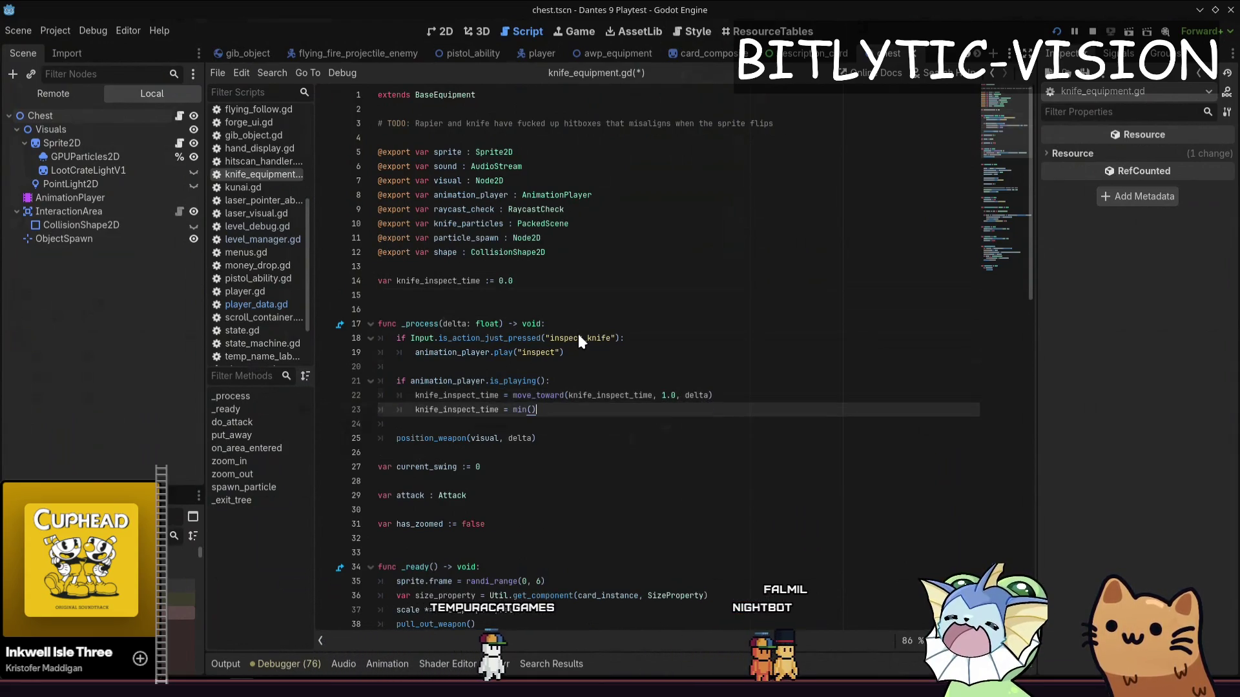
pyautogui.hotkey('ctrl', 'shift', 'k')
pyautogui.press('Up')
pyautogui.press('Up')
pyautogui.press('Up')
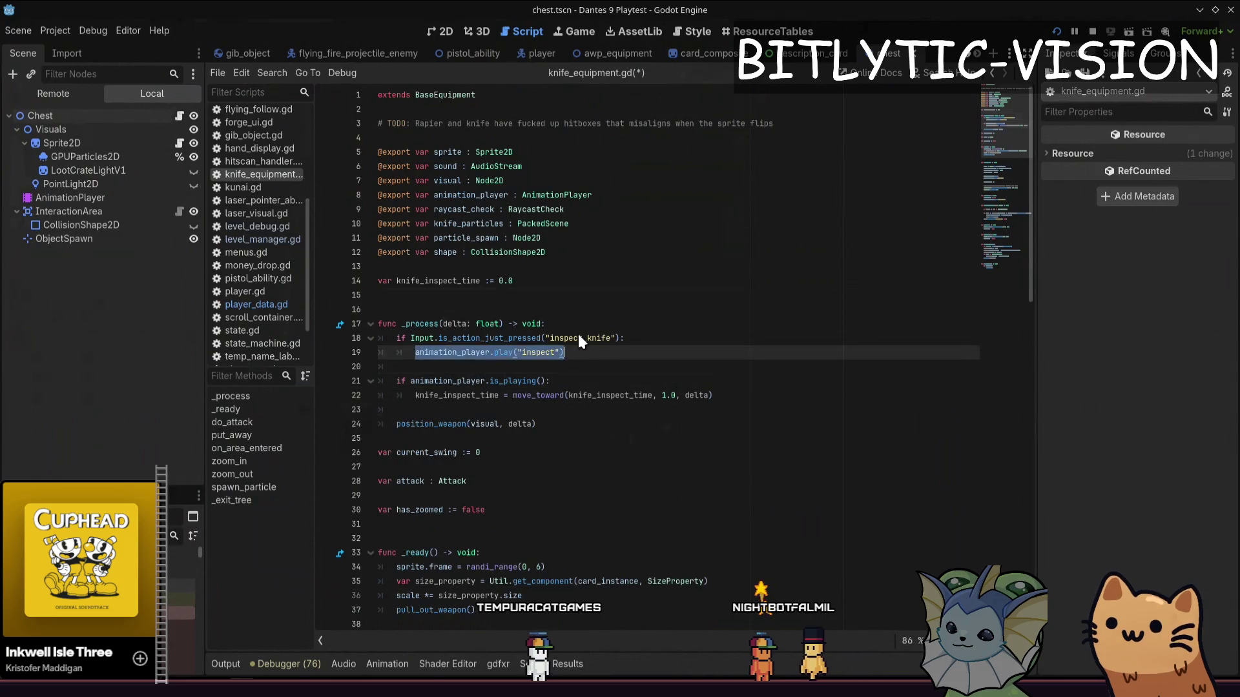
pyautogui.hotkey('ctrl', 's')
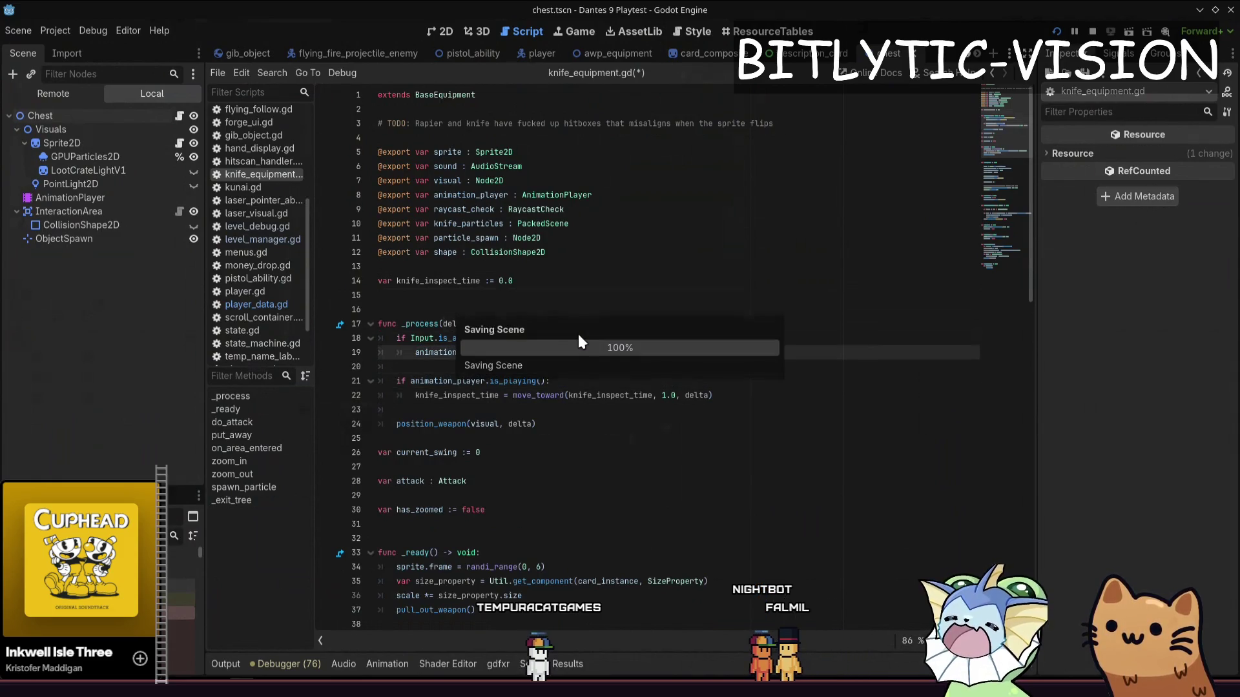
# Move the caret back up past the inspect animation line to the knife_inspect_time declaration
pyautogui.press('Down')
pyautogui.press('Down')
pyautogui.press('Down')
pyautogui.hotkey('shift', 'Home')
pyautogui.press('Left')
pyautogui.press('Up')
pyautogui.press('Up')
pyautogui.press('Up')
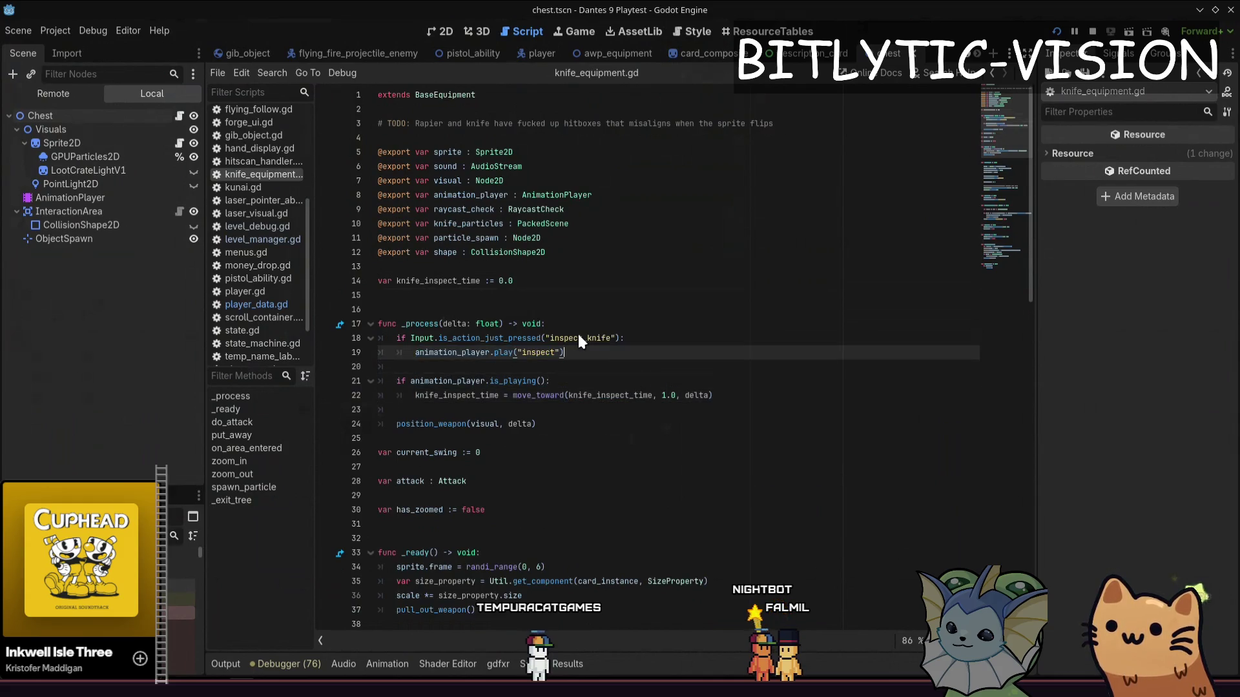
pyautogui.press('Up')
pyautogui.press('End')
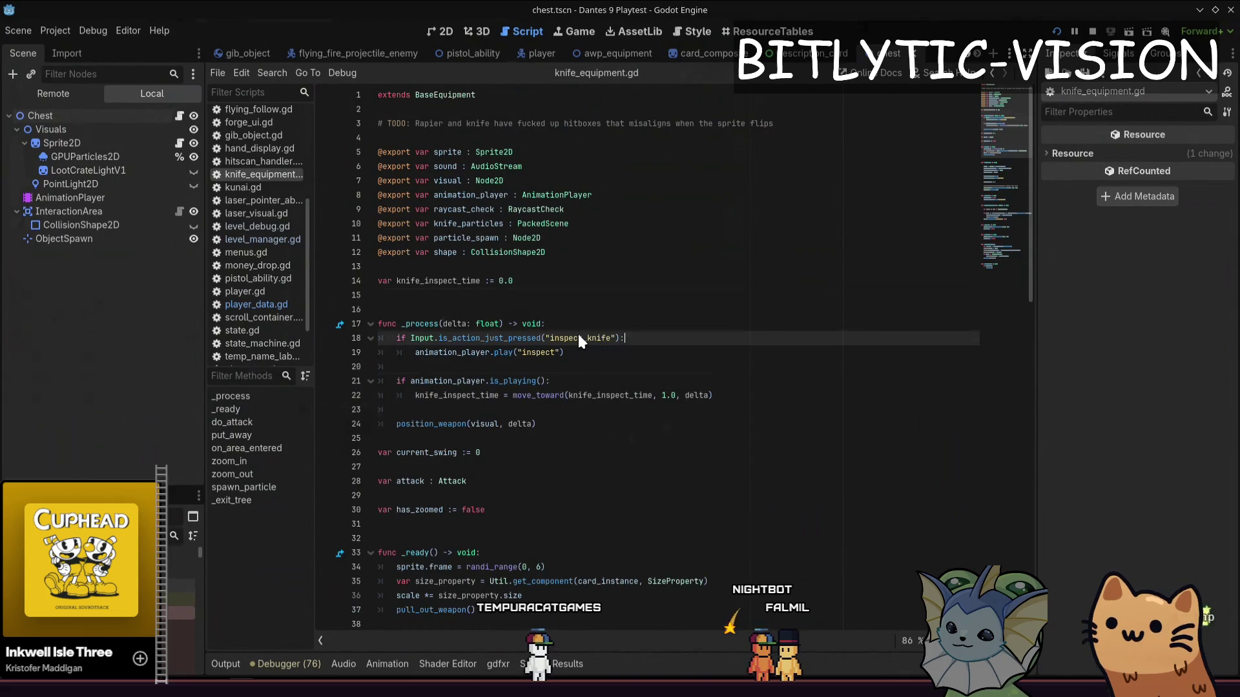
pyautogui.press('Down')
pyautogui.press('Up')
pyautogui.press('Up')
pyautogui.press('Up')
pyautogui.press('Up')
pyautogui.press('Up')
# Declare 'var knife_inspect_speed := 1.0' and add a zero-time check resetting the speed
pyautogui.press('Return')
pyautogui.write('var ')
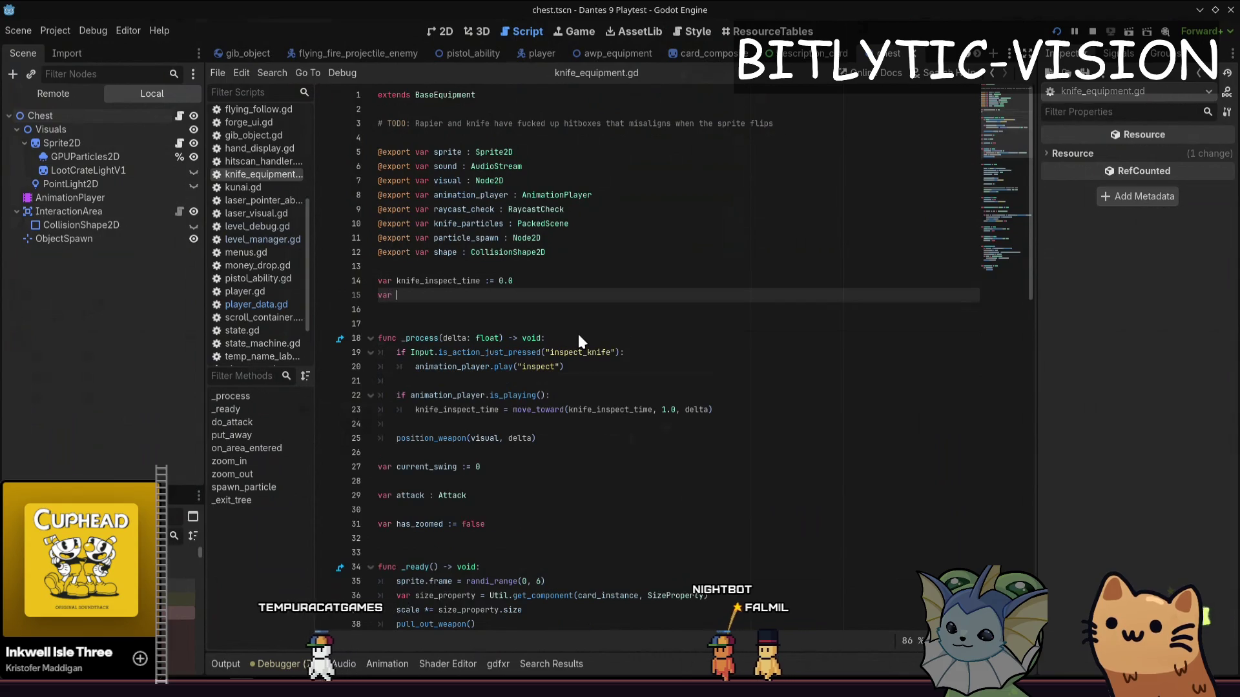
pyautogui.write('knife_inspect_sped')
pyautogui.press('BackSpace')
pyautogui.press('BackSpace')
pyautogui.write('eed := 1.,0')
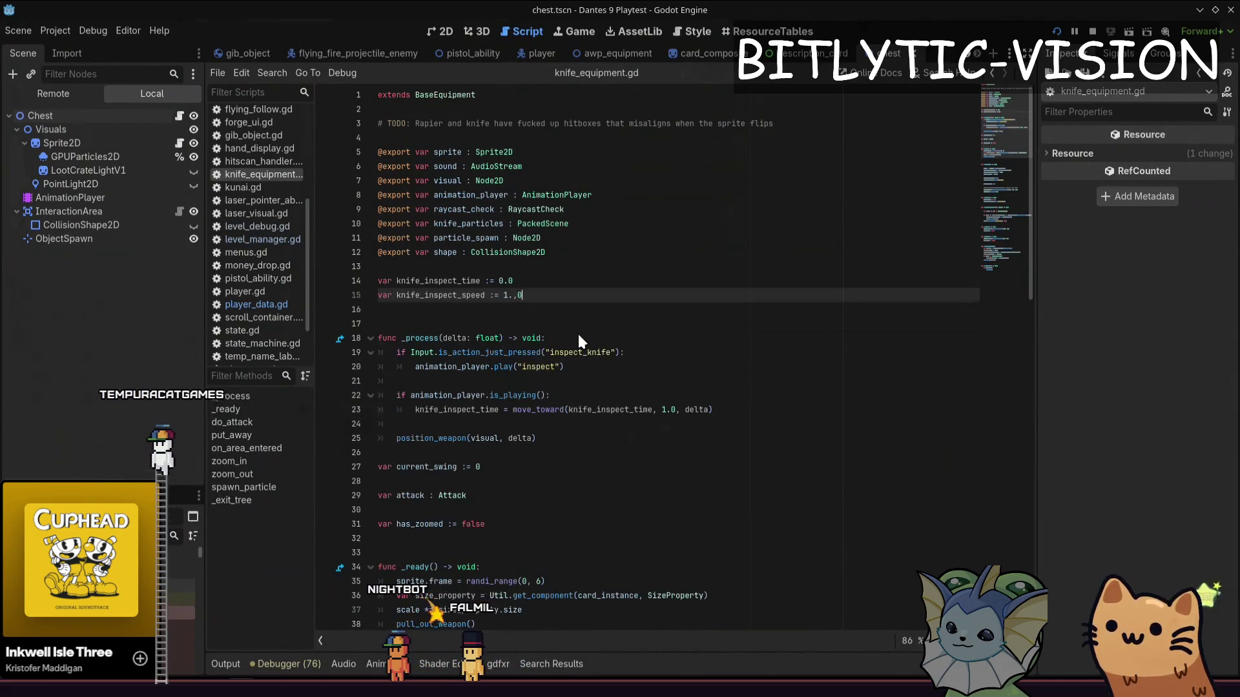
pyautogui.press('Down')
pyautogui.press('Down')
pyautogui.press('Down')
pyautogui.press('Down')
pyautogui.press('Down')
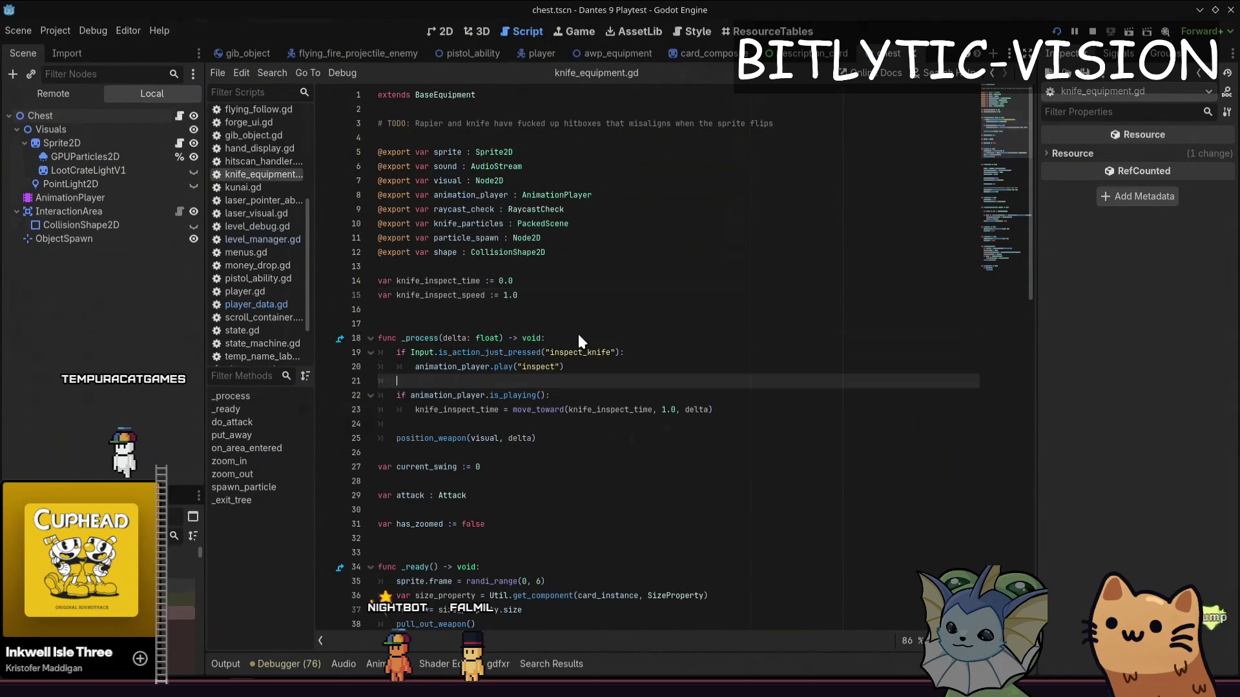
pyautogui.press('Down')
pyautogui.press('Down')
pyautogui.press('End')
pyautogui.press('Return')
pyautogui.press('Return')
pyautogui.write('if kni')
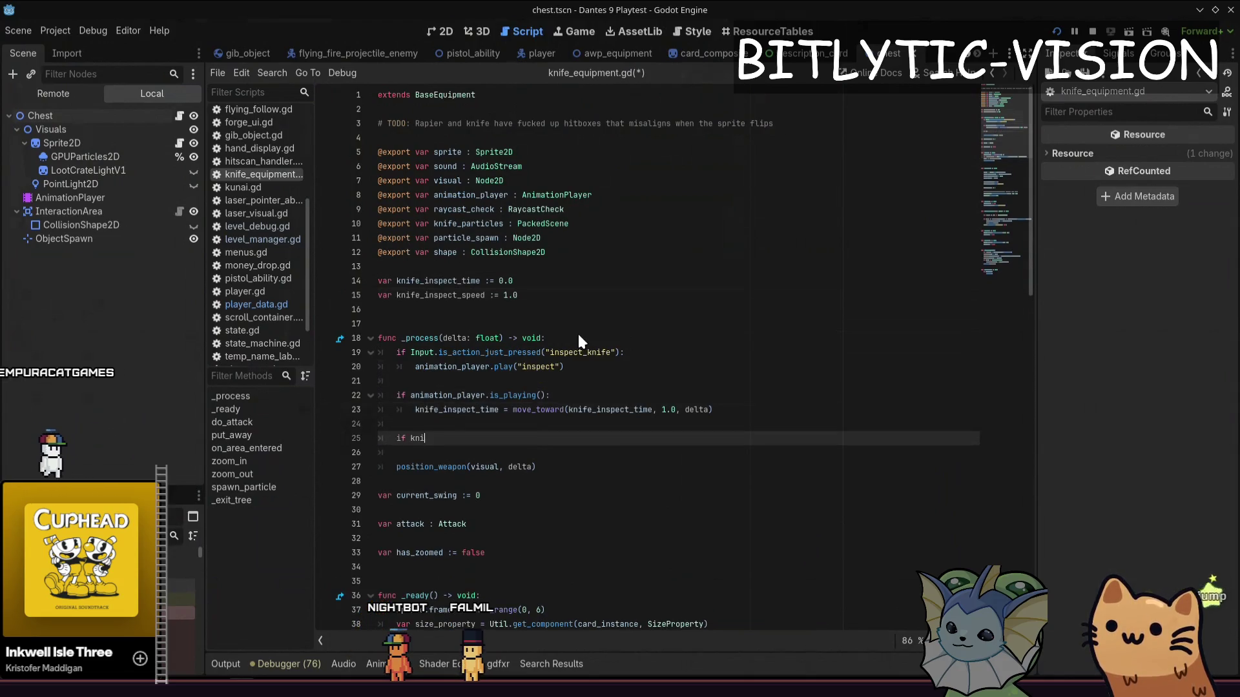
pyautogui.write('fe_inspect_time = 0.0:')
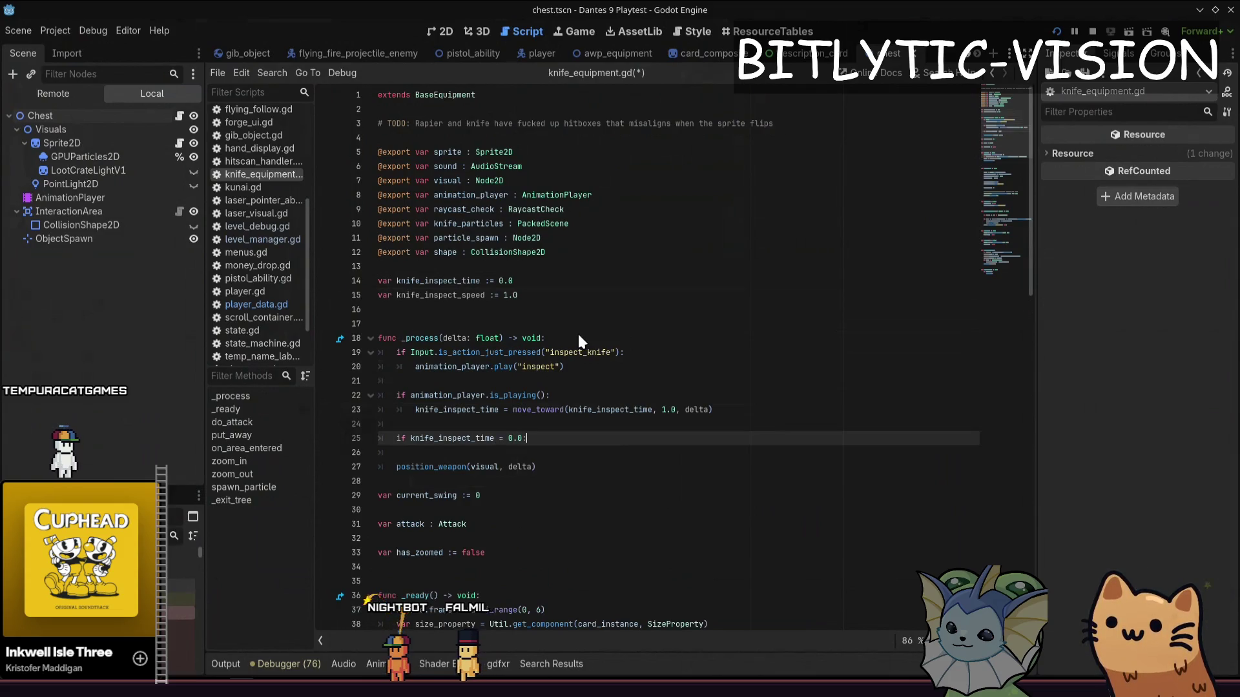
pyautogui.press('Return')
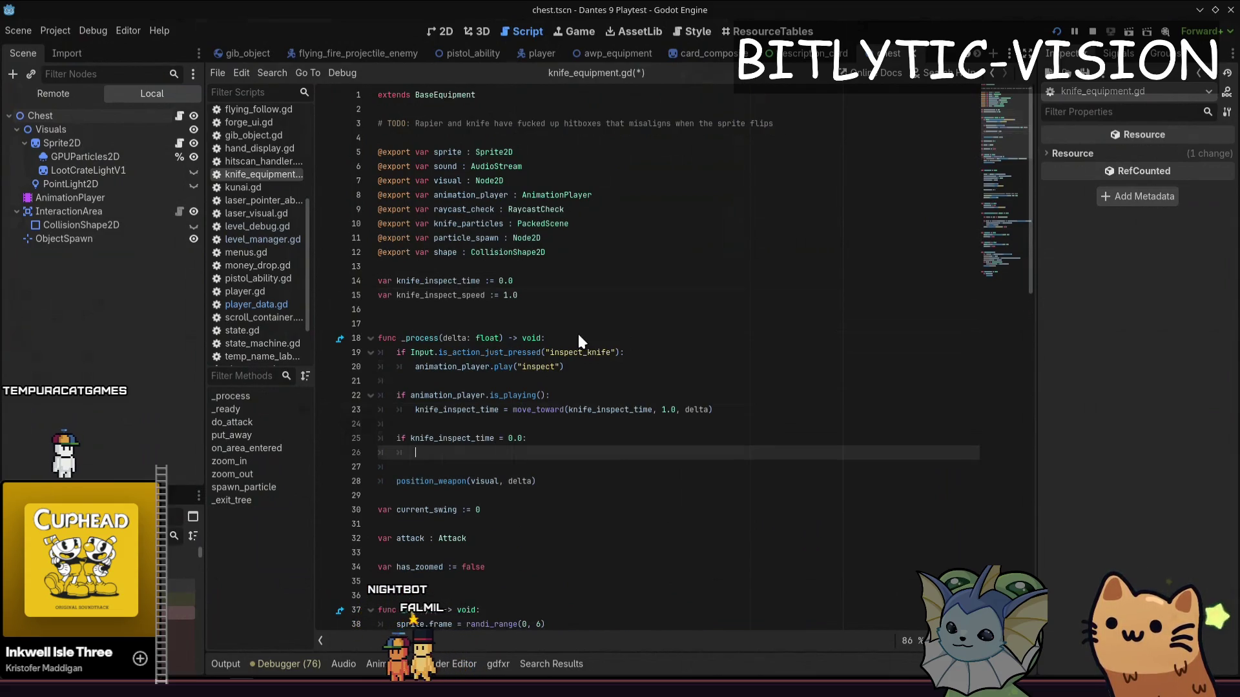
pyautogui.write('t_speed = 1.0')
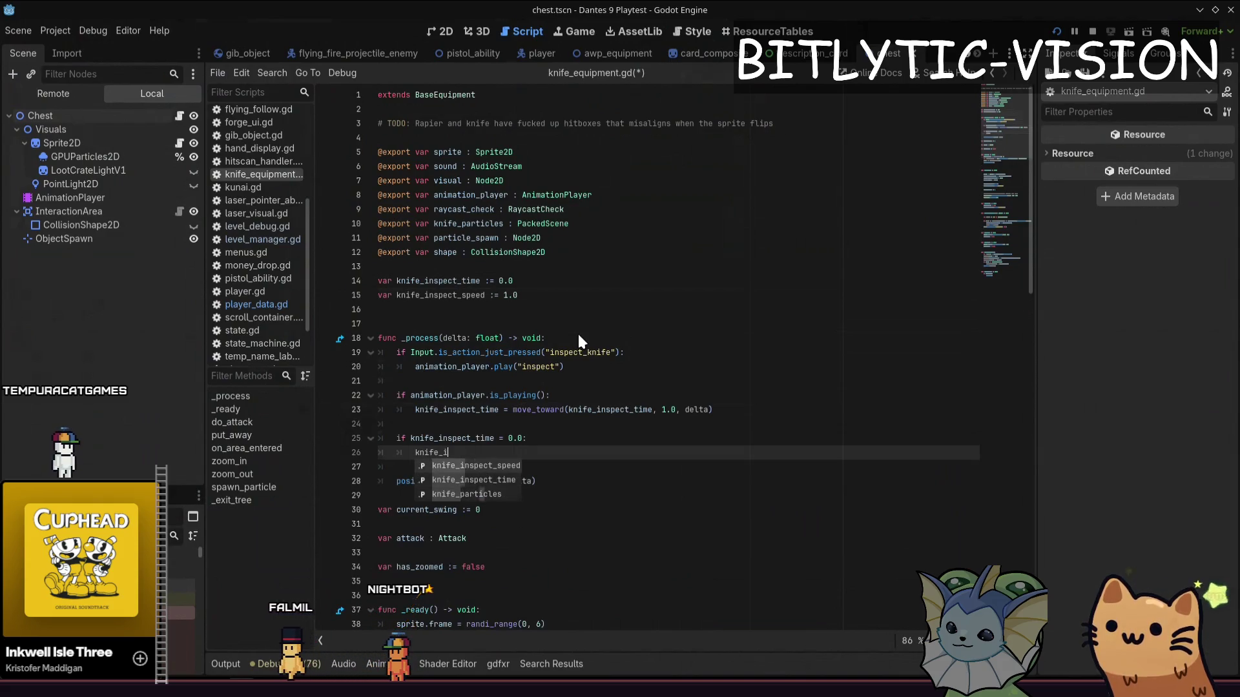
pyautogui.press('Return')
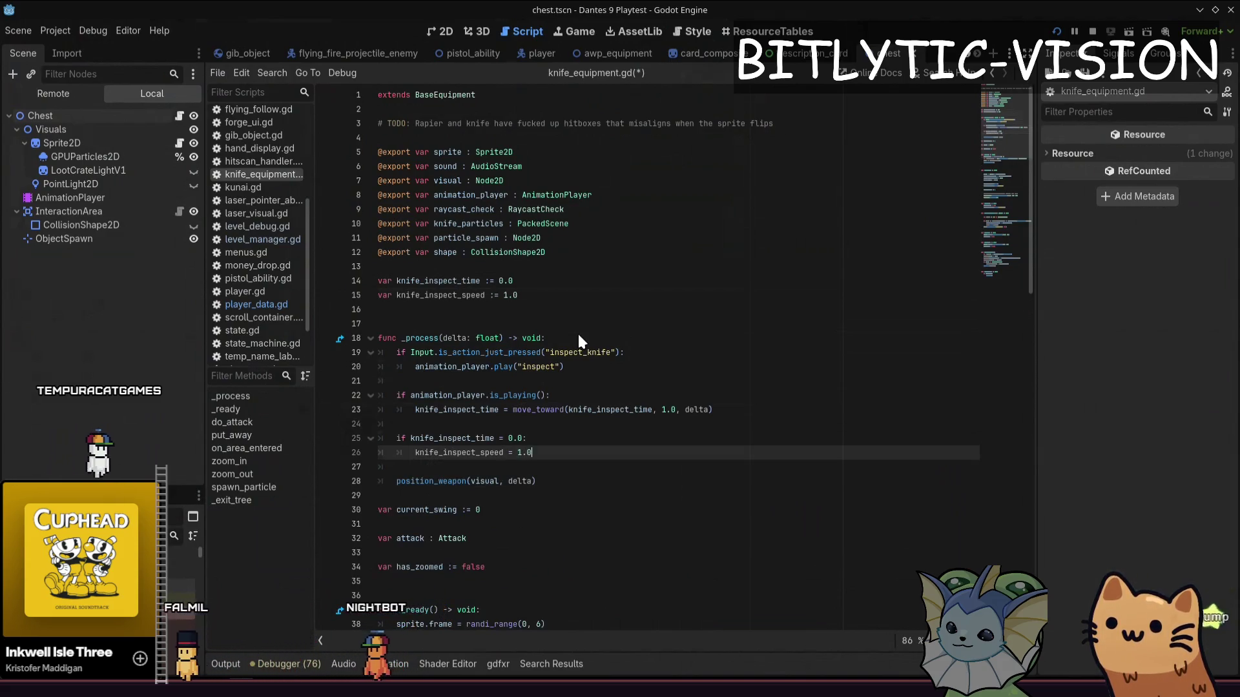
pyautogui.press('Up')
pyautogui.write('=')
# Replace that check with an else branch resetting knife_inspect_time and knife_inspect_speed, then save
pyautogui.press('Up')
pyautogui.press('Up')
pyautogui.press('End')
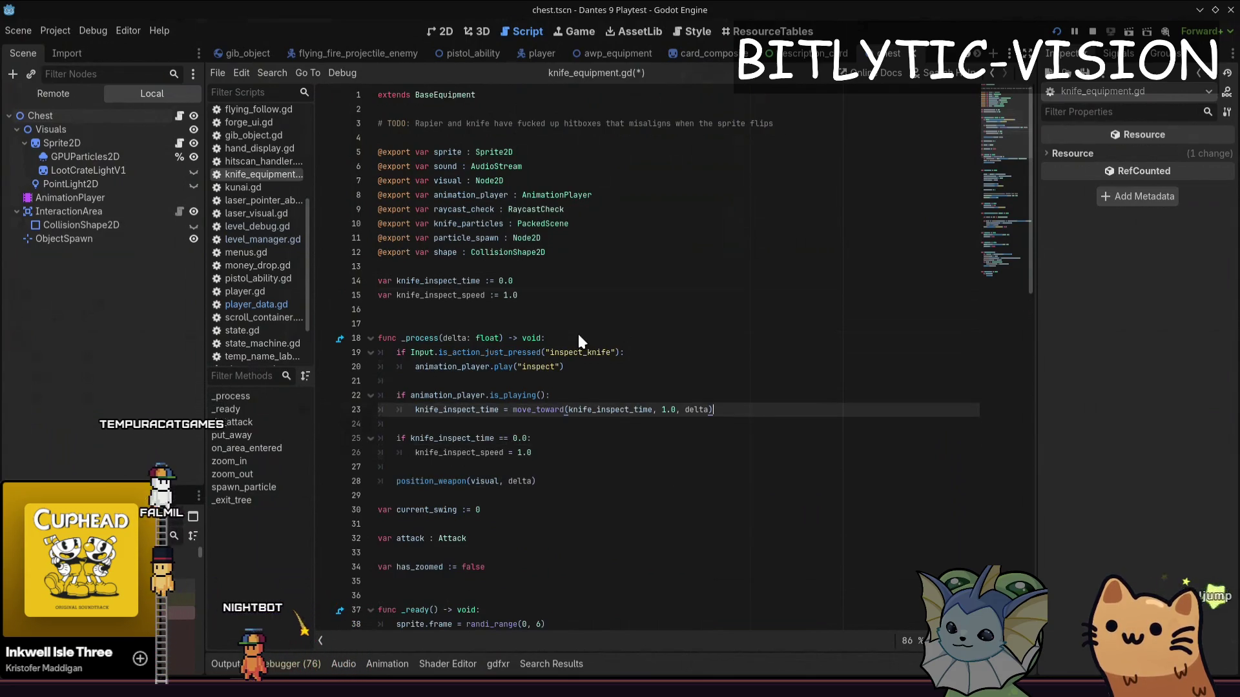
pyautogui.press('Return')
pyautogui.press('BackSpace')
pyautogui.write('else')
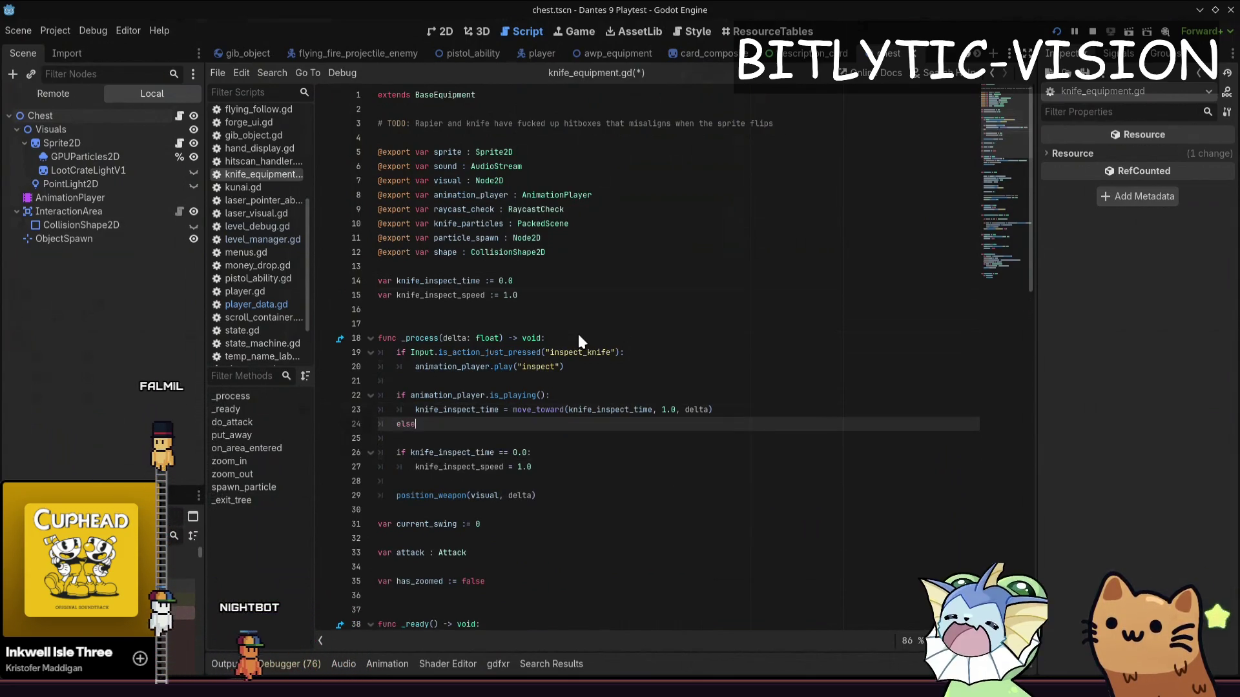
pyautogui.write(':')
pyautogui.press('Return')
pyautogui.write('knife_')
pyautogui.write('insp')
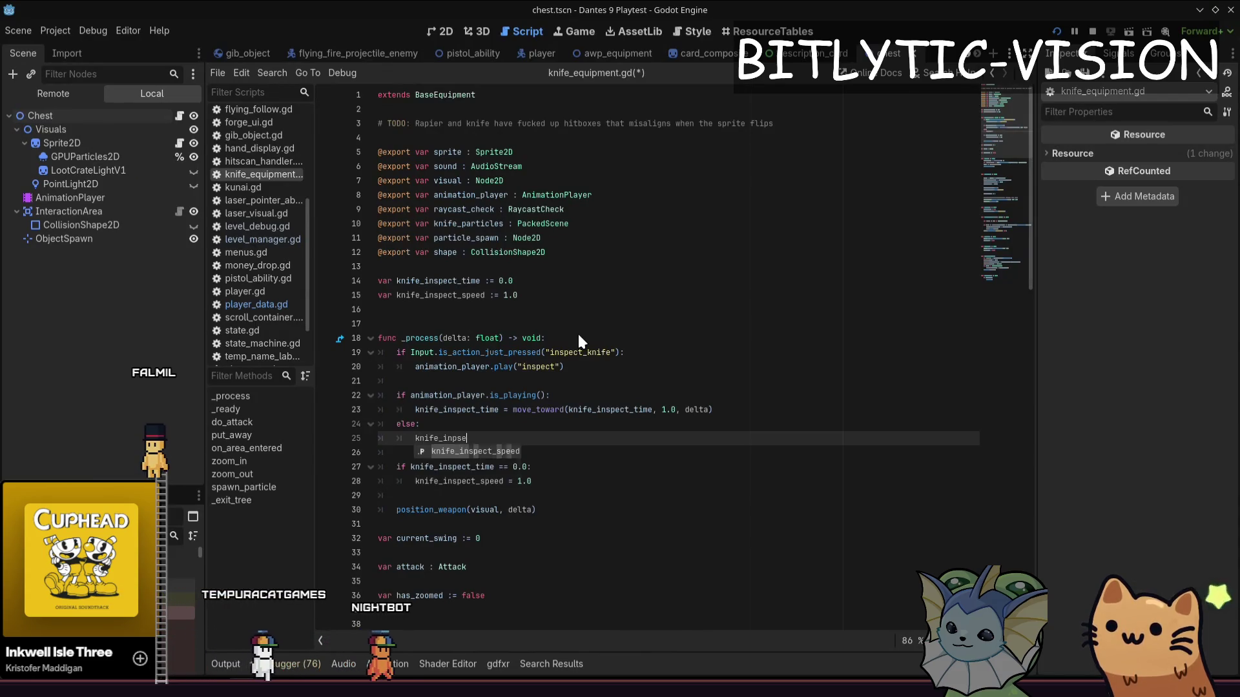
pyautogui.write('ec')
pyautogui.press('BackSpace')
pyautogui.write('spec_t')
pyautogui.press('Return')
pyautogui.write('= 0.0')
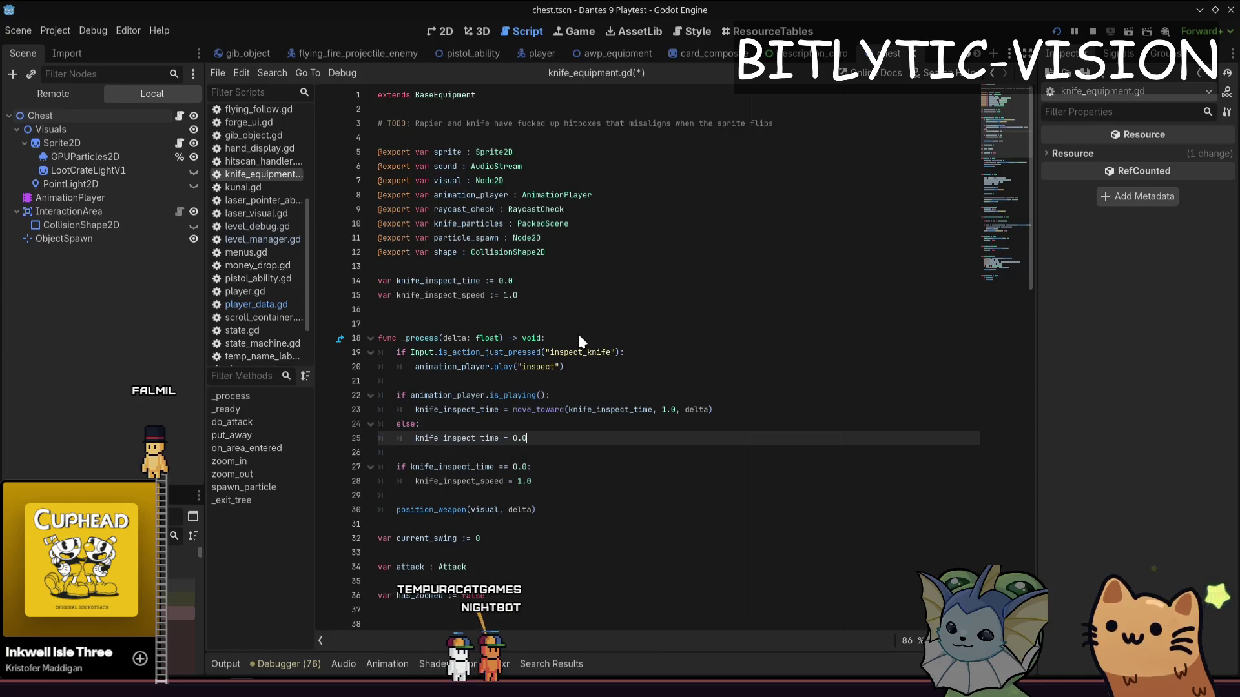
pyautogui.press('Down')
pyautogui.press('Down')
pyautogui.hotkey('ctrl', 'shift', 'k')
pyautogui.press('Up')
pyautogui.hotkey('ctrl', 'shift', 'k')
pyautogui.press('End')
pyautogui.hotkey('ctrl', 's')
# Return to the inspect play call and open blank lines below it for a new condition
pyautogui.press('Up')
pyautogui.press('Up')
pyautogui.press('Up')
pyautogui.press('Up')
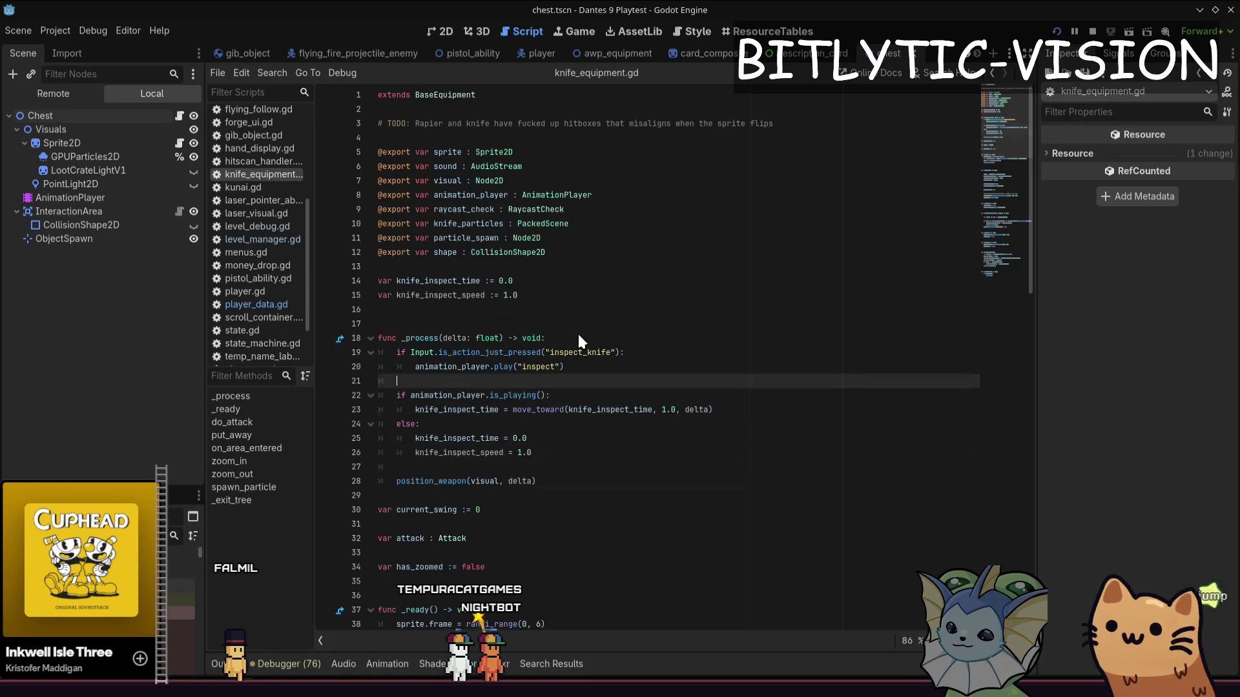
pyautogui.press('Up')
pyautogui.press('Up')
pyautogui.press('Down')
pyautogui.press('Down')
pyautogui.press('Up')
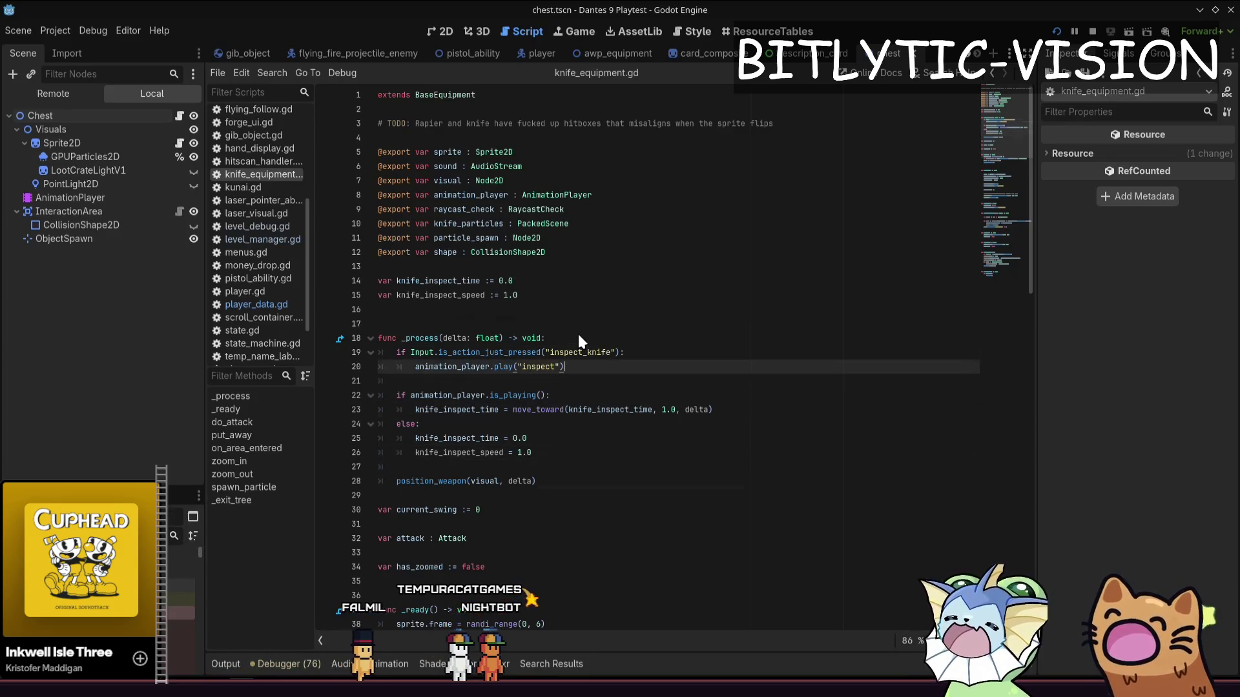
pyautogui.press('Return')
pyautogui.press('Return')
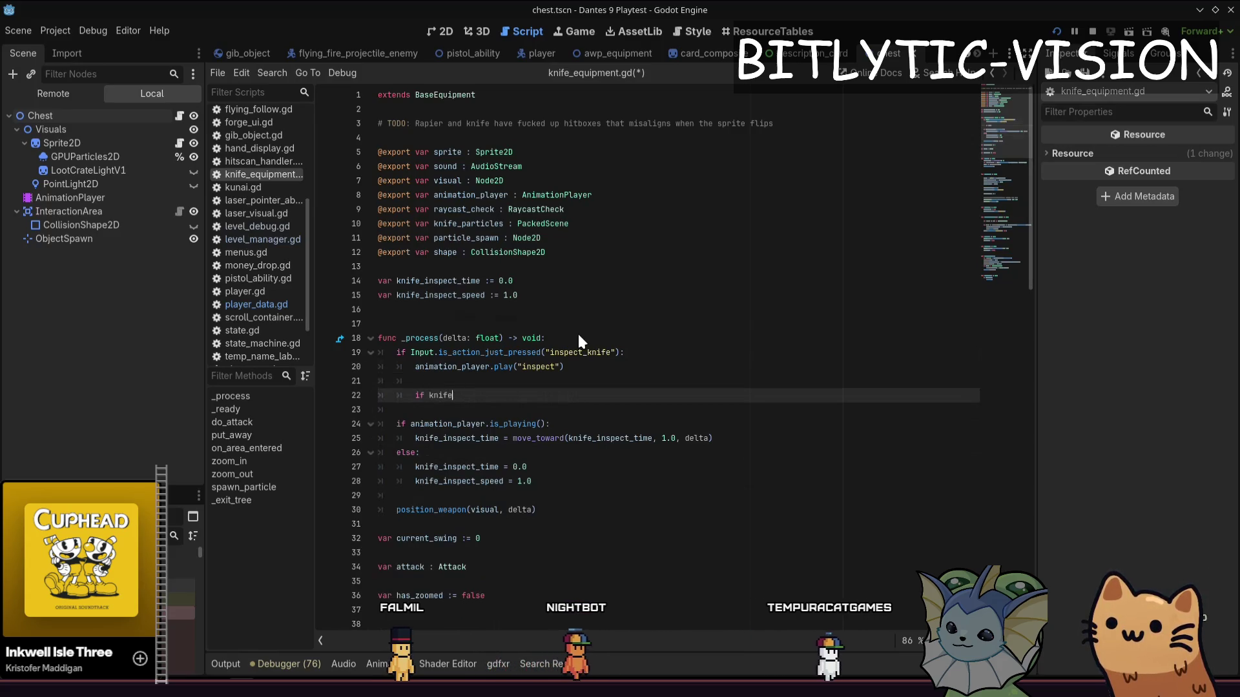
pyautogui.write('_inspect_time >= 1.0')
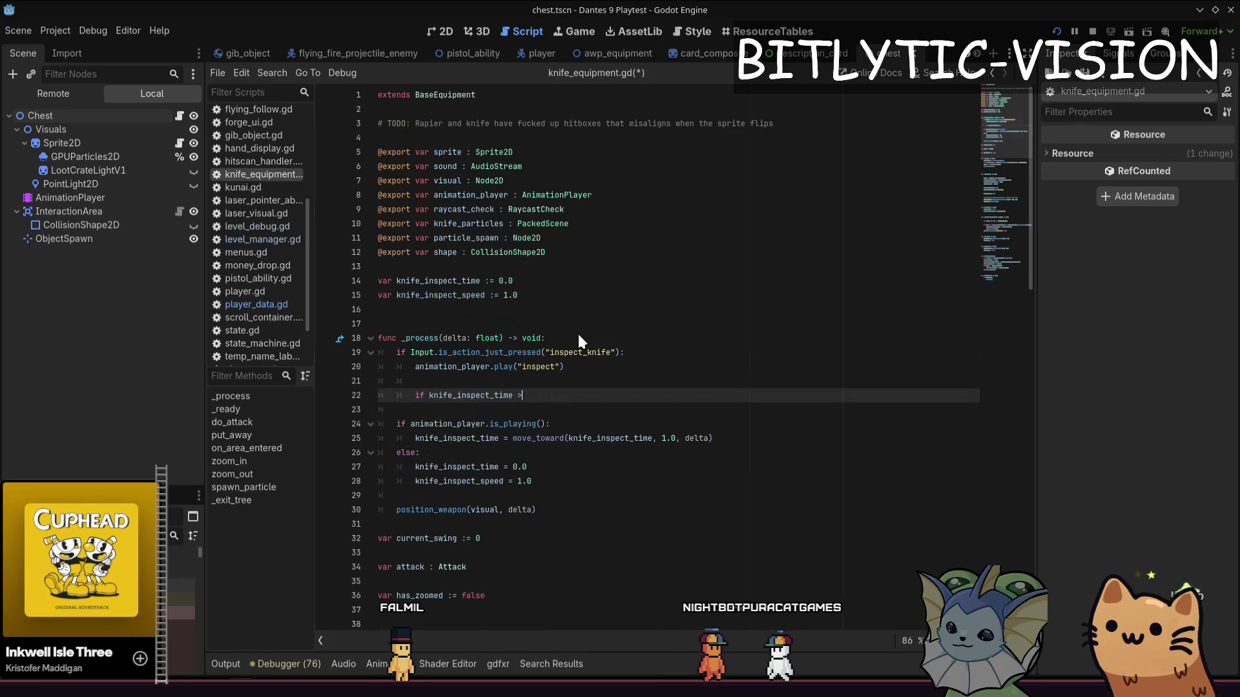
pyautogui.write(':')
# Add 'if knife_inspect_time >= 1.0: knife_inspect_speed += 1.0', pass knife_inspect_speed to play(), save and playtest
pyautogui.press('Return')
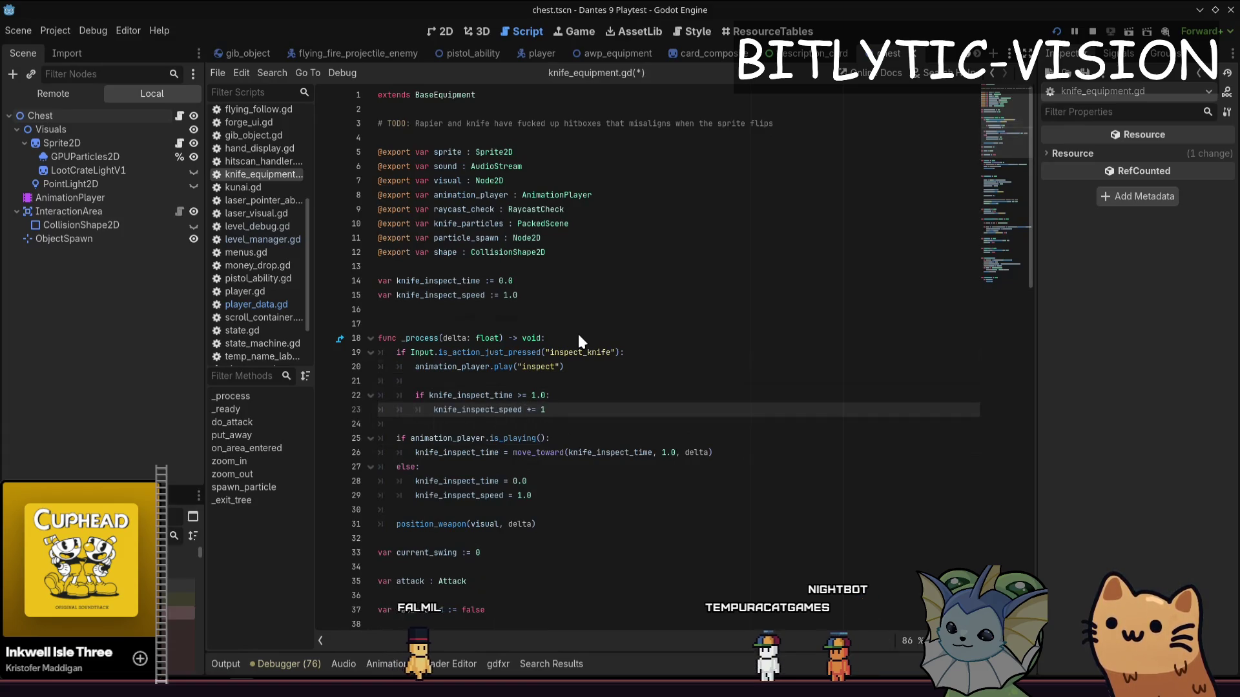
pyautogui.hotkey('ctrl', 's')
pyautogui.press('Up')
pyautogui.press('Up')
pyautogui.press('Up')
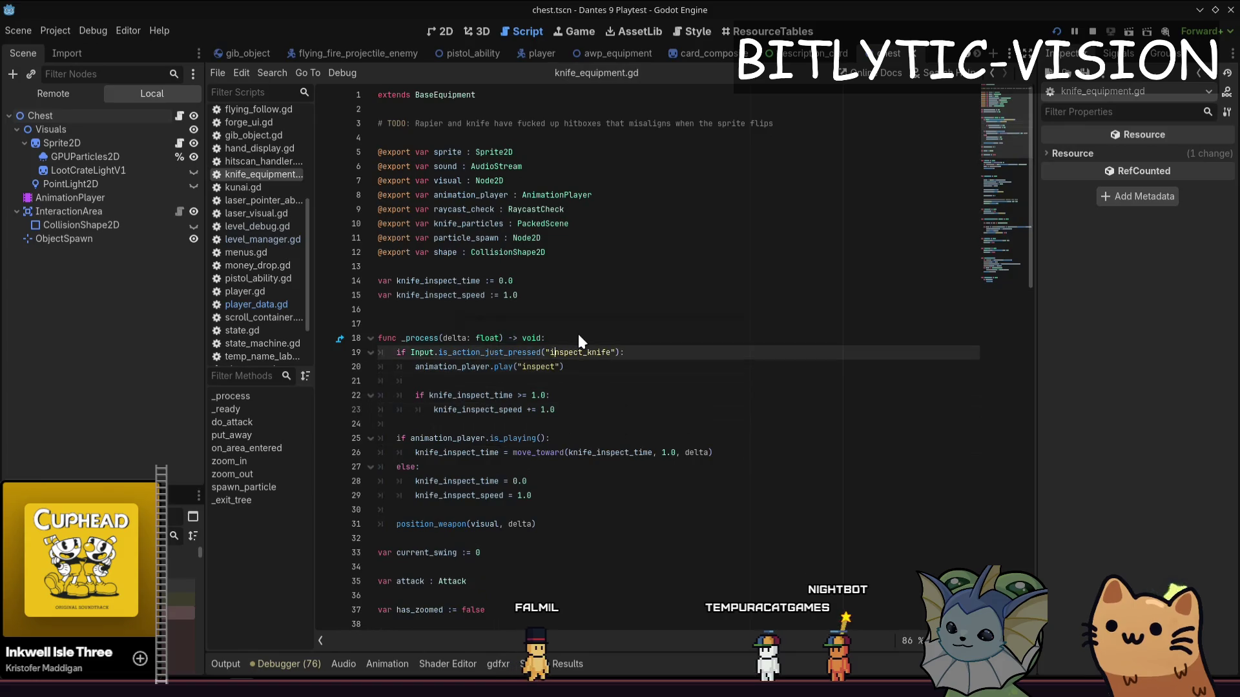
pyautogui.write(', 0.0')
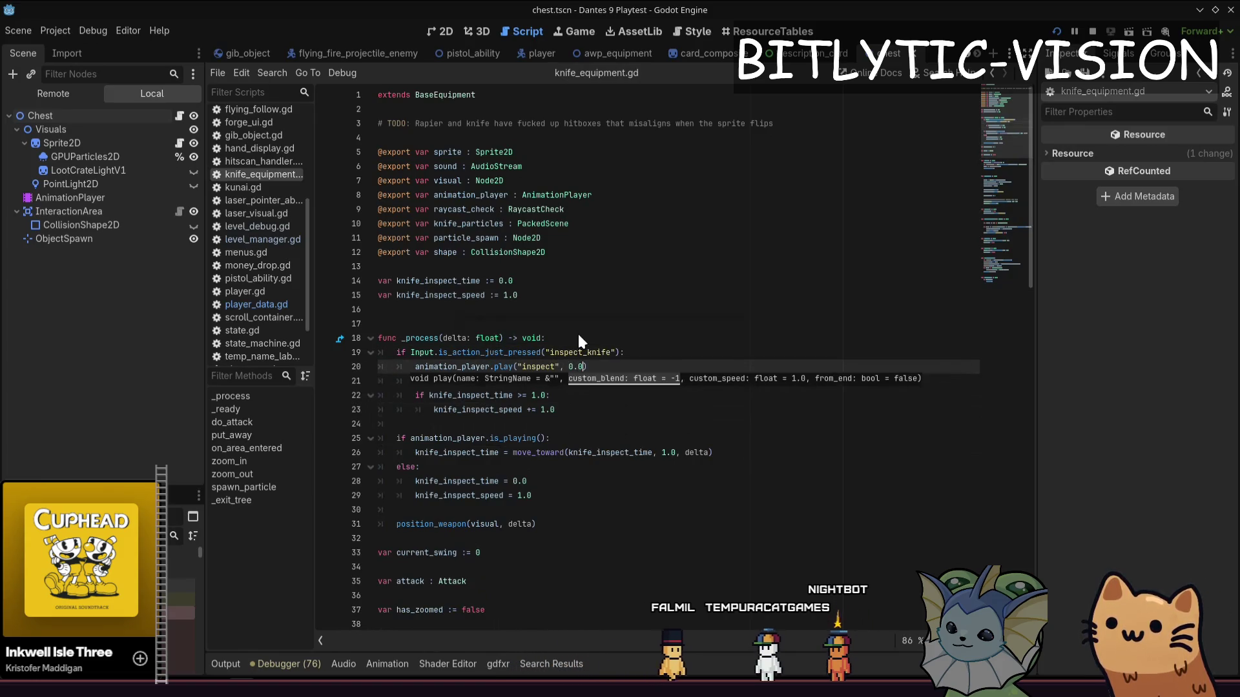
pyautogui.write('-1, kni')
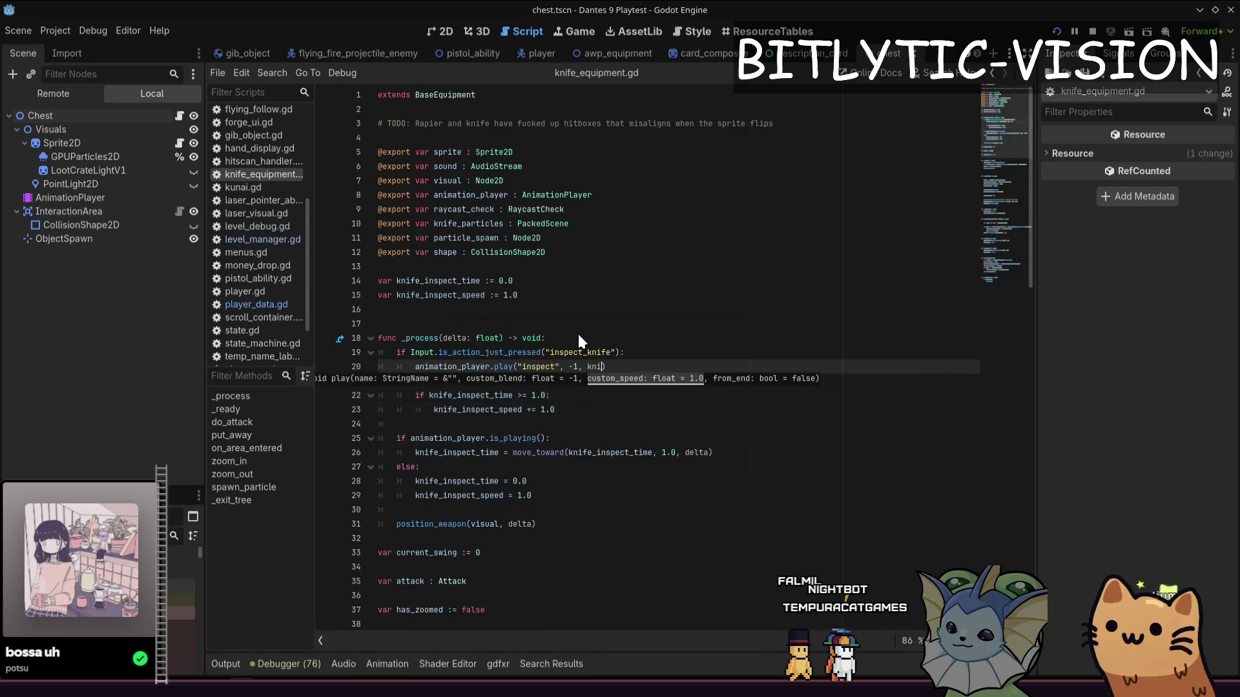
pyautogui.write('fe_inspect_speed')
pyautogui.hotkey('alt', 'Tab')
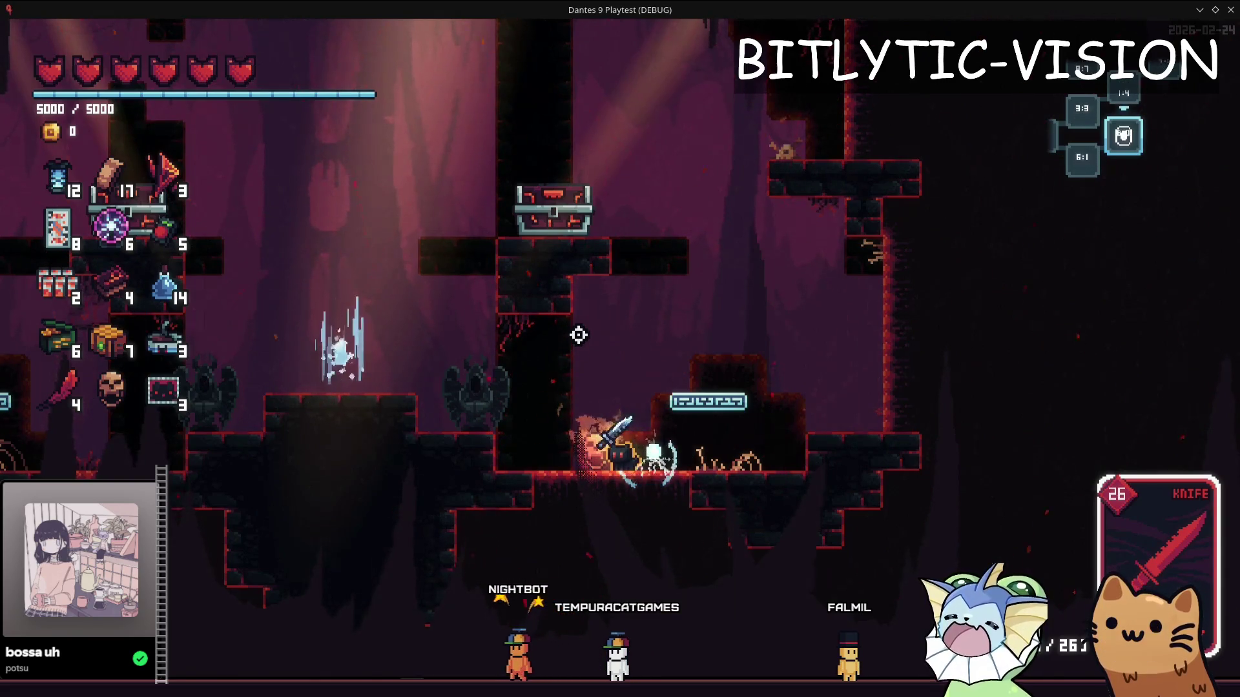
pyautogui.hotkey('alt', 'Tab')
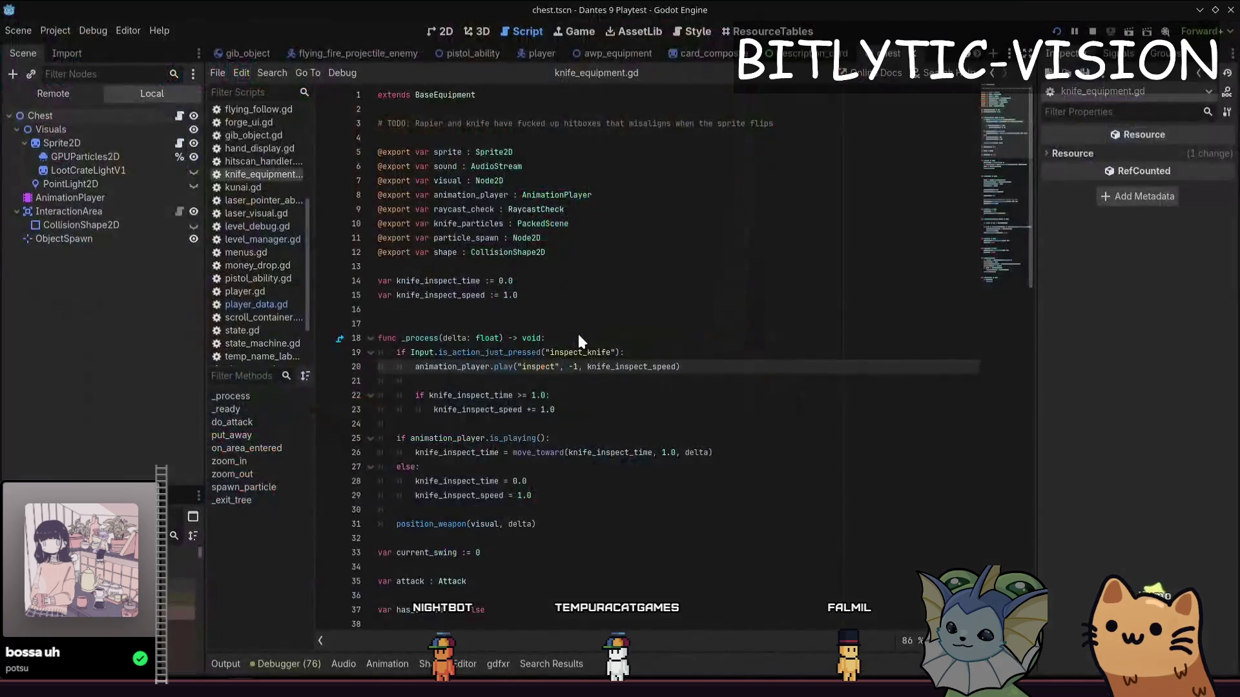
# Move the move_toward decay into the else branch and drop the inspect-time reset line
pyautogui.press('Down')
pyautogui.press('Down')
pyautogui.press('Down')
pyautogui.press('Down')
pyautogui.press('Down')
pyautogui.press('Down')
pyautogui.press('Down')
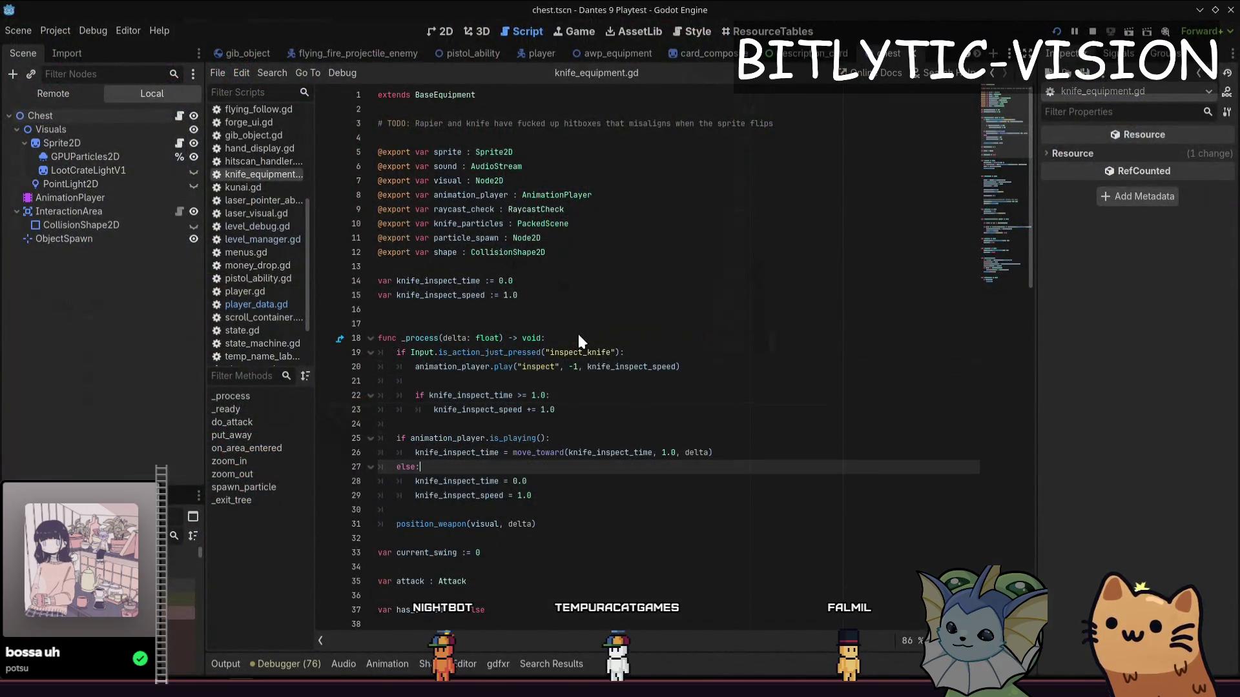
pyautogui.press('Return')
pyautogui.press('Up')
pyautogui.press('Up')
pyautogui.hotkey('shift', 'End')
pyautogui.press('Down')
pyautogui.press('Down')
pyautogui.press('Down')
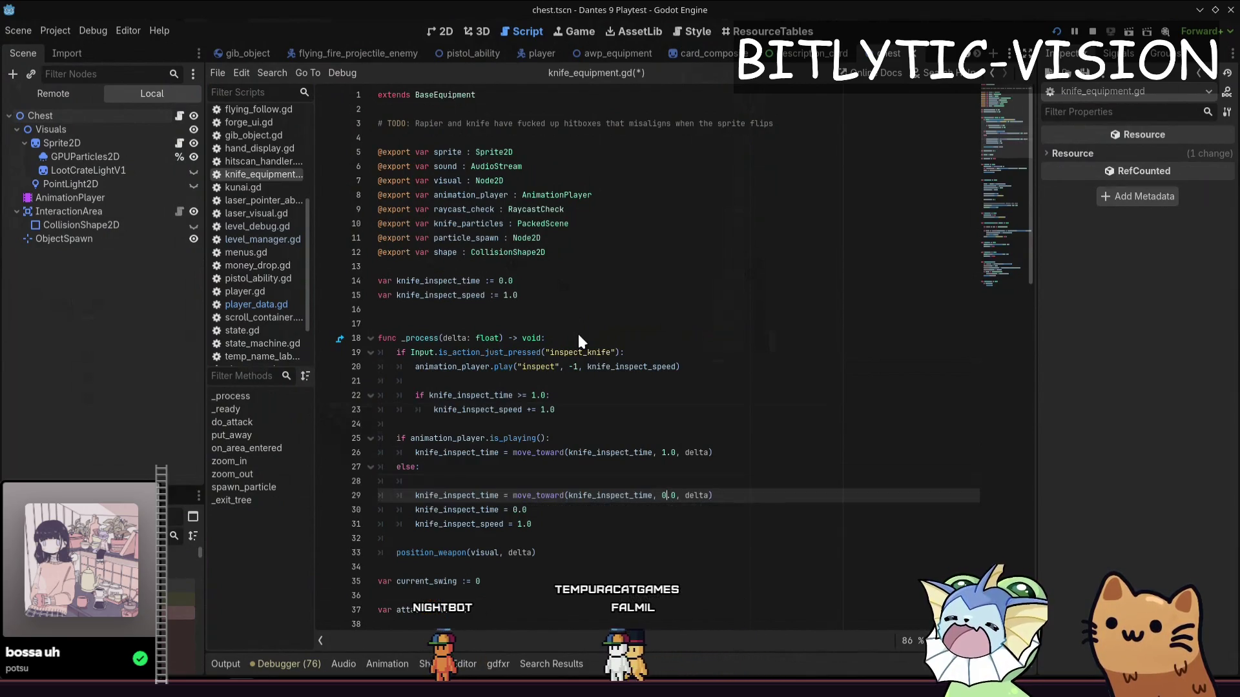
pyautogui.press('Return')
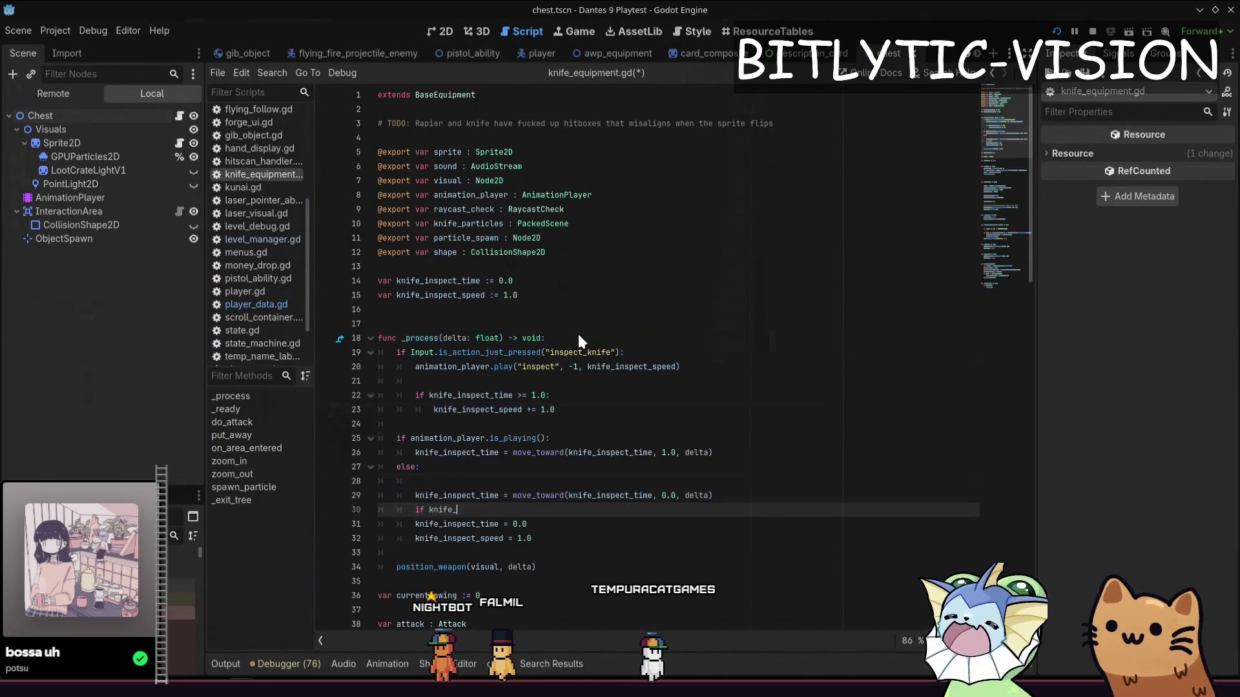
pyautogui.write('inspect_time ')
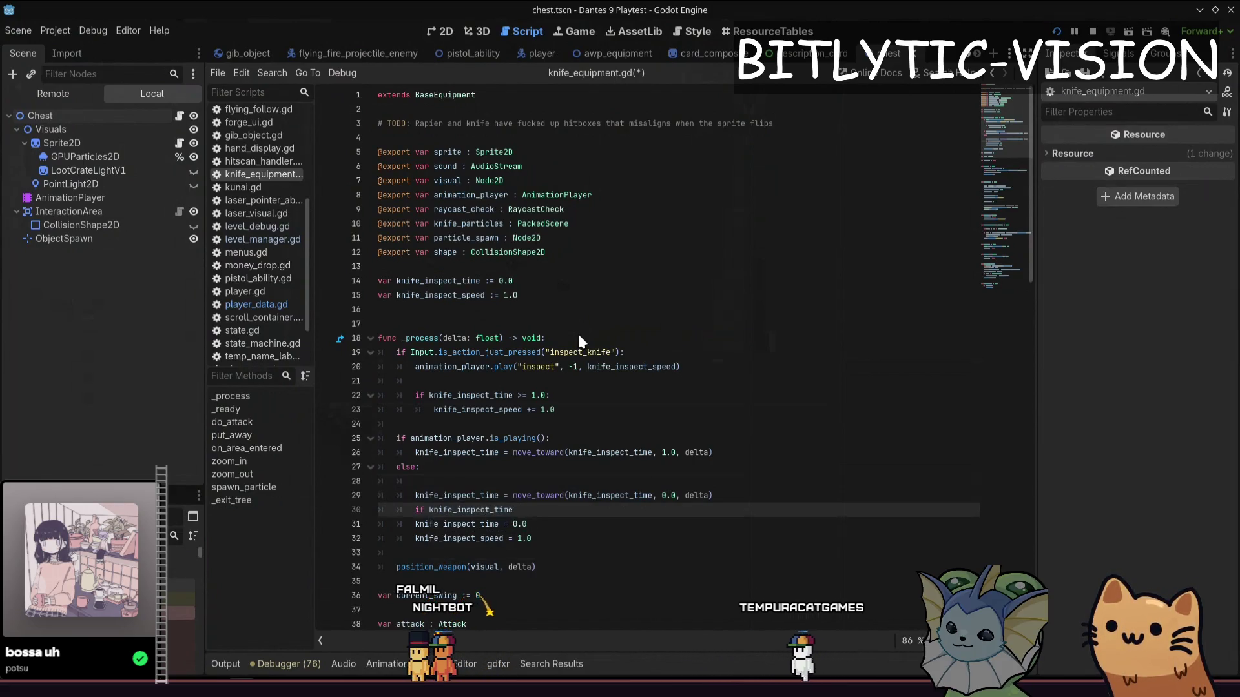
pyautogui.write('== 0.0:')
pyautogui.press('Return')
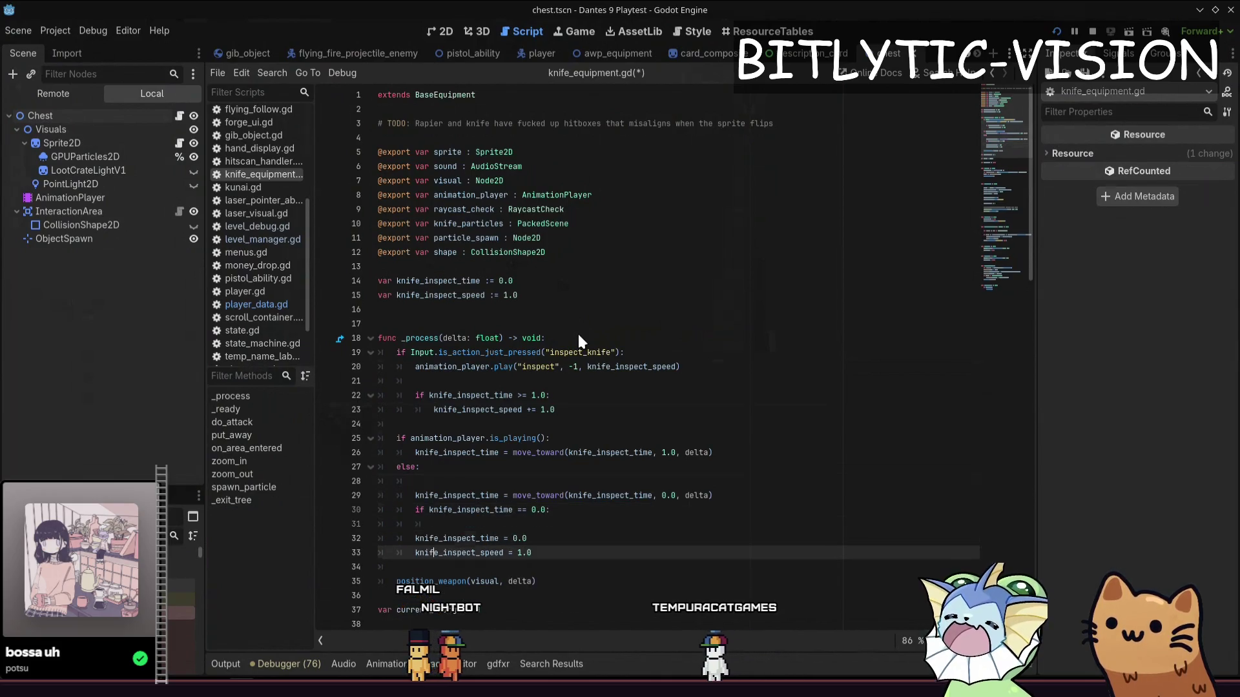
pyautogui.press('Down')
pyautogui.press('Down')
pyautogui.press('Tab')
pyautogui.hotkey('ctrl', 'shift', 'k')
pyautogui.press('Up')
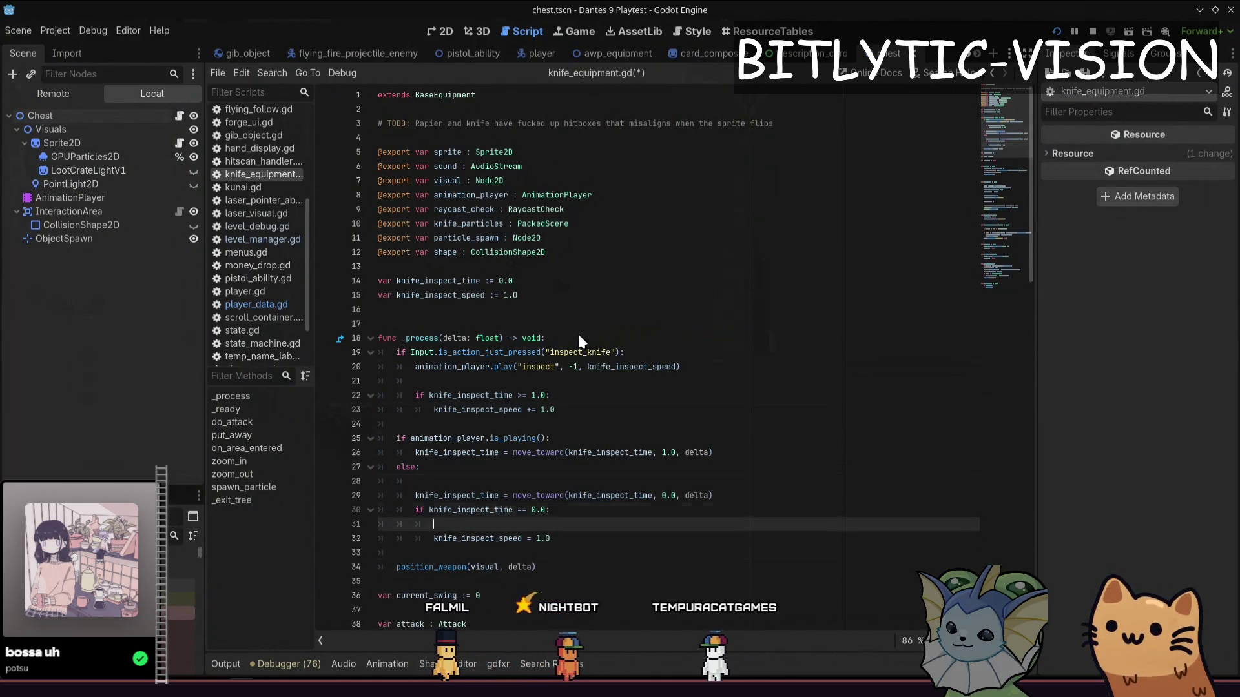
# Change == to <=, turn else into 'elif knife_inspect_time > 0.0:', set the increment to 0.1, save and playtest
pyautogui.press('Up')
pyautogui.press('Left')
pyautogui.press('Left')
pyautogui.press('BackSpace')
pyautogui.write('<')
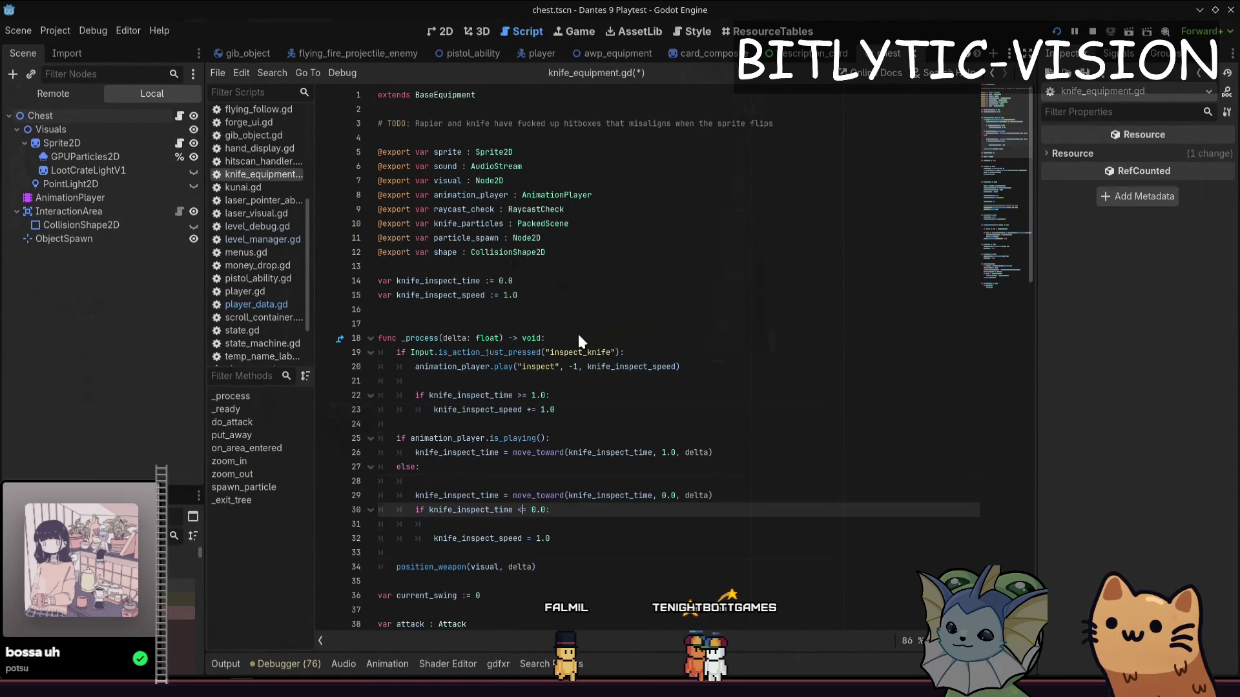
pyautogui.press('Up')
pyautogui.press('Up')
pyautogui.press('Up')
pyautogui.write('k')
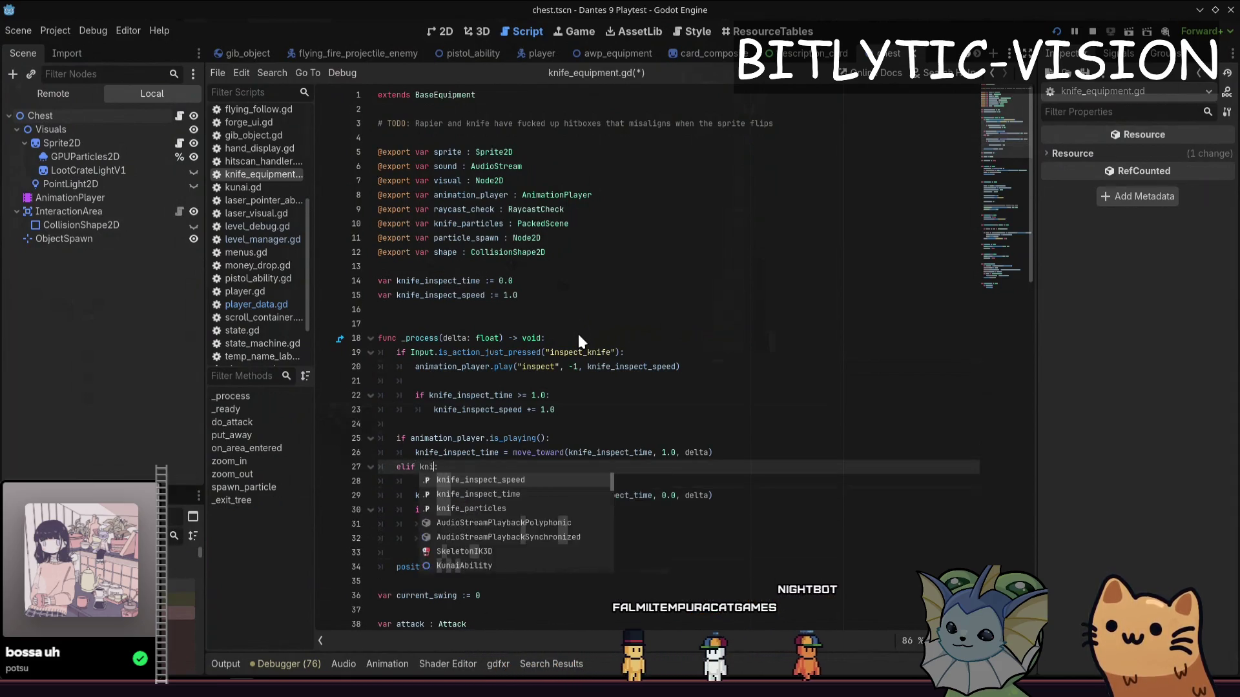
pyautogui.write('nife_inspect_time > 0.0')
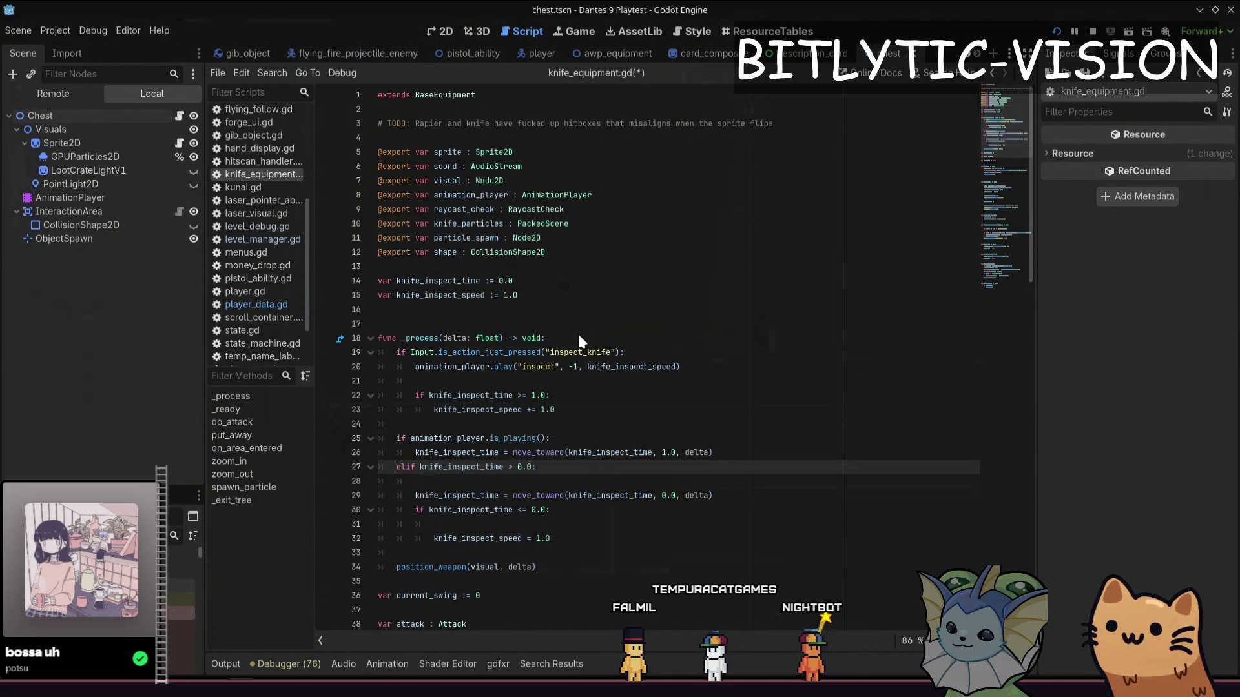
pyautogui.write(':')
pyautogui.press('Down')
pyautogui.press('Down')
pyautogui.press('Down')
pyautogui.press('Down')
pyautogui.hotkey('ctrl', 's')
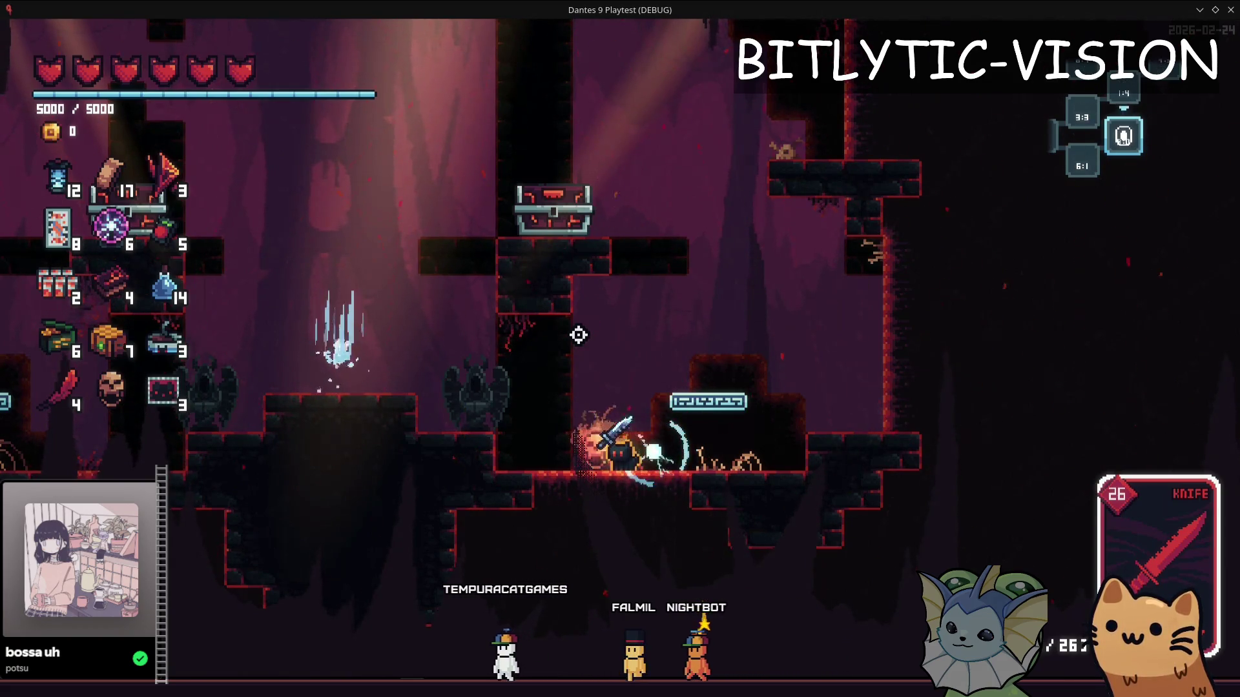
pyautogui.hotkey('alt', 'F4')
pyautogui.press('Up')
pyautogui.press('Up')
pyautogui.press('Up')
pyautogui.press('Up')
pyautogui.press('Up')
pyautogui.press('Up')
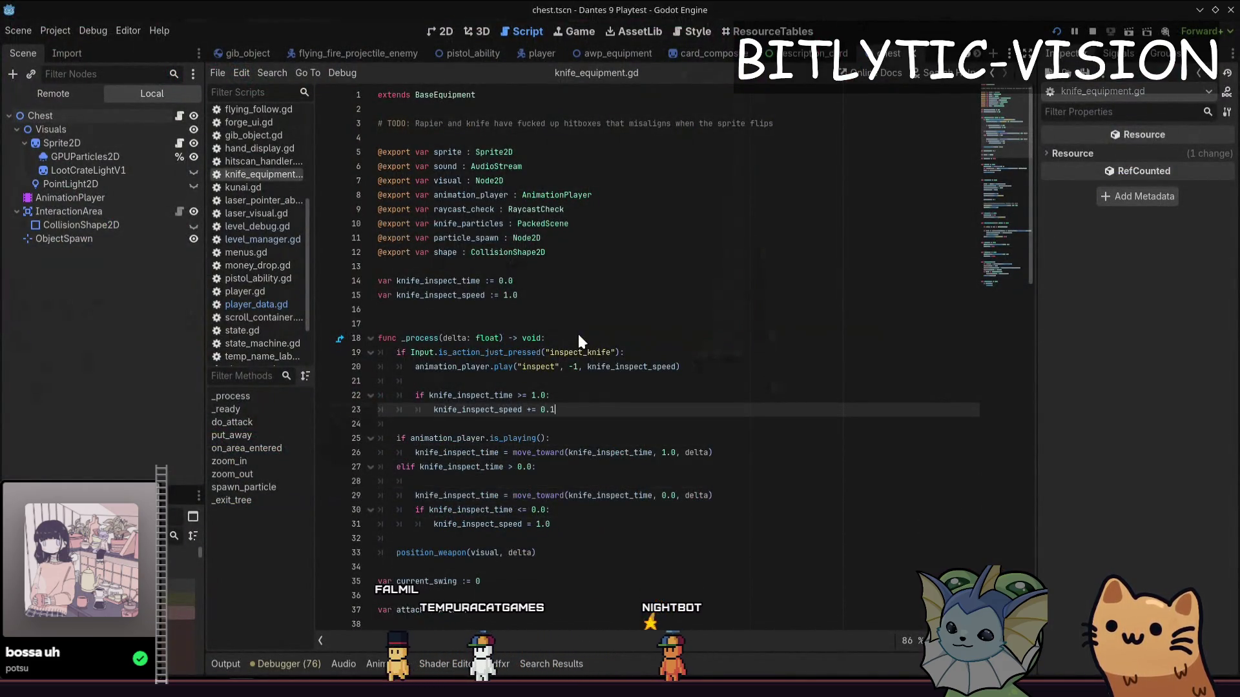
# Swap is_action_just_pressed for is_action_pressed on the inspect check, playtest, and start a knife_inspect_speed line
pyautogui.press('Up')
pyautogui.press('Up')
pyautogui.press('Up')
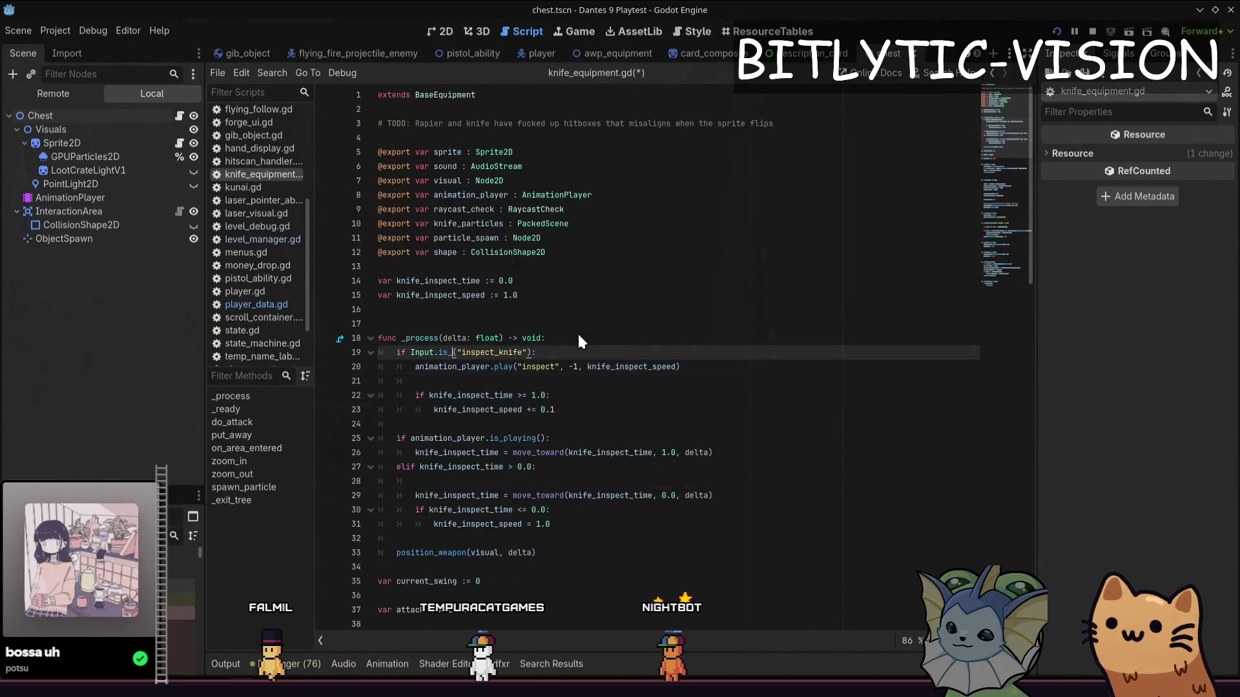
pyautogui.write('action_press')
pyautogui.press('Return')
pyautogui.press('F5')
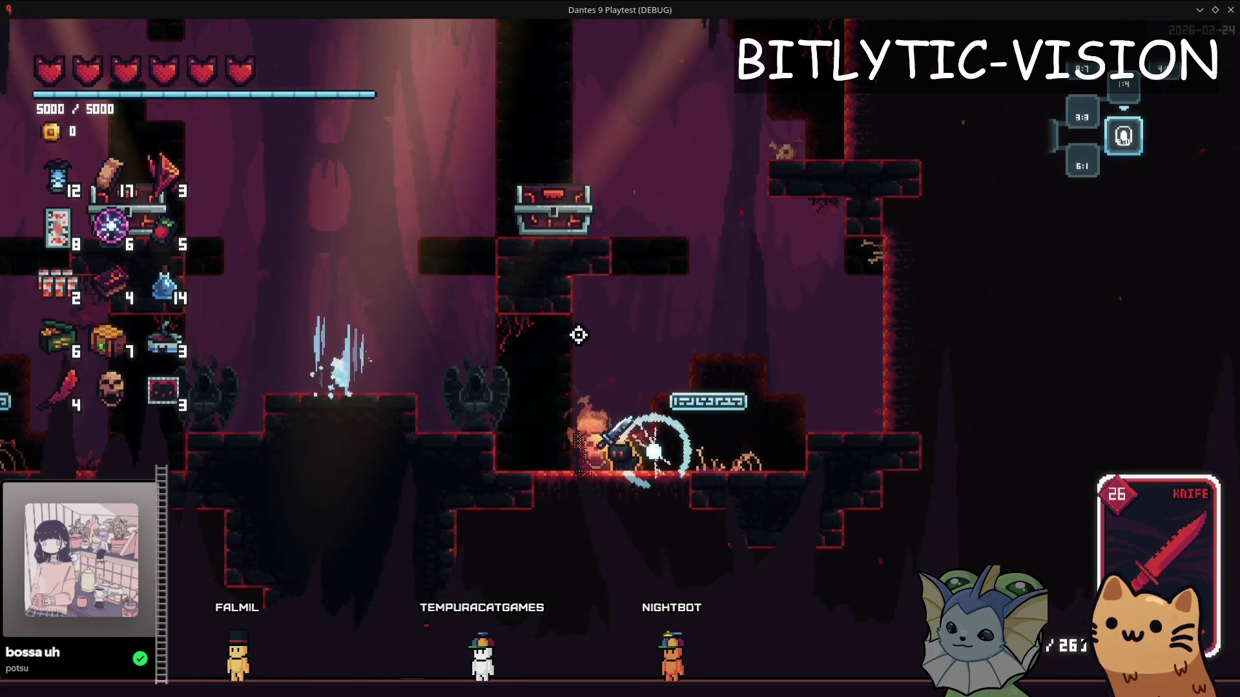
pyautogui.press('F8')
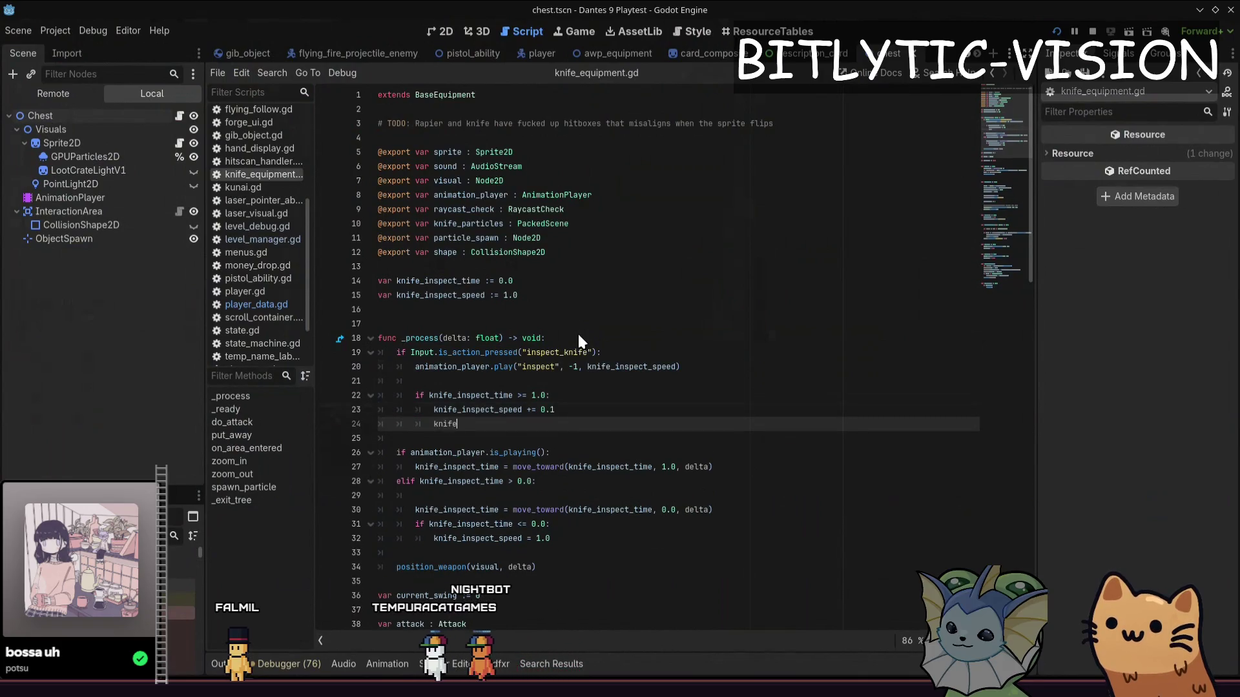
pyautogui.write('_inspec')
pyautogui.press('Return')
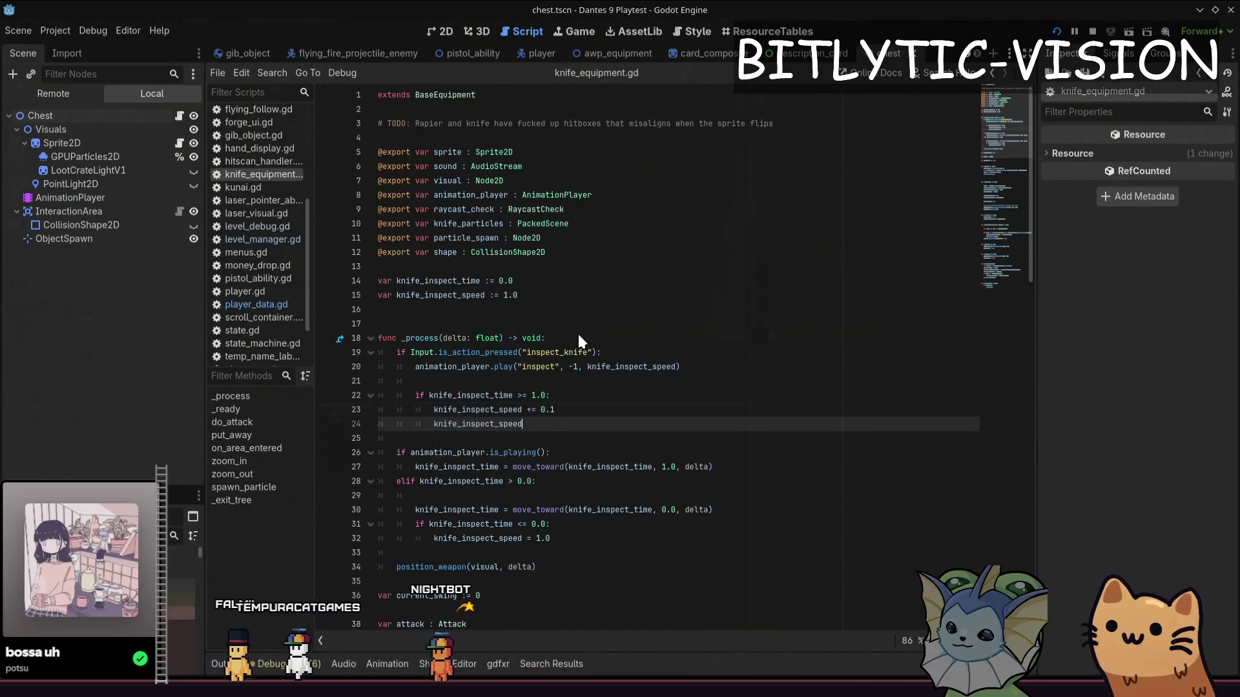
# Write knife_inspect_speed = min(knife_inspect_speed, 2.0) and check it in the running game
pyautogui.press('BackSpace')
pyautogui.press('BackSpace')
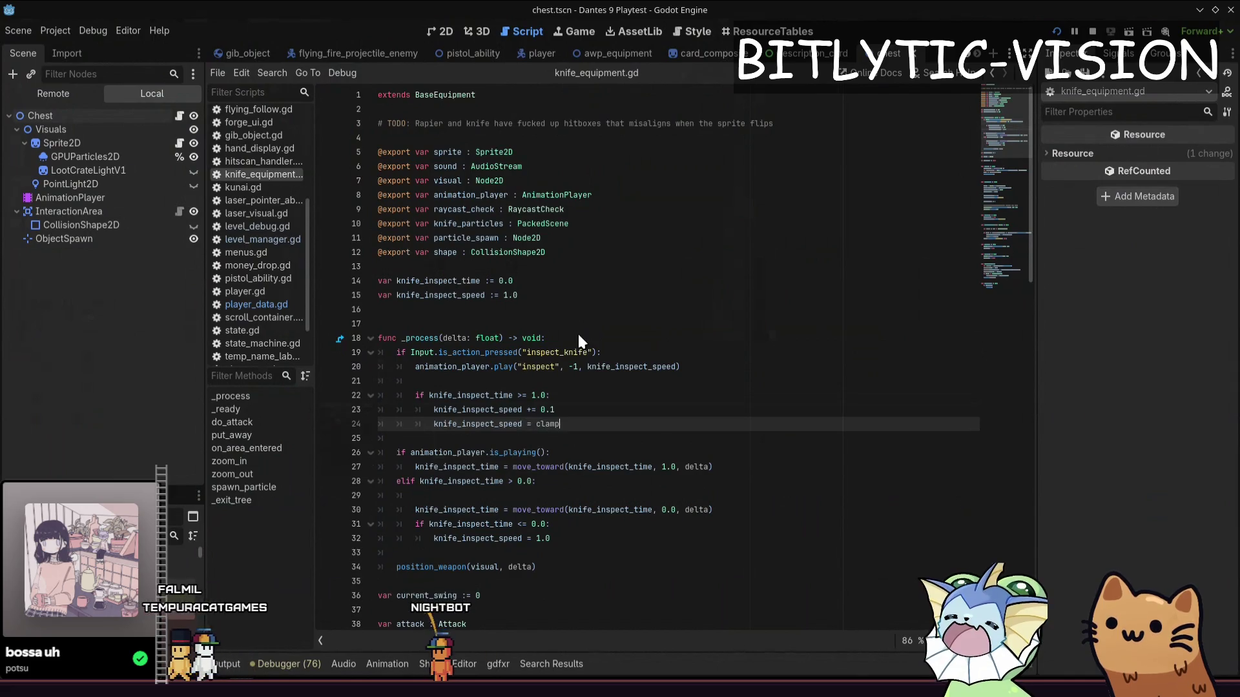
pyautogui.write('min')
pyautogui.press('Return')
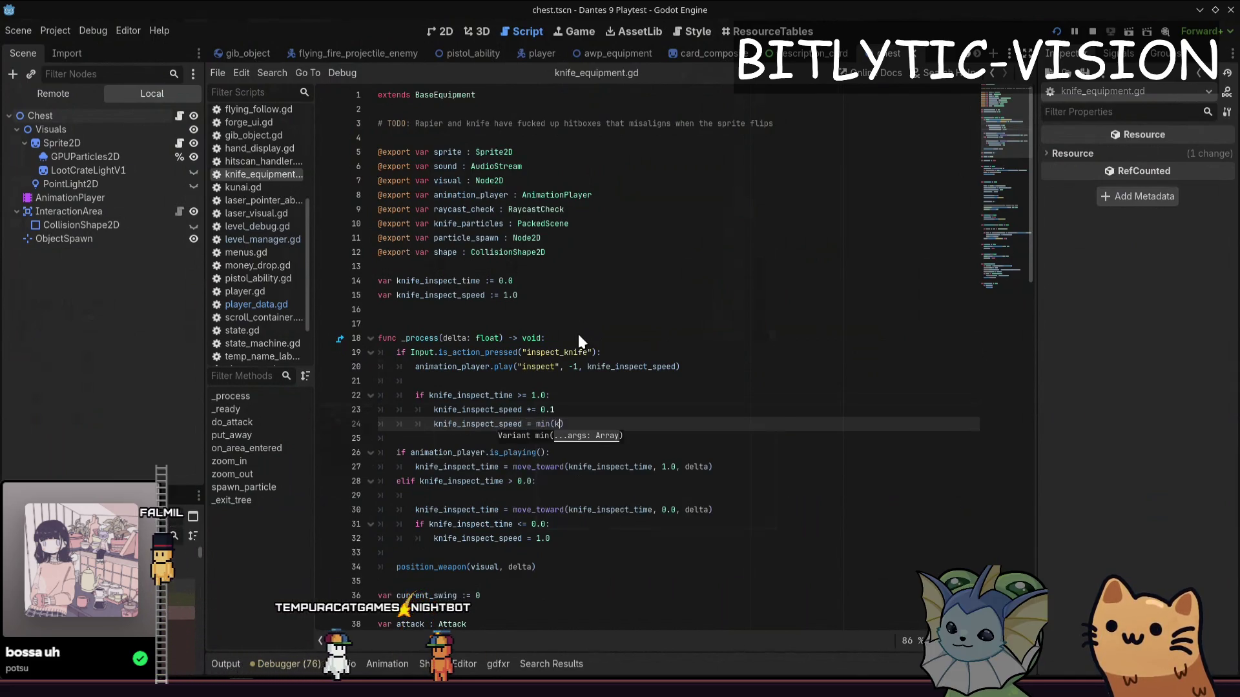
pyautogui.write('knife_insp')
pyautogui.press('Return')
pyautogui.write(', ')
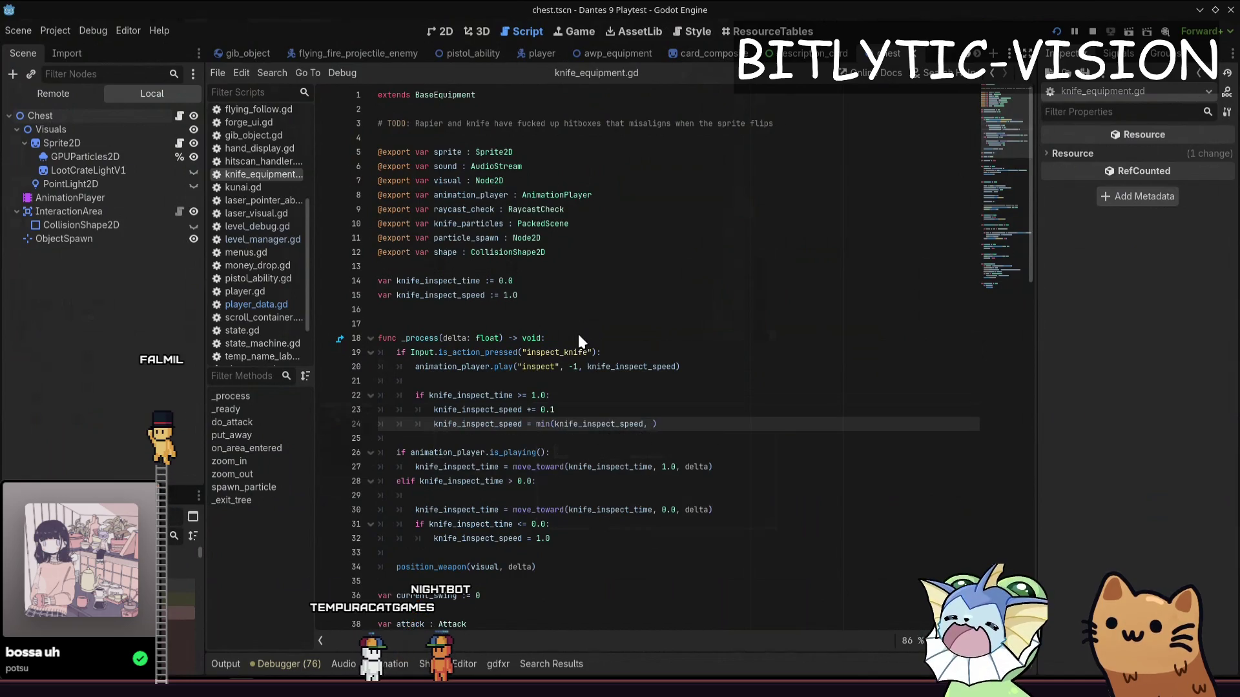
pyautogui.write('1')
pyautogui.press('F5')
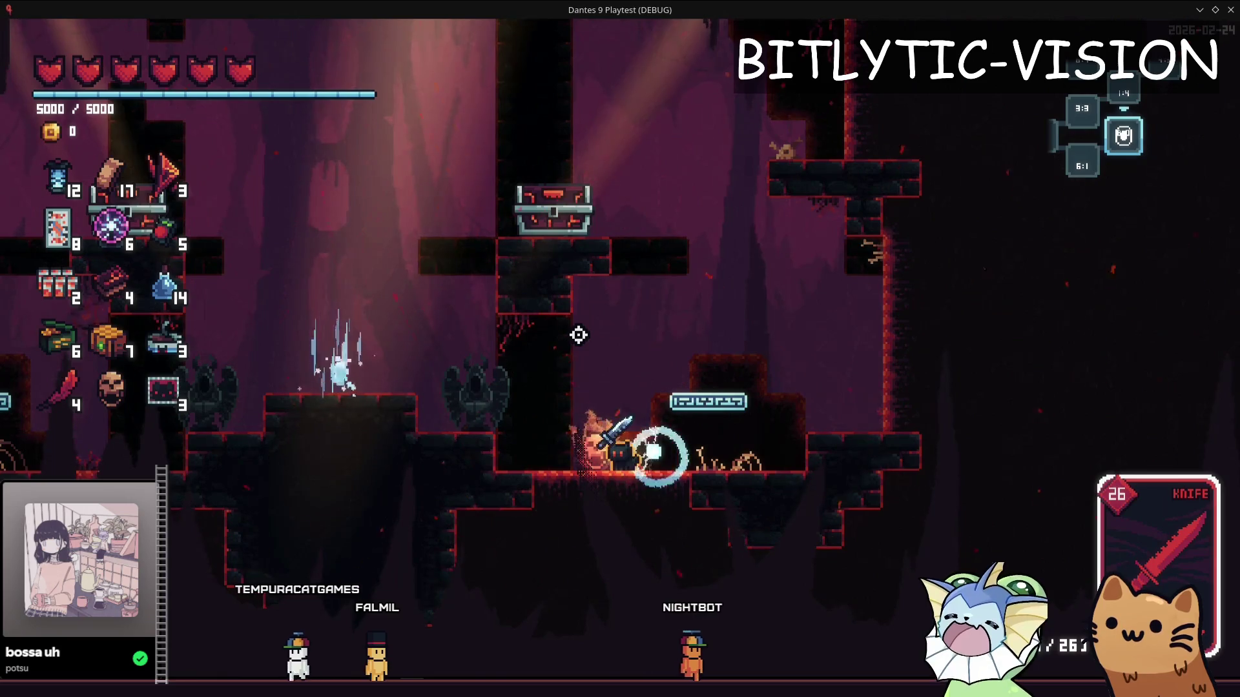
pyautogui.hotkey('alt', 'Tab')
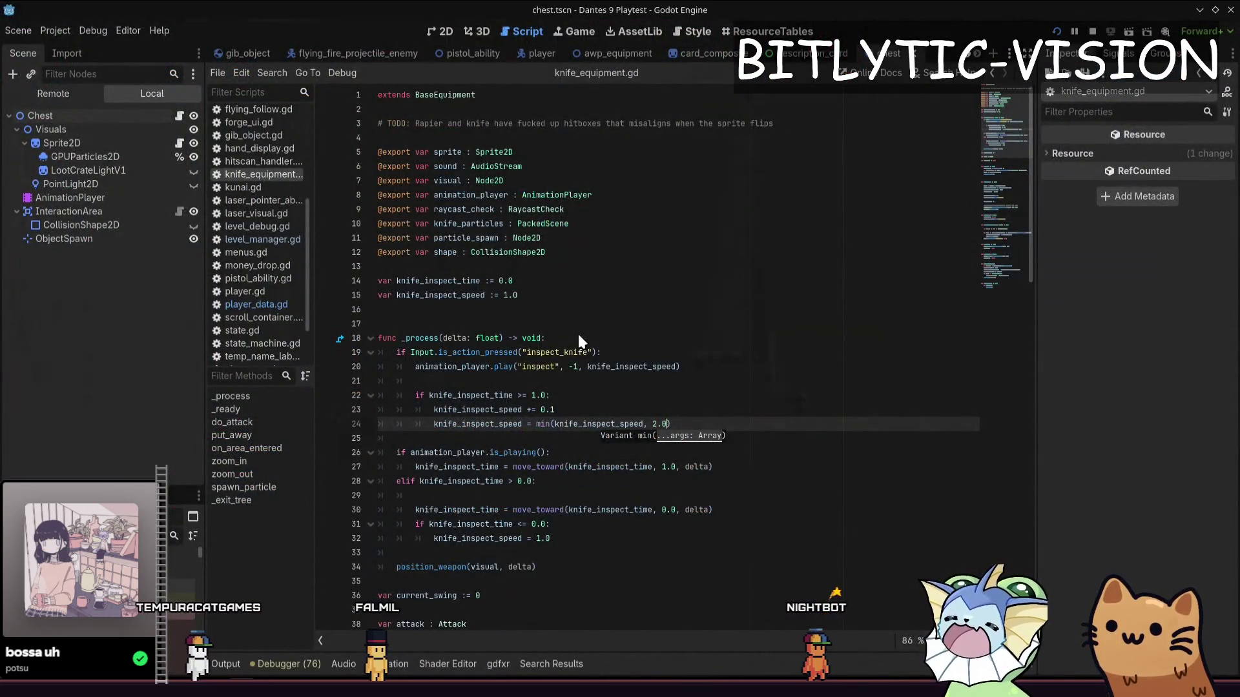
# Tidy stray characters before the inspect check's colon and open a line below the speed cap
pyautogui.press('Up')
pyautogui.press('Up')
pyautogui.press('Up')
pyautogui.press('Left')
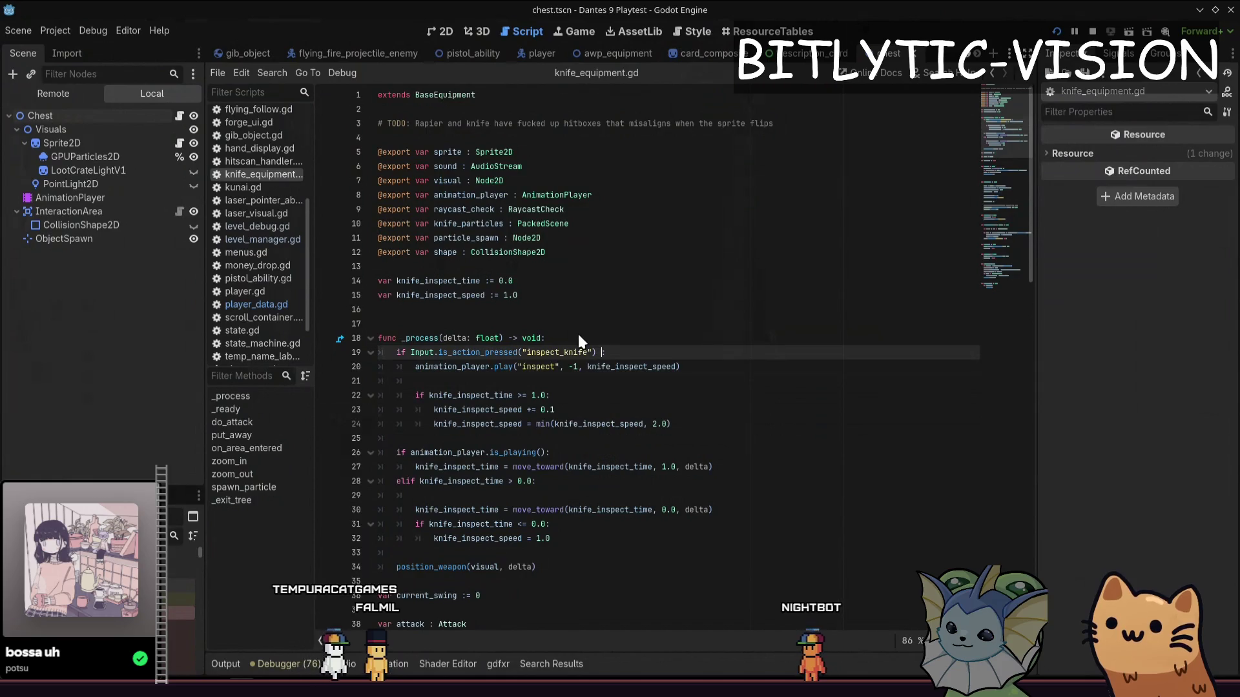
pyautogui.press('BackSpace')
pyautogui.press('BackSpace')
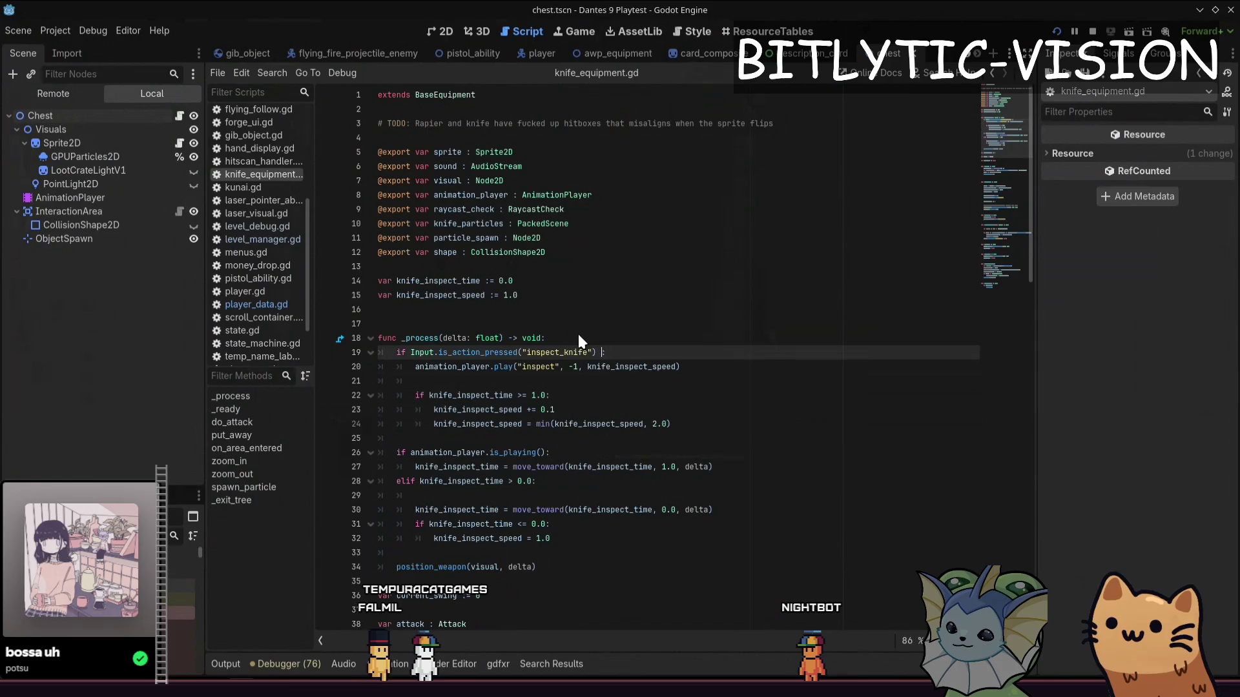
pyautogui.press('BackSpace')
pyautogui.press('Down')
pyautogui.press('Down')
pyautogui.press('Down')
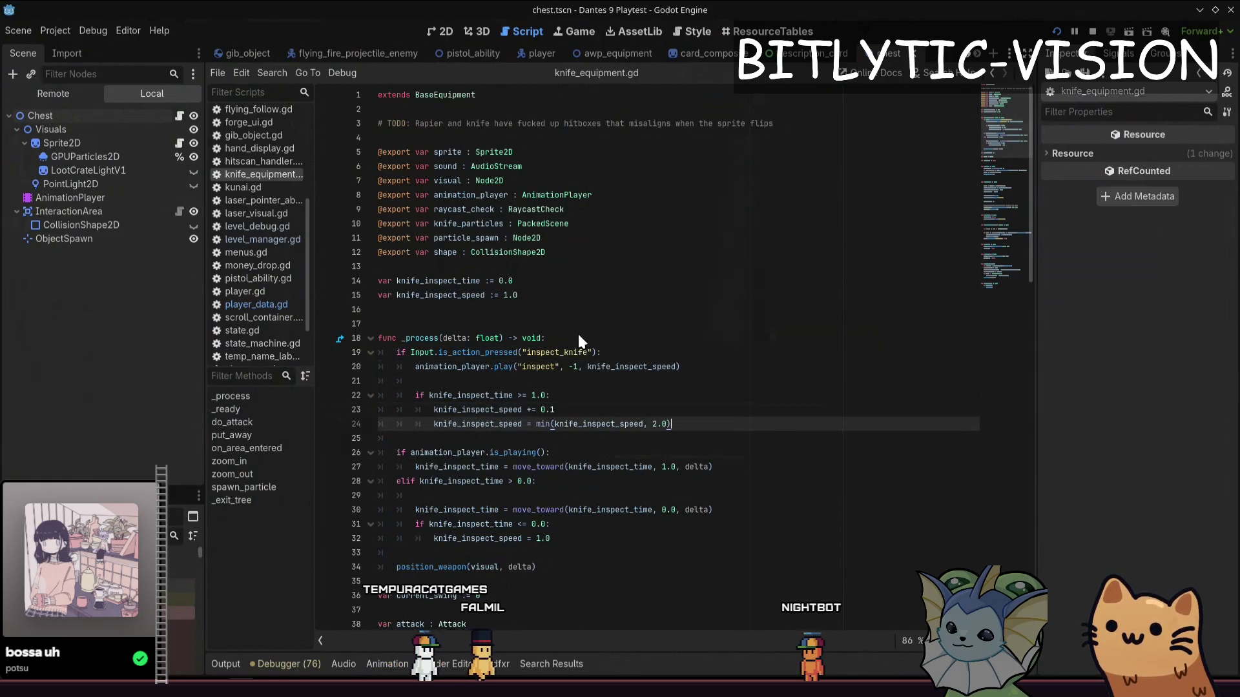
pyautogui.press('End')
pyautogui.press('Return')
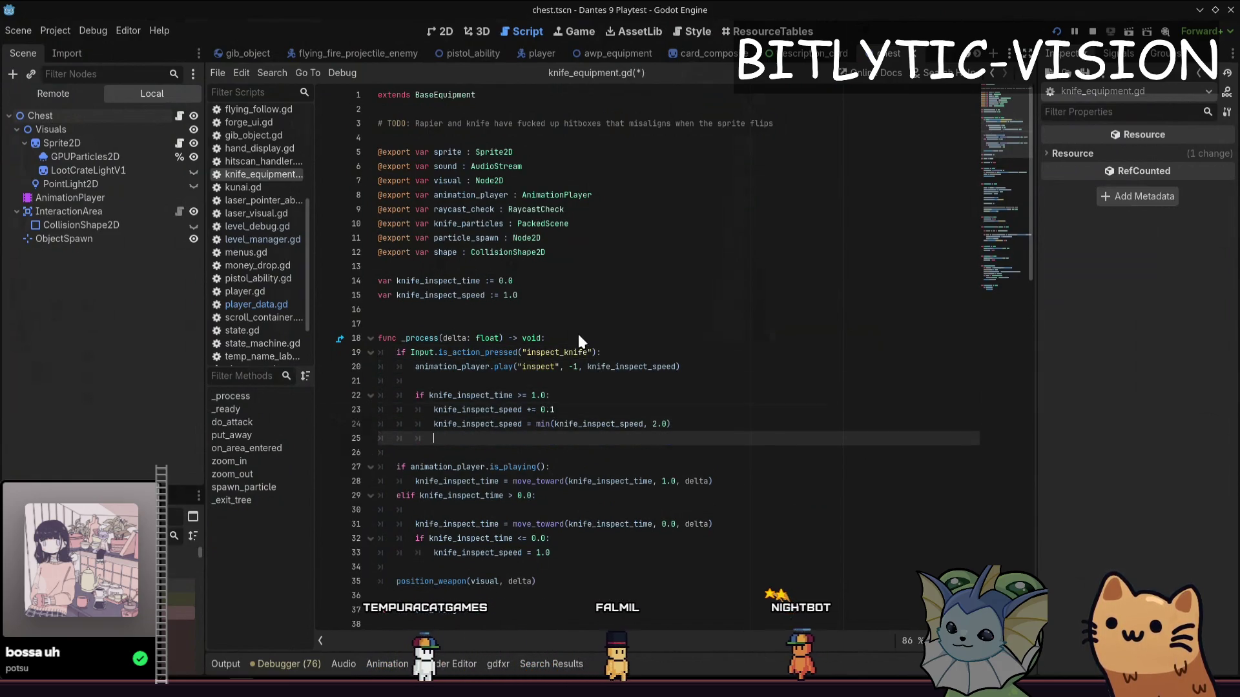
pyautogui.write('knife_inspect_')
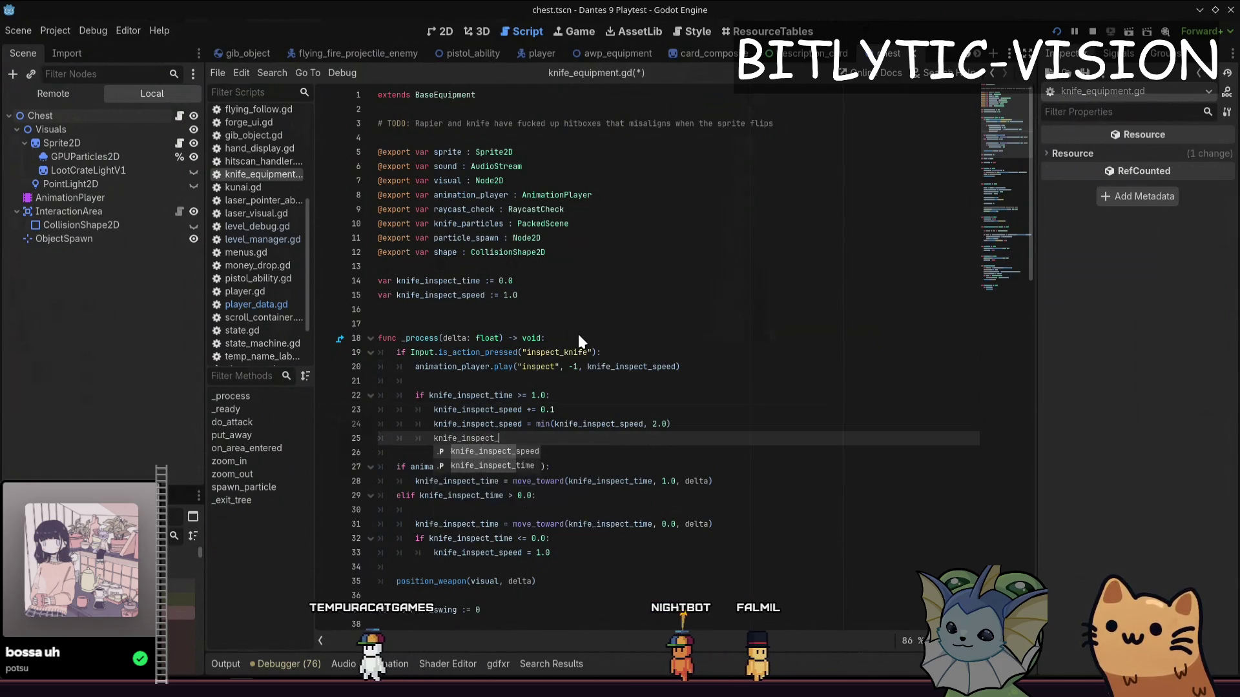
pyautogui.write('time -= ')
pyautogui.write('0.90')
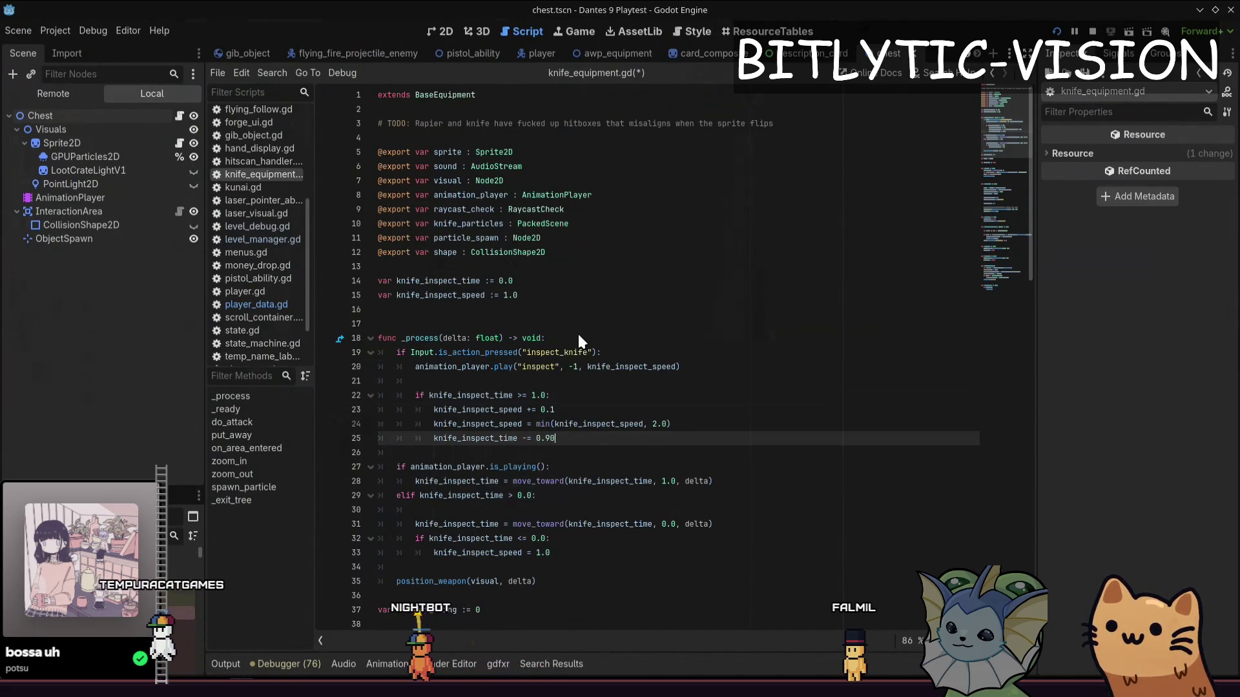
# With 'knife_inspect_time -= 0.9' added, launch the playtest, move the player around, and close it
pyautogui.press('F5')
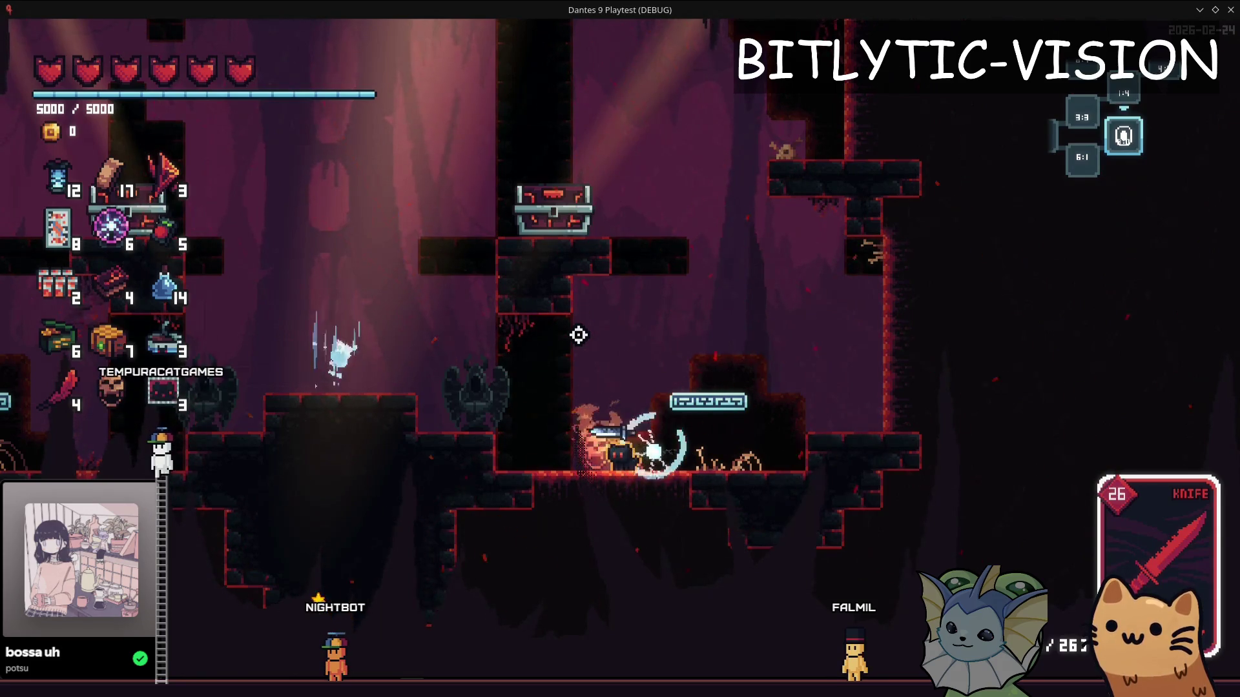
pyautogui.press('a')
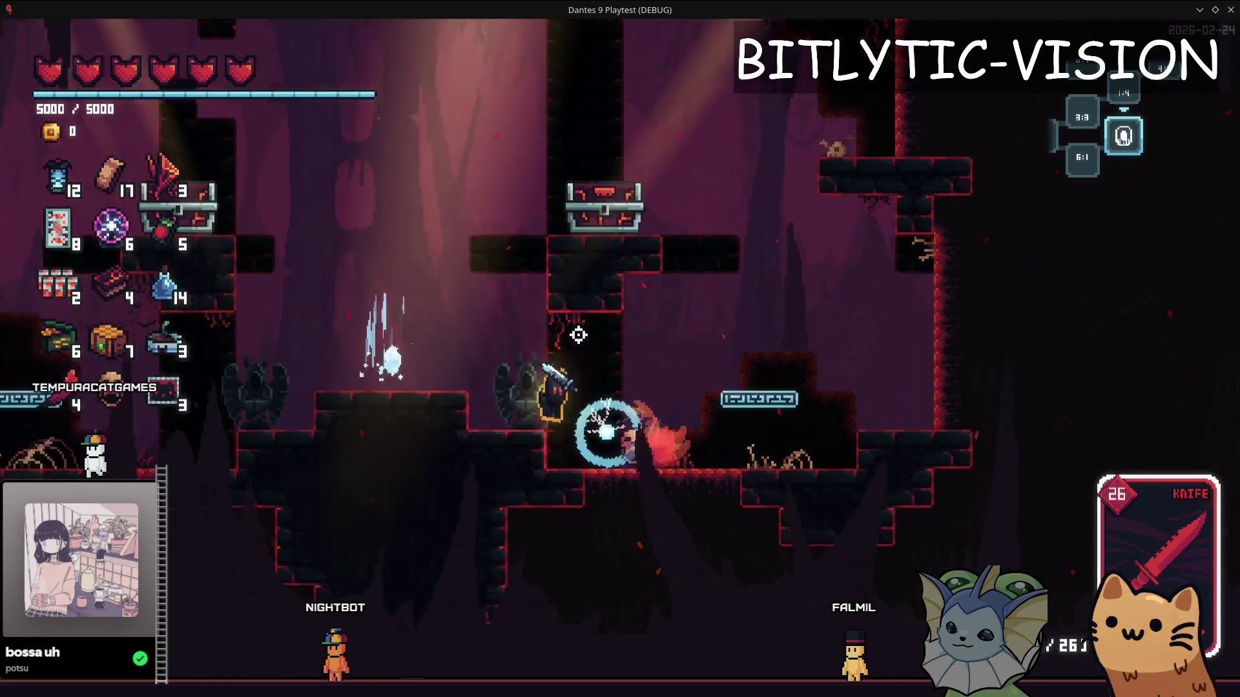
pyautogui.press('a')
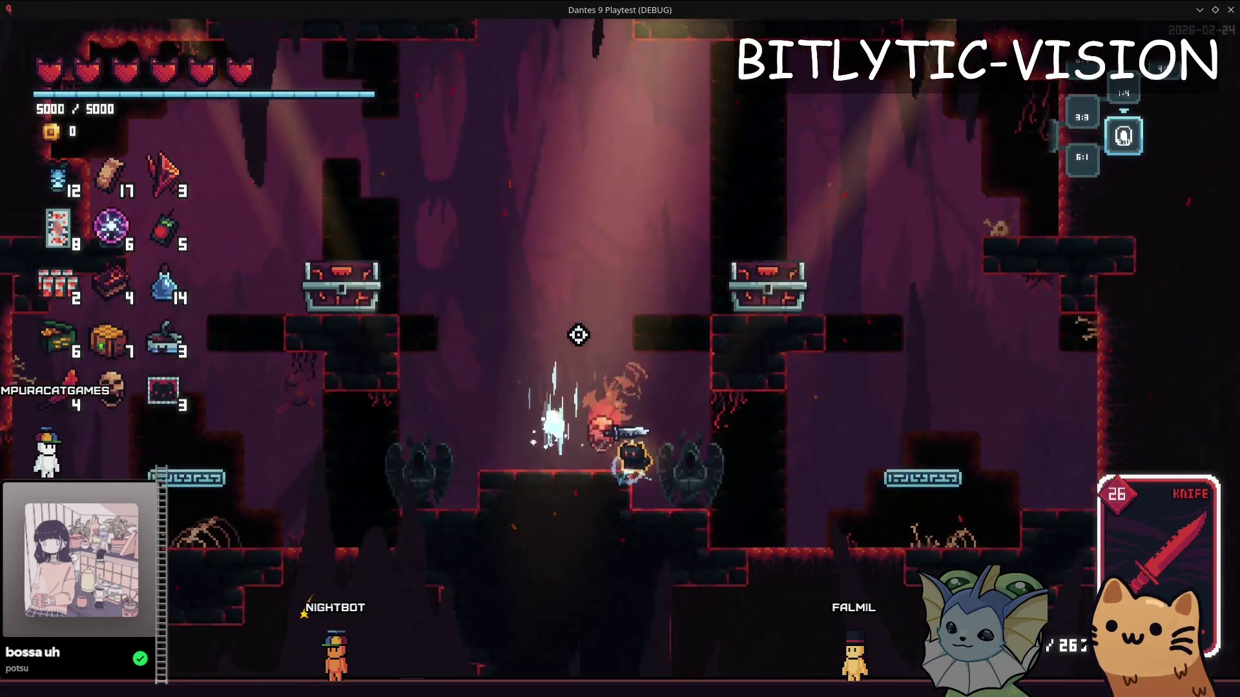
pyautogui.hotkey('alt', 'F4')
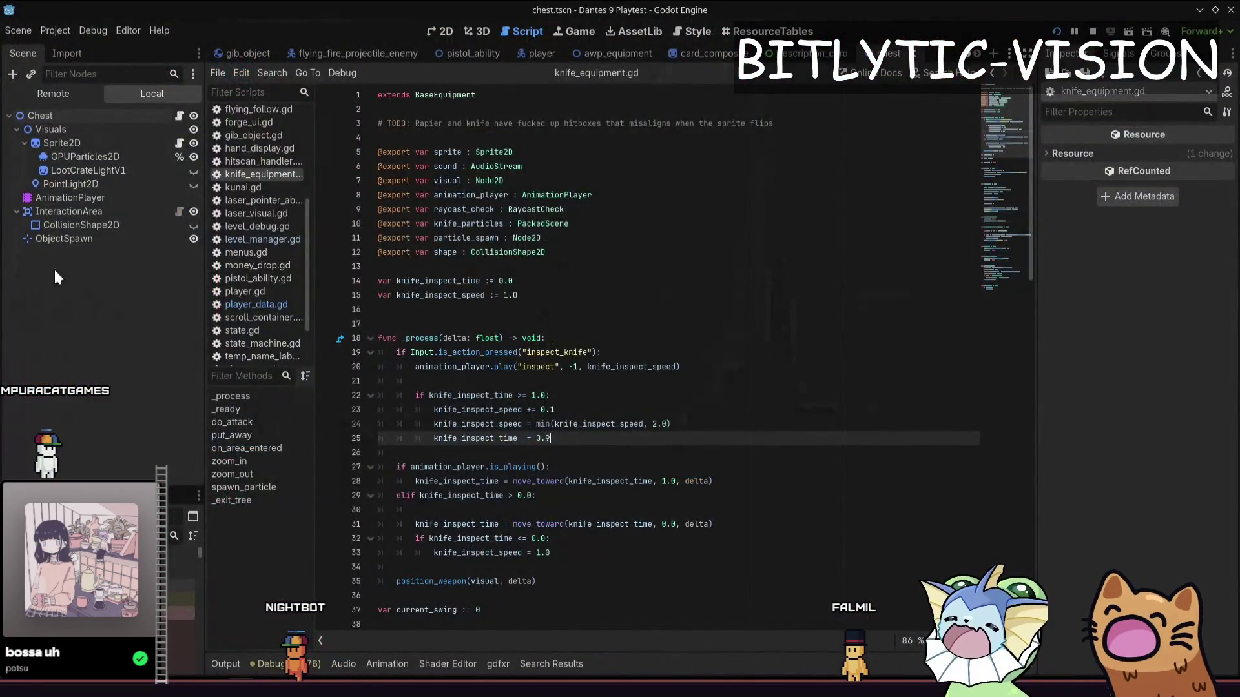
# Open the knife_equipment scene via quick search and select its AnimationPlayer node
pyautogui.click(58, 184)
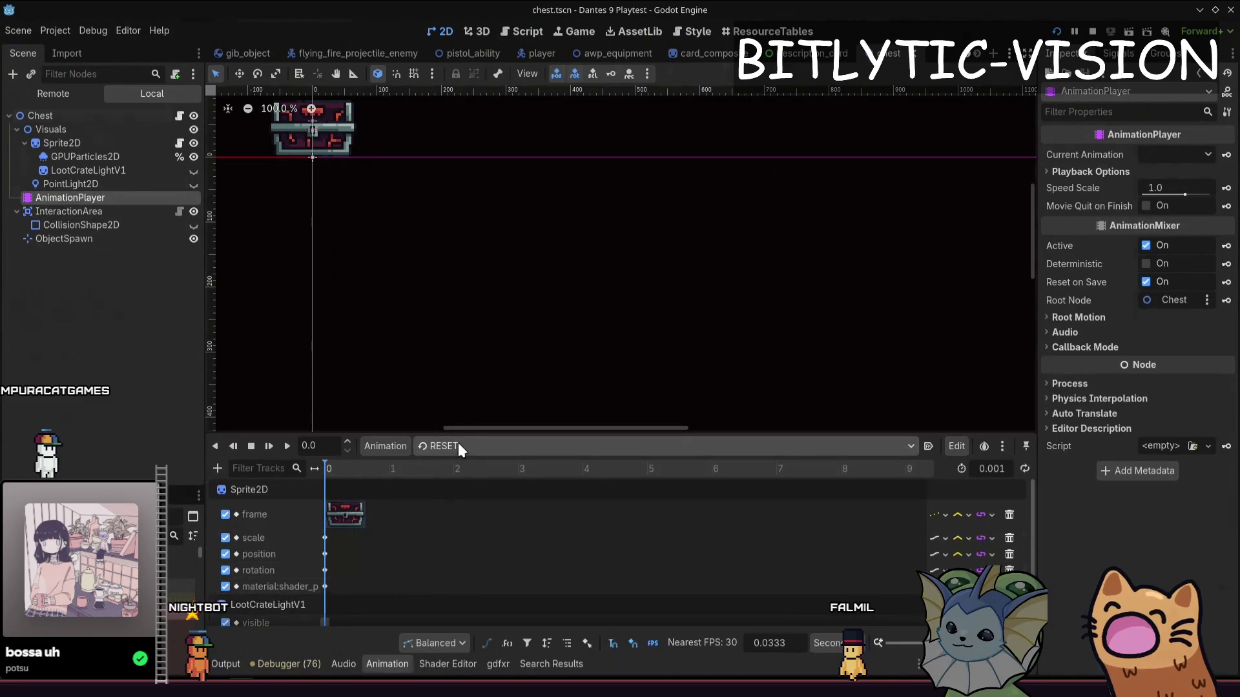
pyautogui.hotkey('shift', 'alt', 'o')
pyautogui.write('knife_')
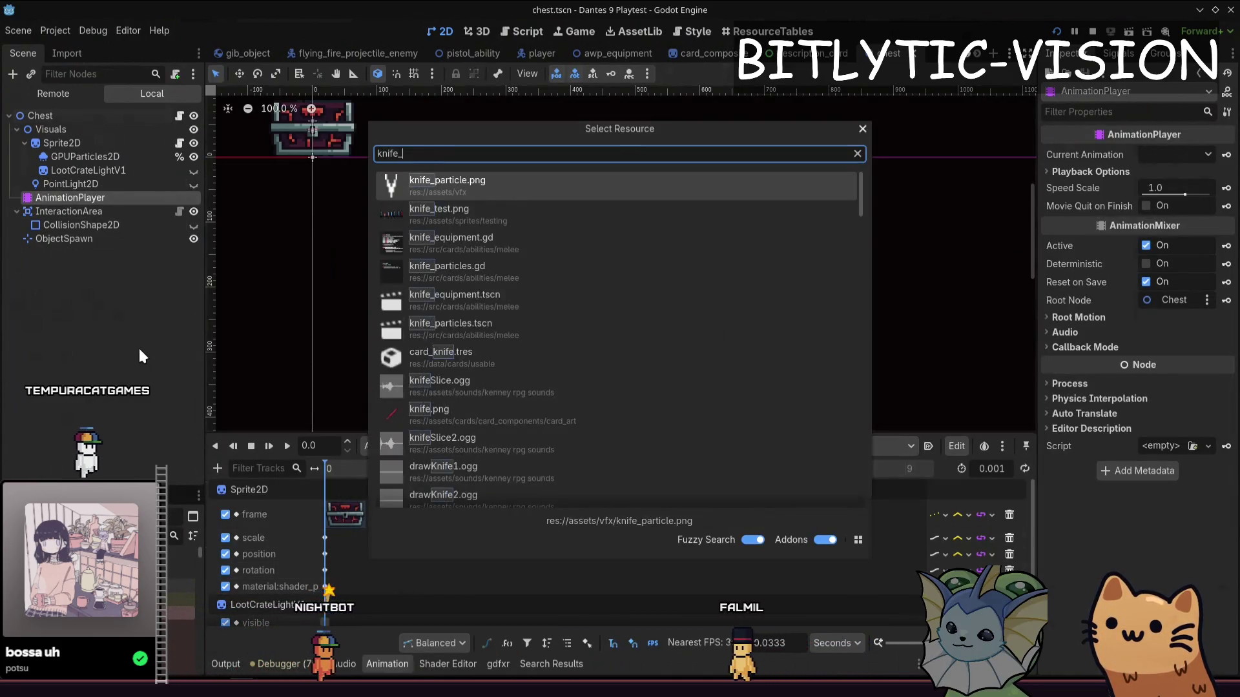
pyautogui.write('equipment')
pyautogui.press('Down')
pyautogui.press('Return')
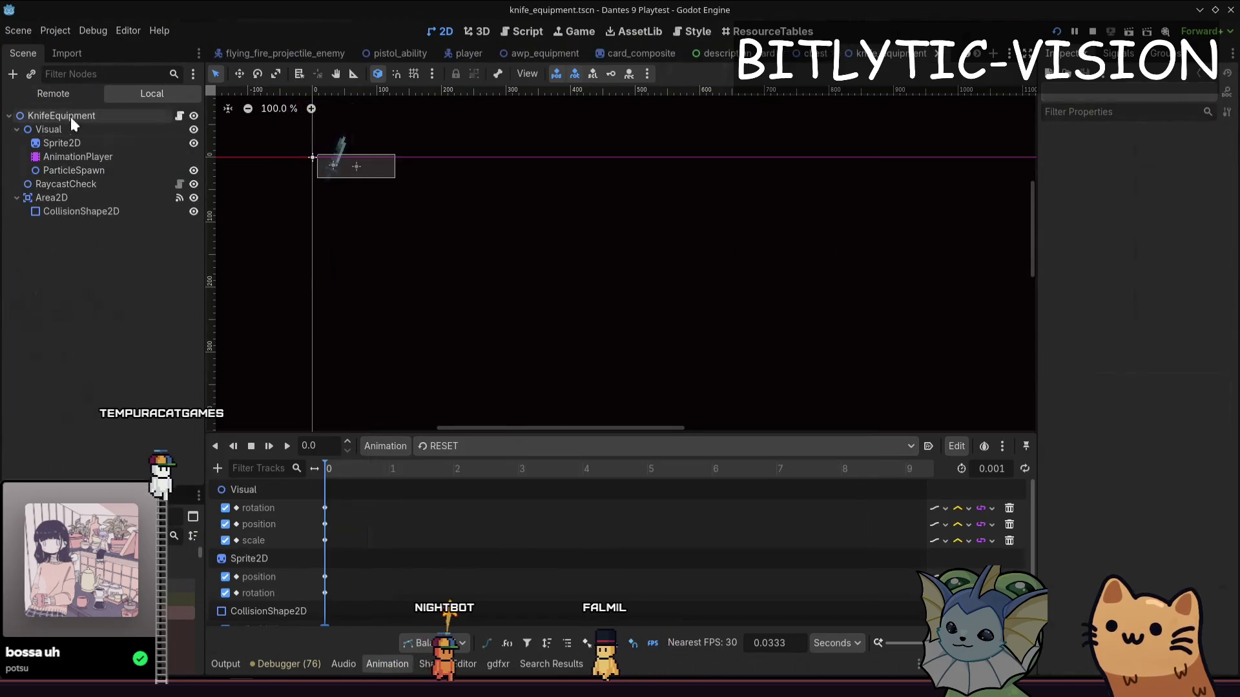
pyautogui.click(73, 157)
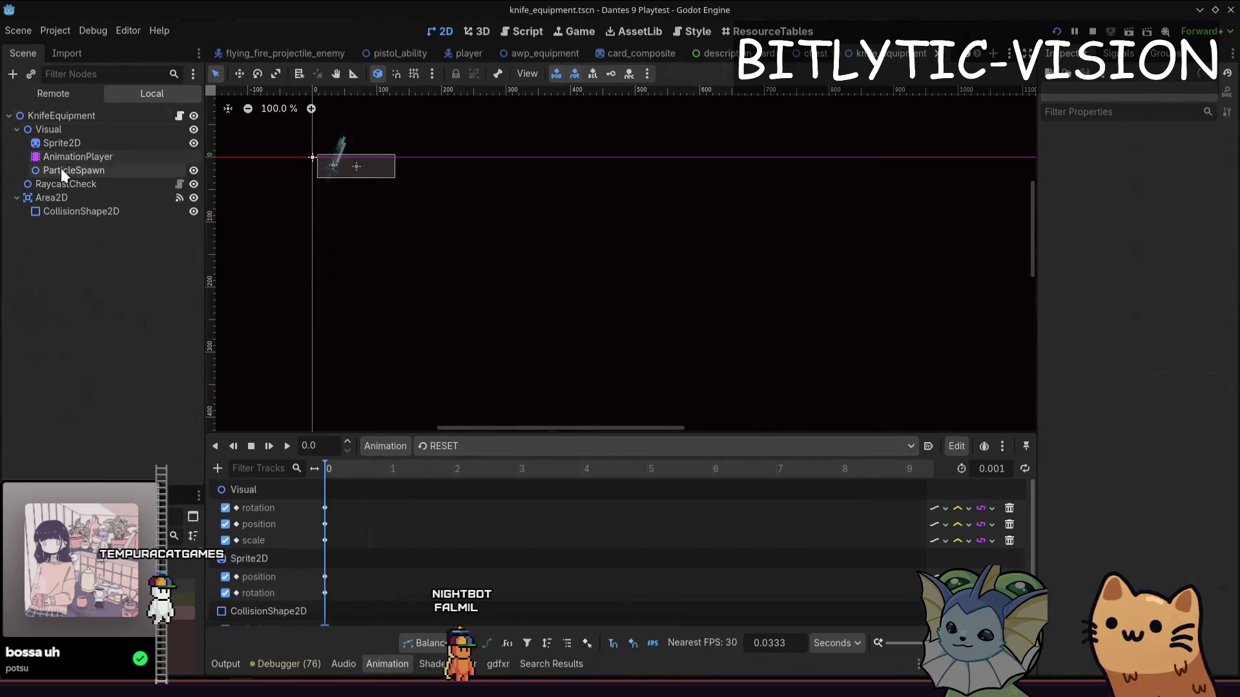
# Show the inspect animation, scrub its timeline, select the position key at 0.3, and launch the game
pyautogui.click(466, 443)
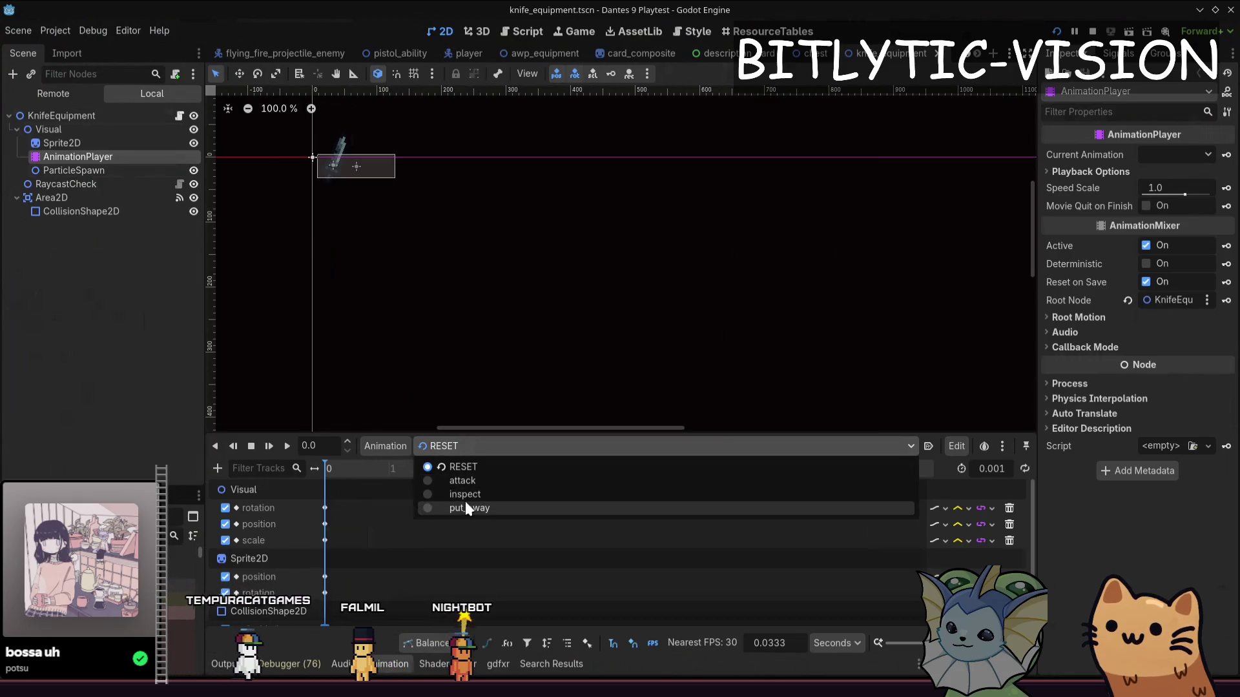
pyautogui.click(461, 495)
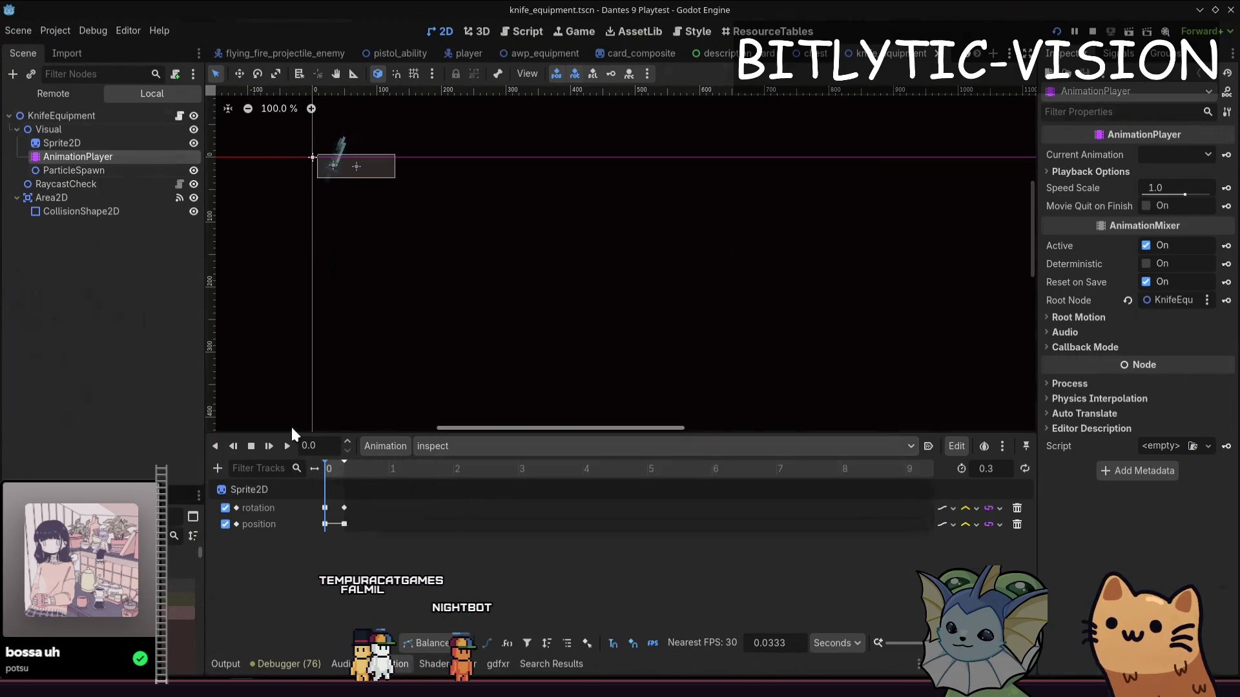
pyautogui.moveTo(328, 465); pyautogui.dragTo(337, 466)
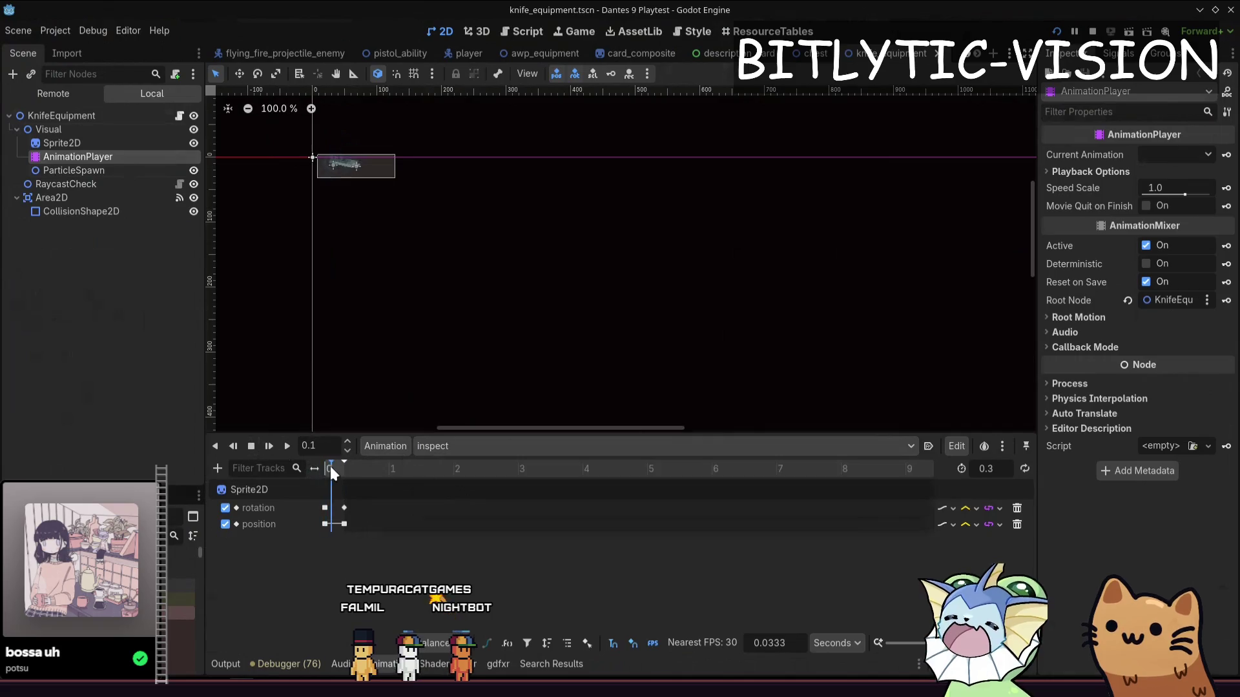
pyautogui.click(343, 524)
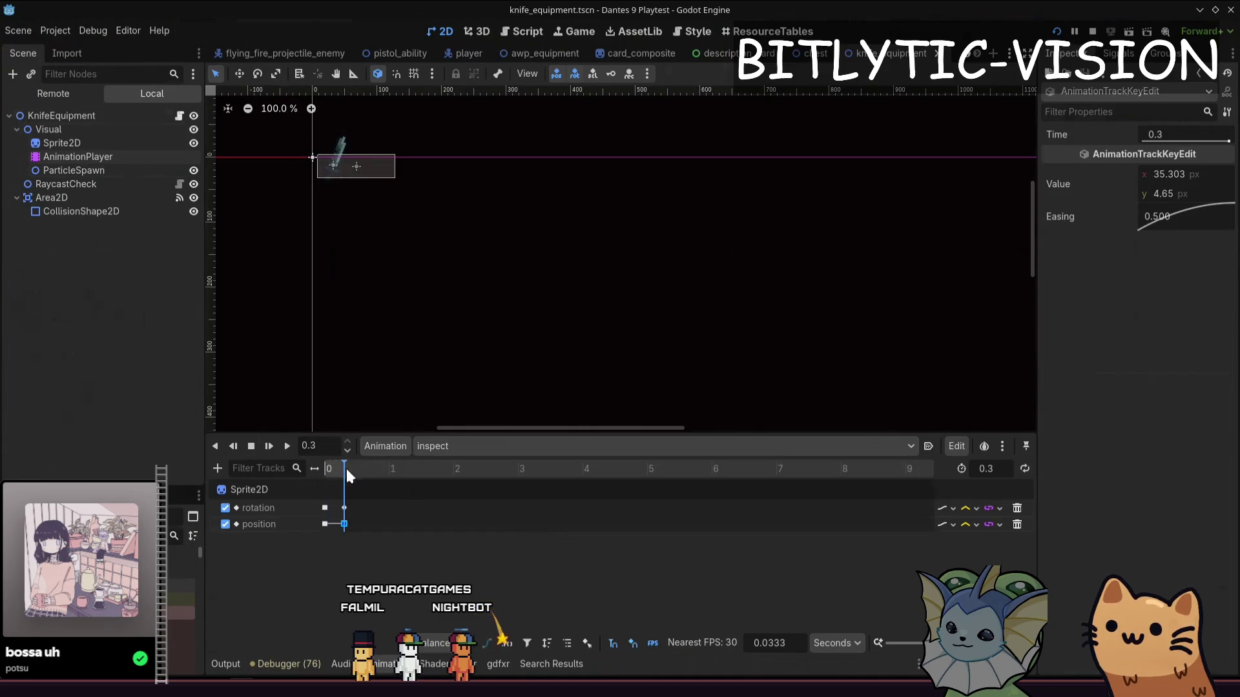
pyautogui.hotkey('alt', 'Tab')
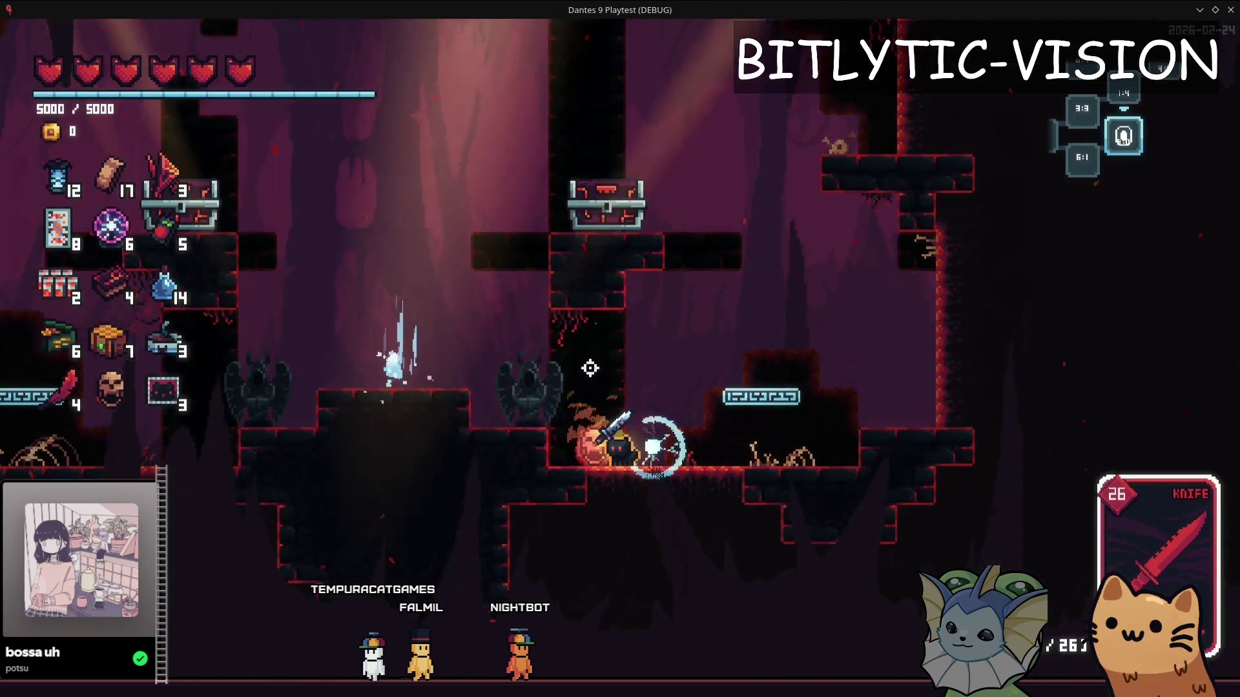
# Back in the editor, give the first position keyframe an Ease In-Out curve and save the scene
pyautogui.press('a')
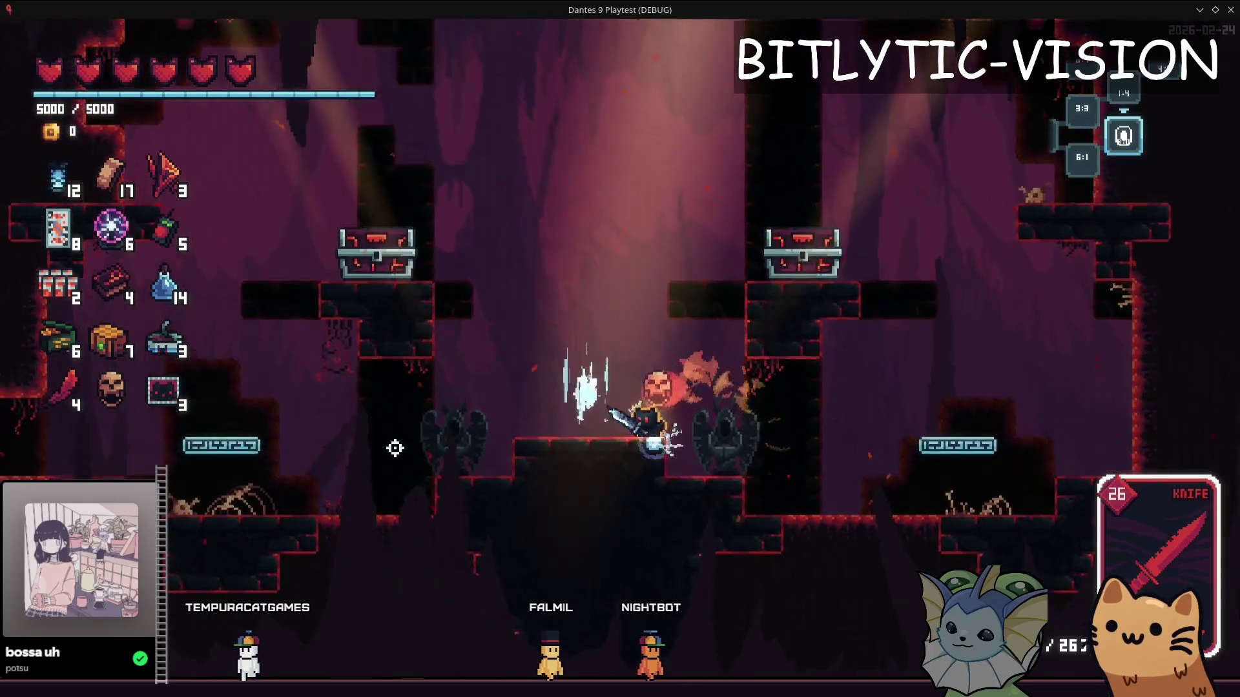
pyautogui.hotkey('alt', 'Tab')
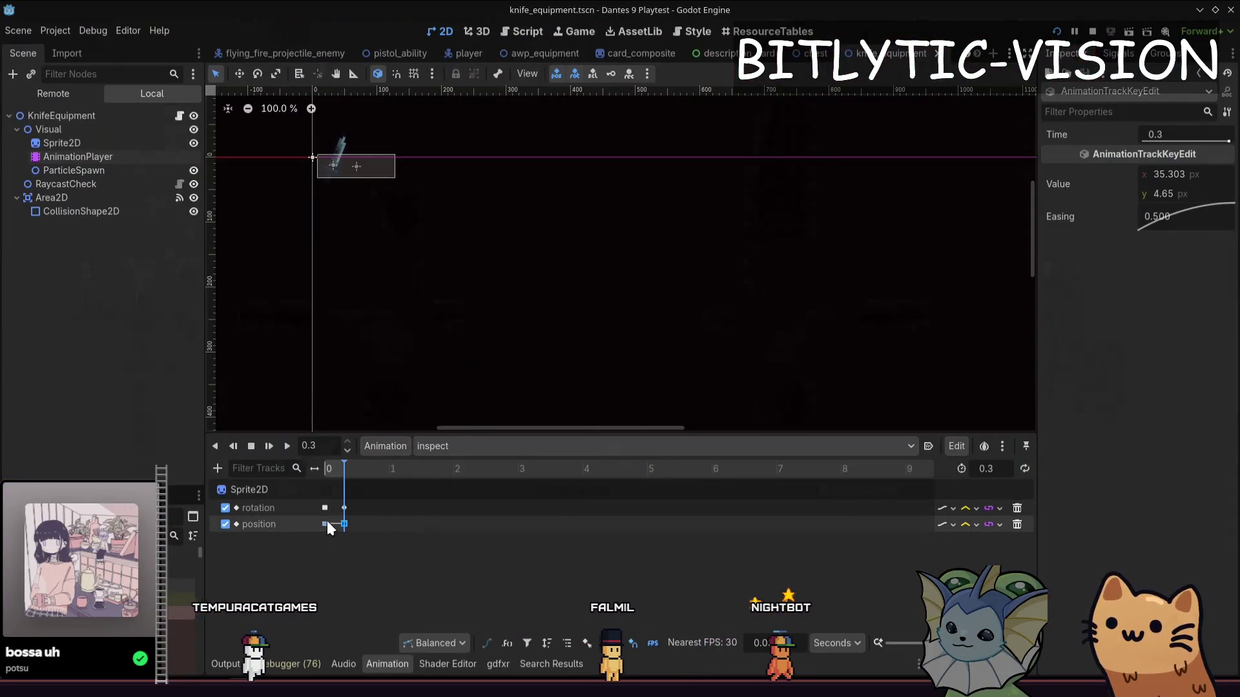
pyautogui.click(326, 524)
pyautogui.rightClick(1181, 215)
pyautogui.click(1180, 281)
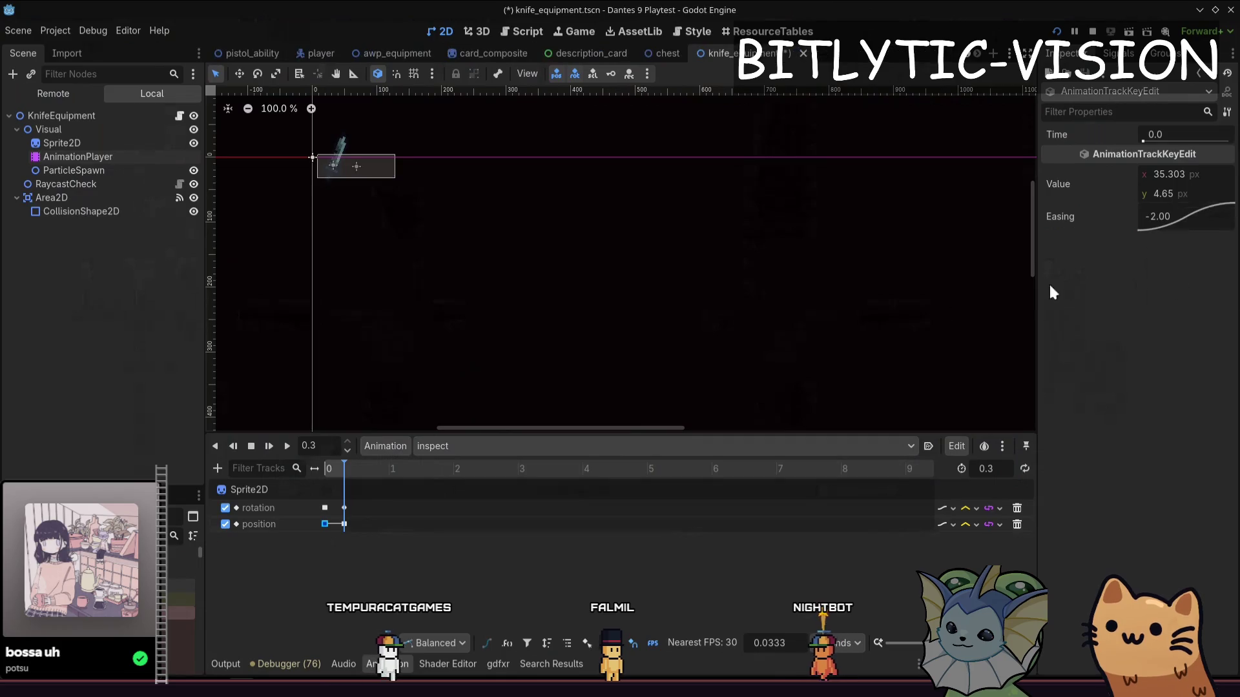
pyautogui.hotkey('ctrl', 's')
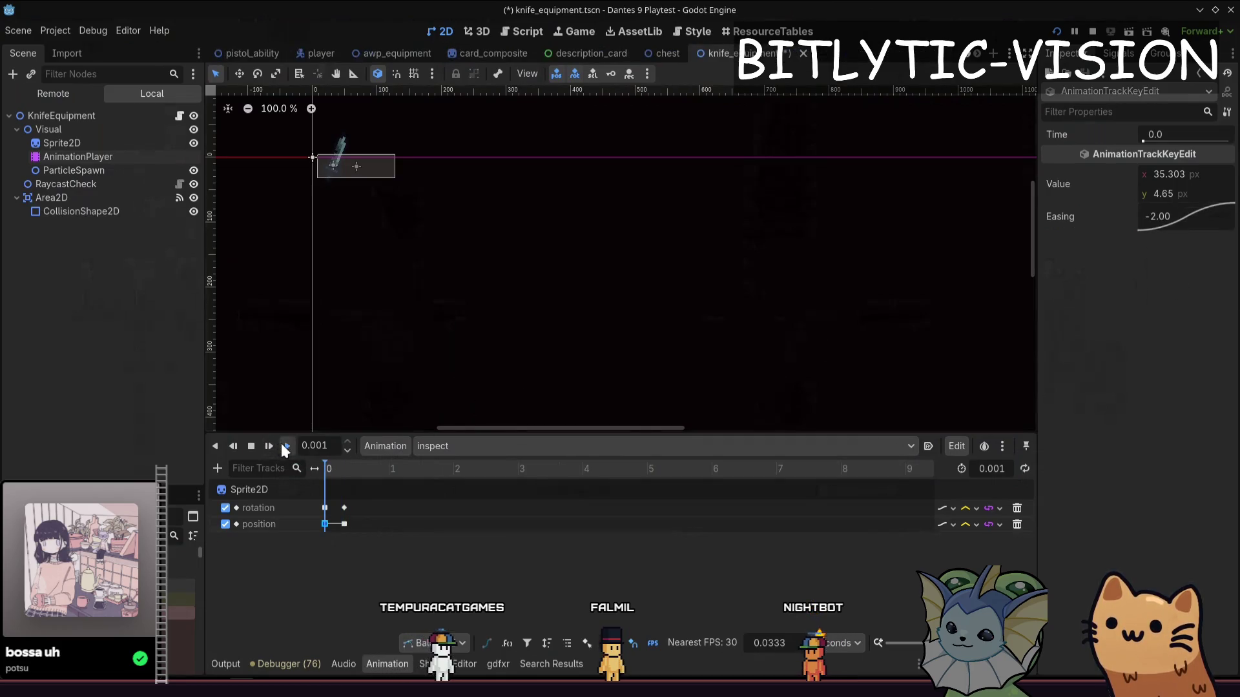
# Playtest twice jumping onto the chest platform, then switch to knife_equipment.gd's inspect code
pyautogui.press('F5')
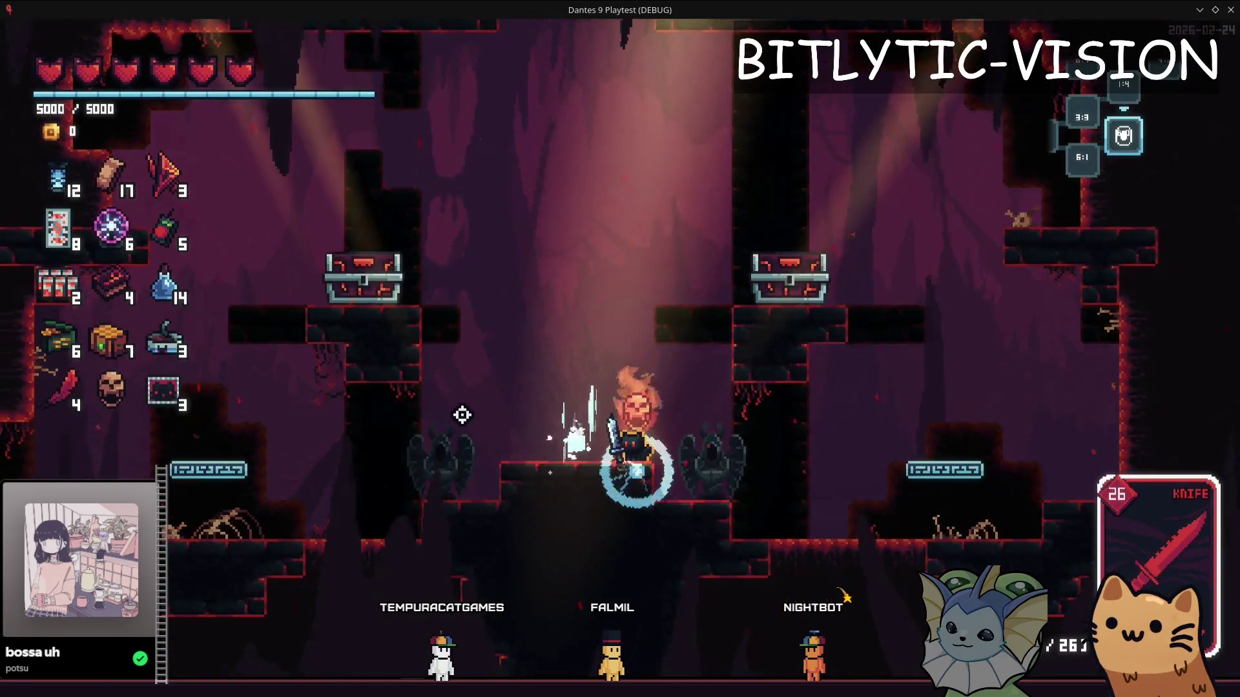
pyautogui.press('F8')
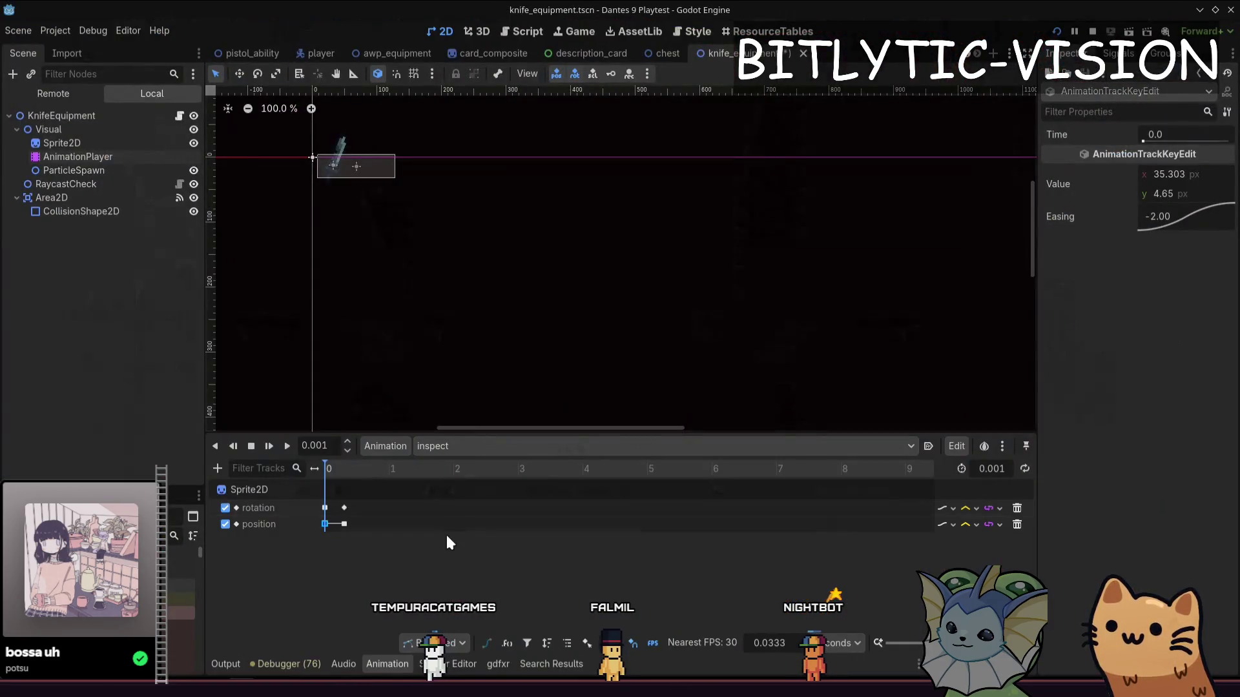
pyautogui.press('F5')
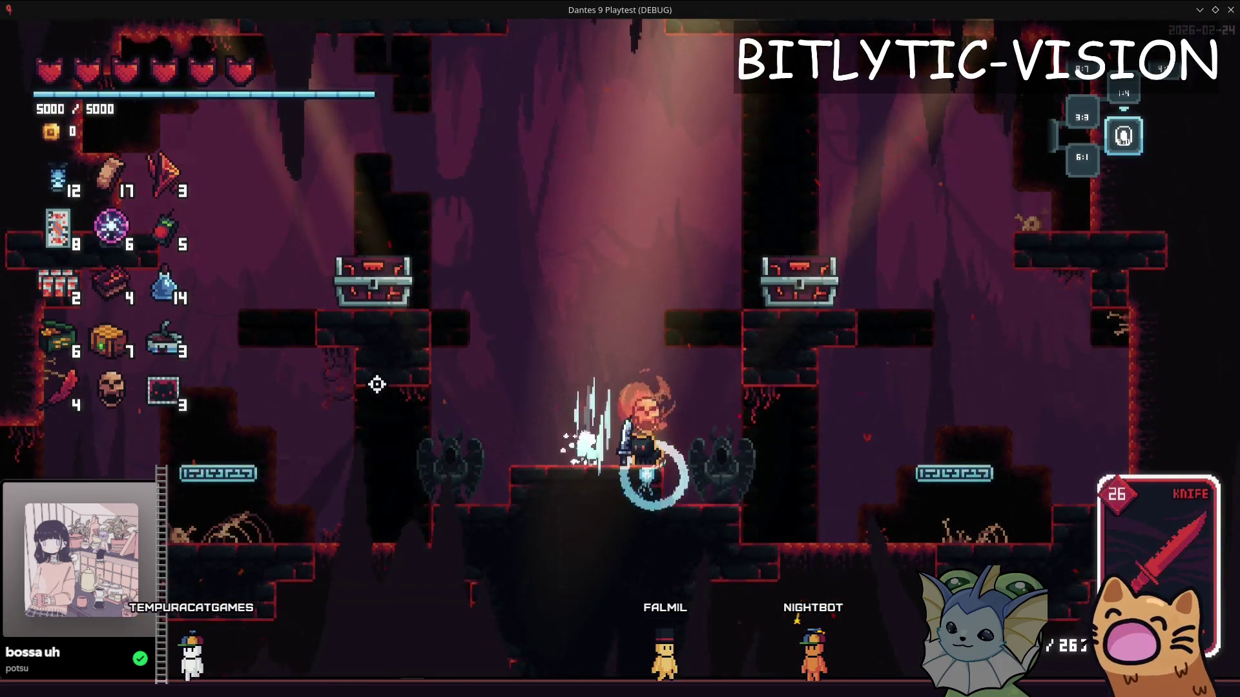
pyautogui.press('space')
pyautogui.press('d')
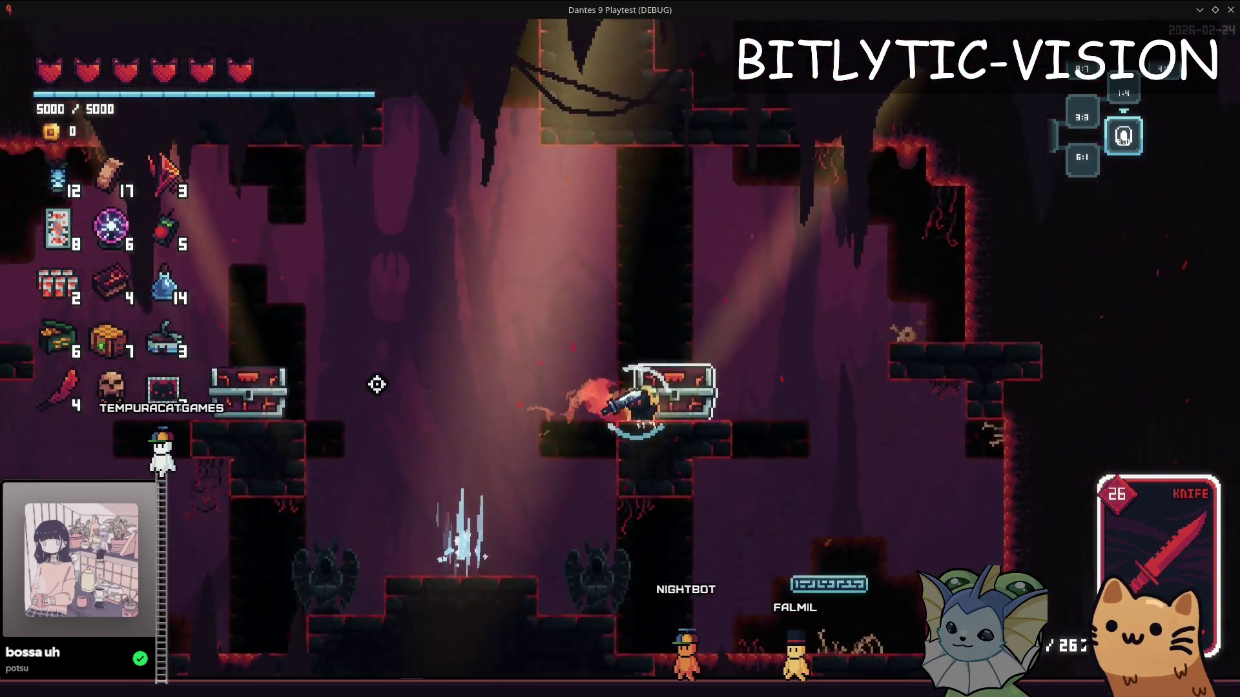
pyautogui.hotkey('alt', 'Tab')
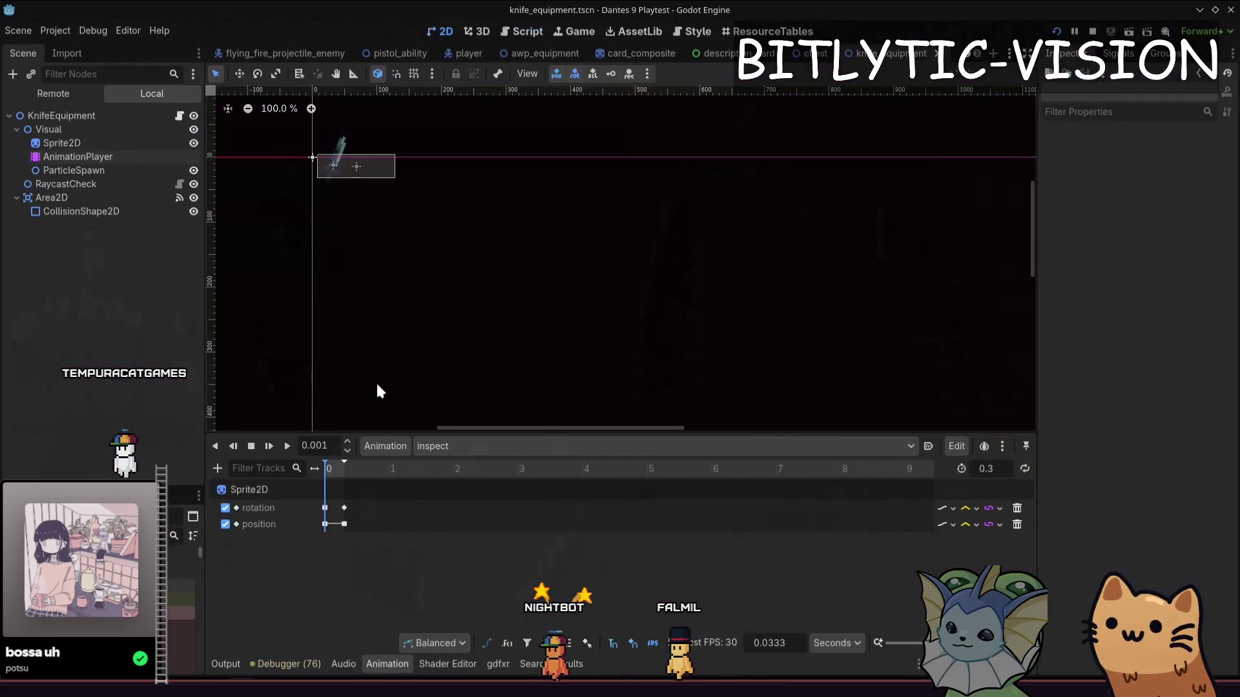
pyautogui.hotkey('ctrl', 'F3')
pyautogui.scroll(-5, 609, 194)
pyautogui.click(609, 156)
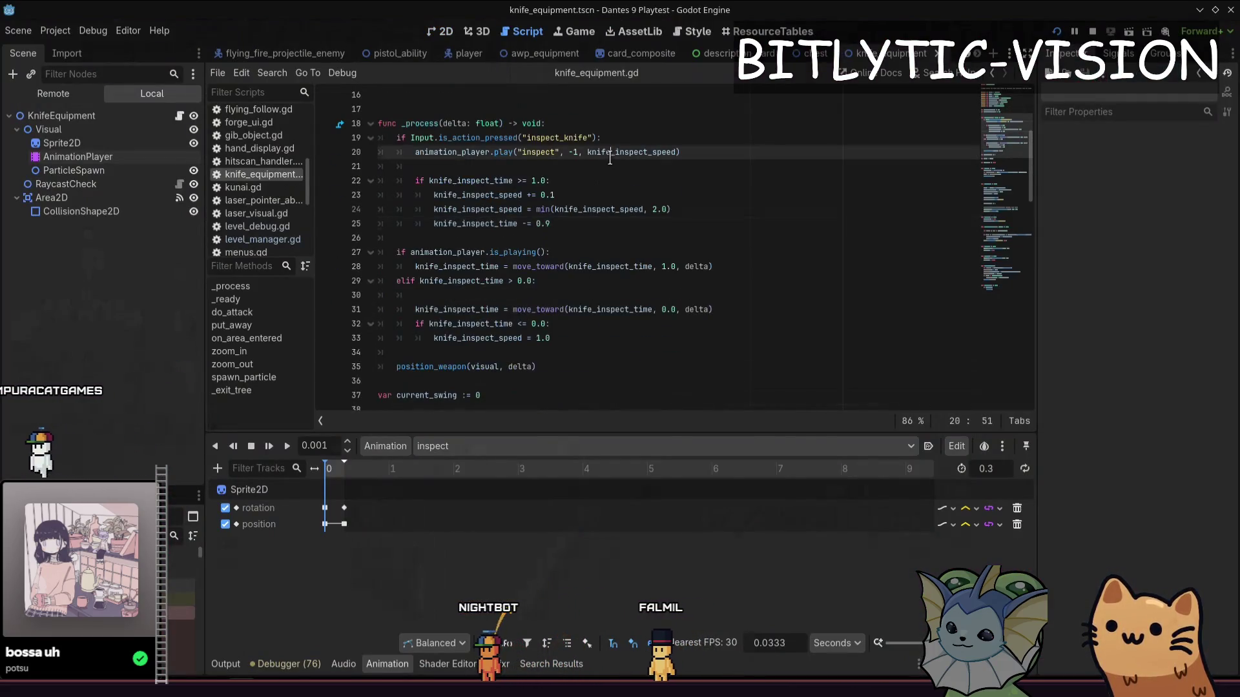
# Raise the knife inspect speed cap to 4.0 and playtest it by jumping around the chest platforms
pyautogui.click(602, 220)
pyautogui.press('Up')
pyautogui.press('End')
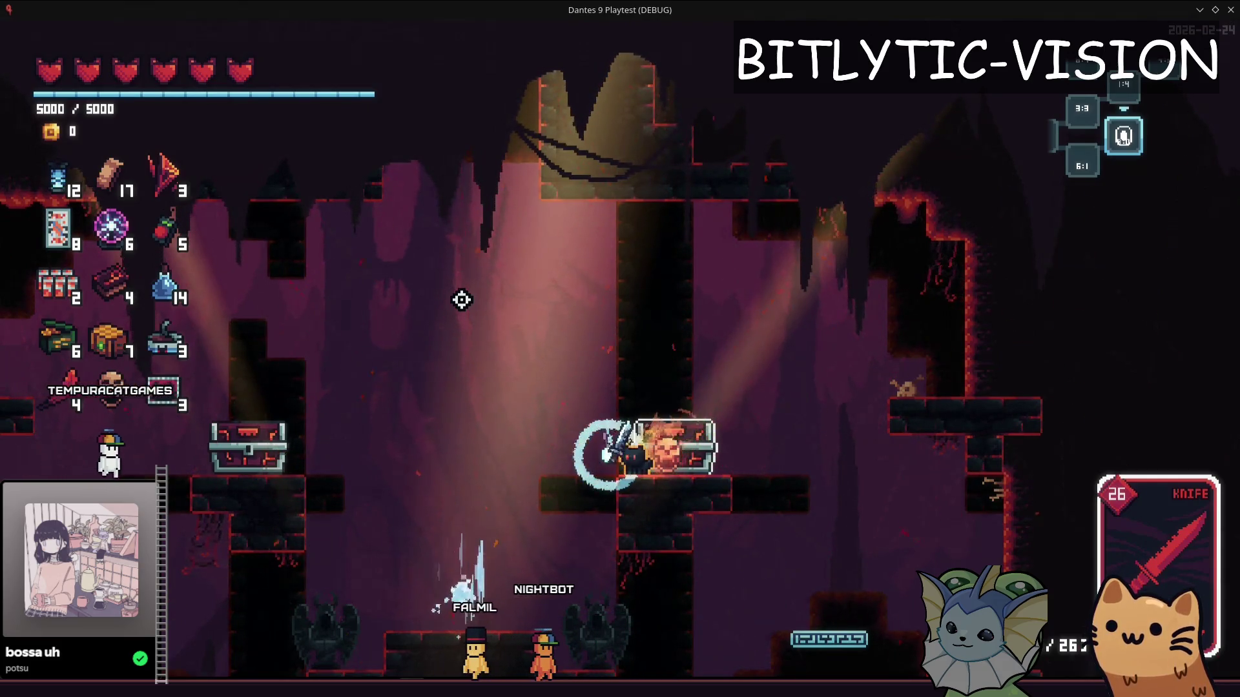
pyautogui.press('space')
pyautogui.press('d')
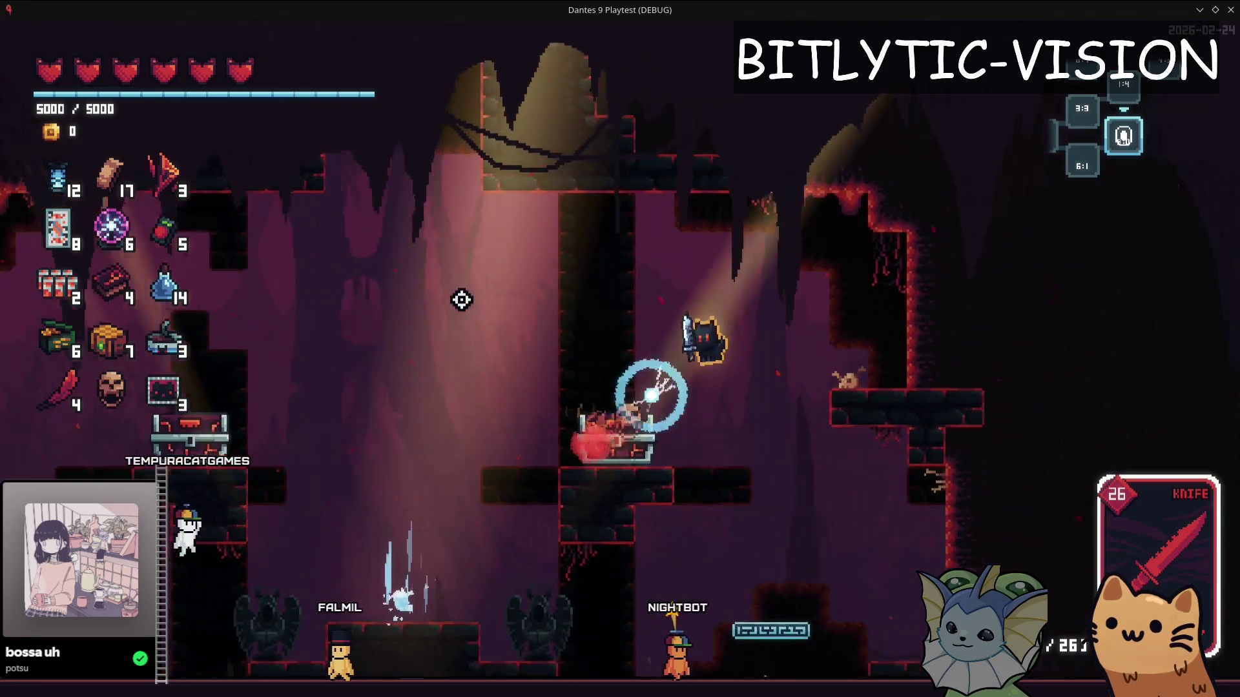
pyautogui.press('a')
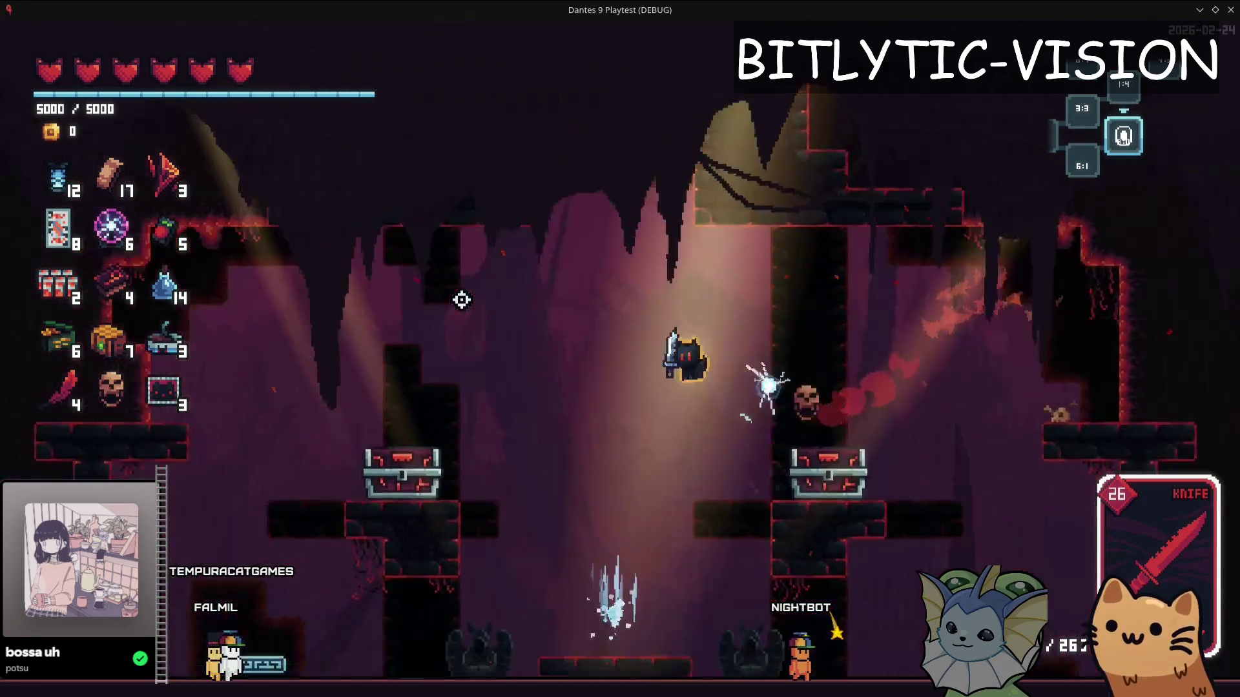
pyautogui.press('d')
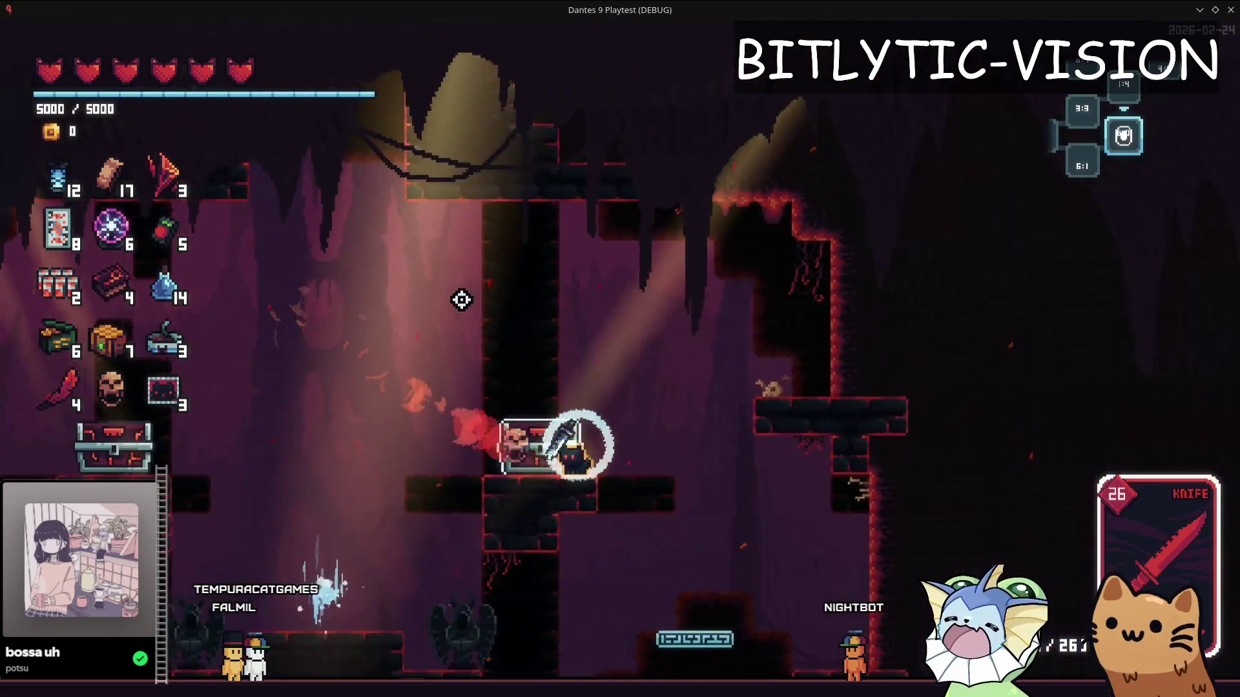
pyautogui.press('space')
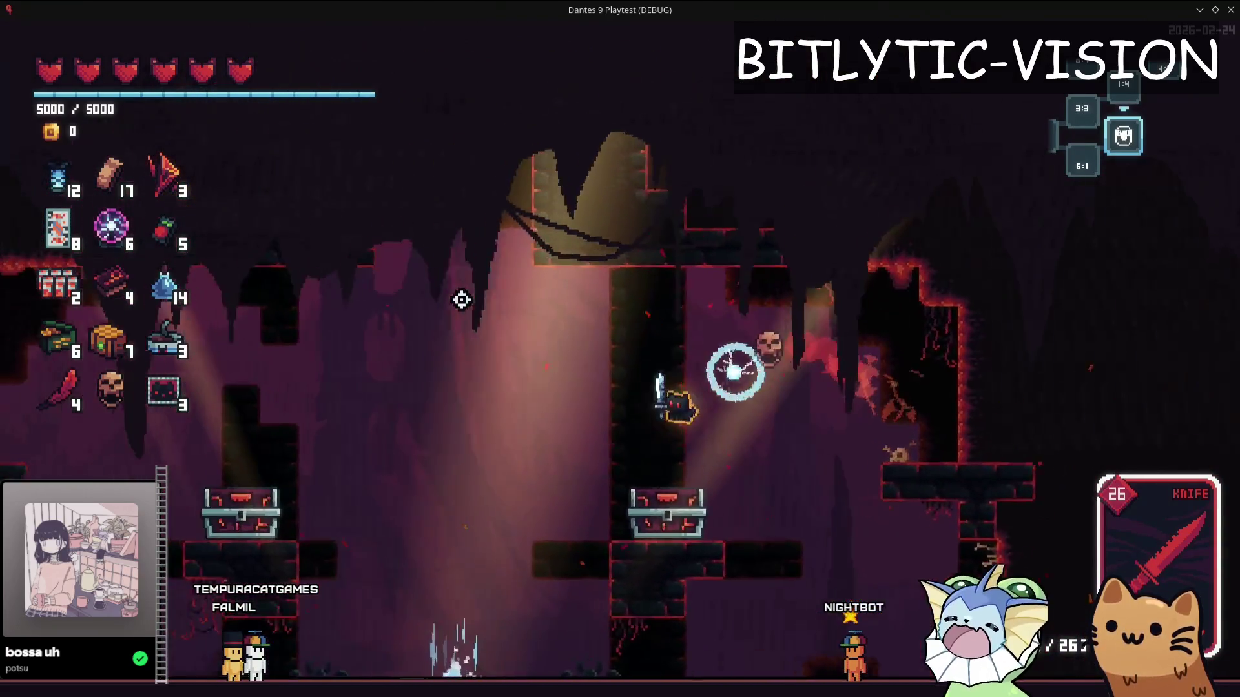
pyautogui.press('F8')
pyautogui.scroll(4, 683, 369)
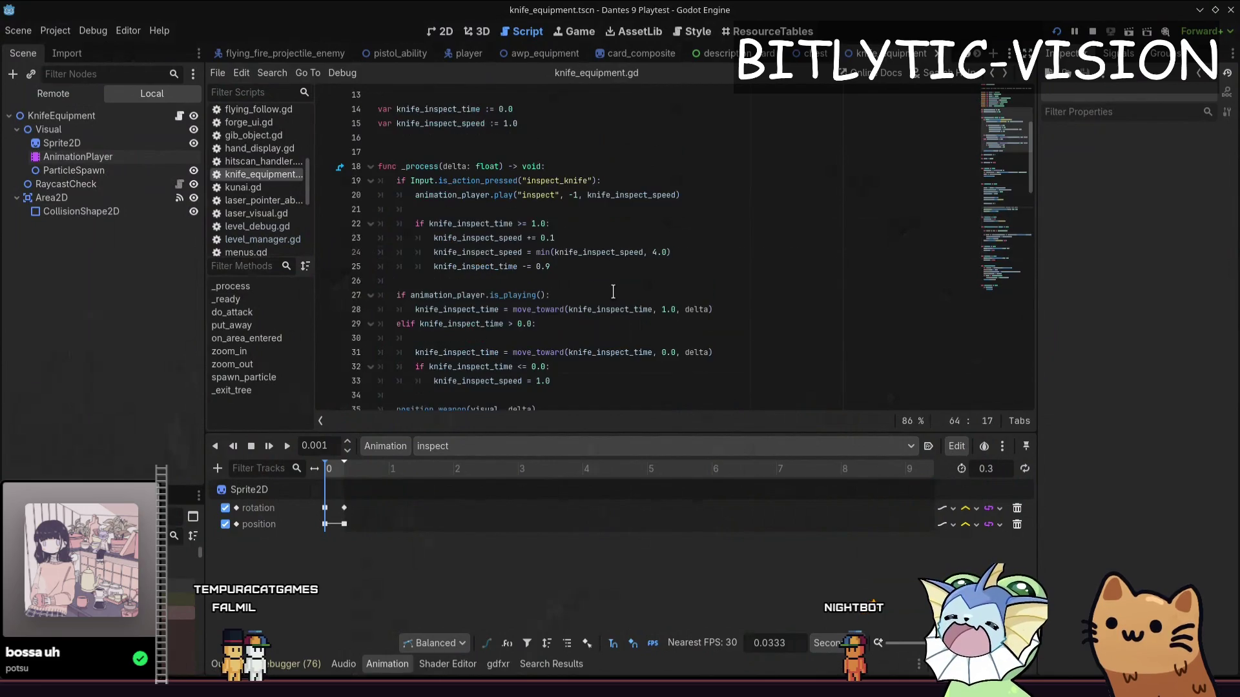
pyautogui.scroll(4, 683, 368)
# Start then discard a half-written Input condition at the top of _process and save the script
pyautogui.rightClick(586, 289)
pyautogui.click(586, 290)
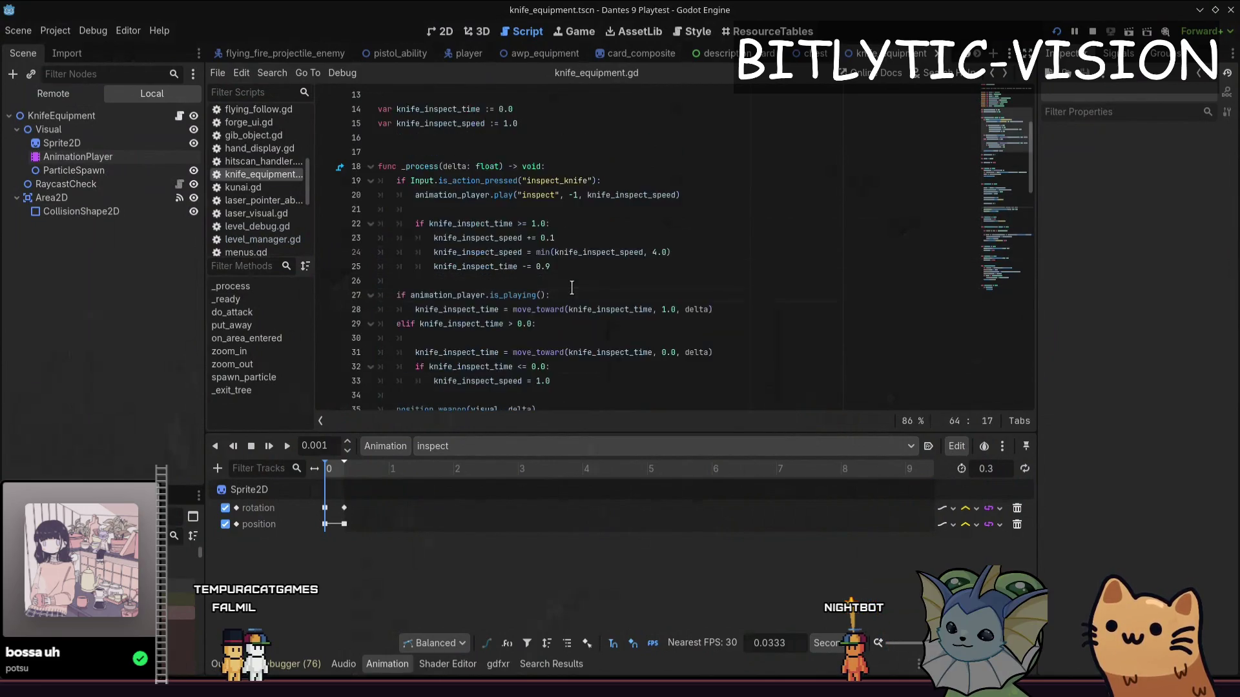
pyautogui.scroll(-3, 581, 291)
pyautogui.click(571, 288)
pyautogui.scroll(-3, 583, 170)
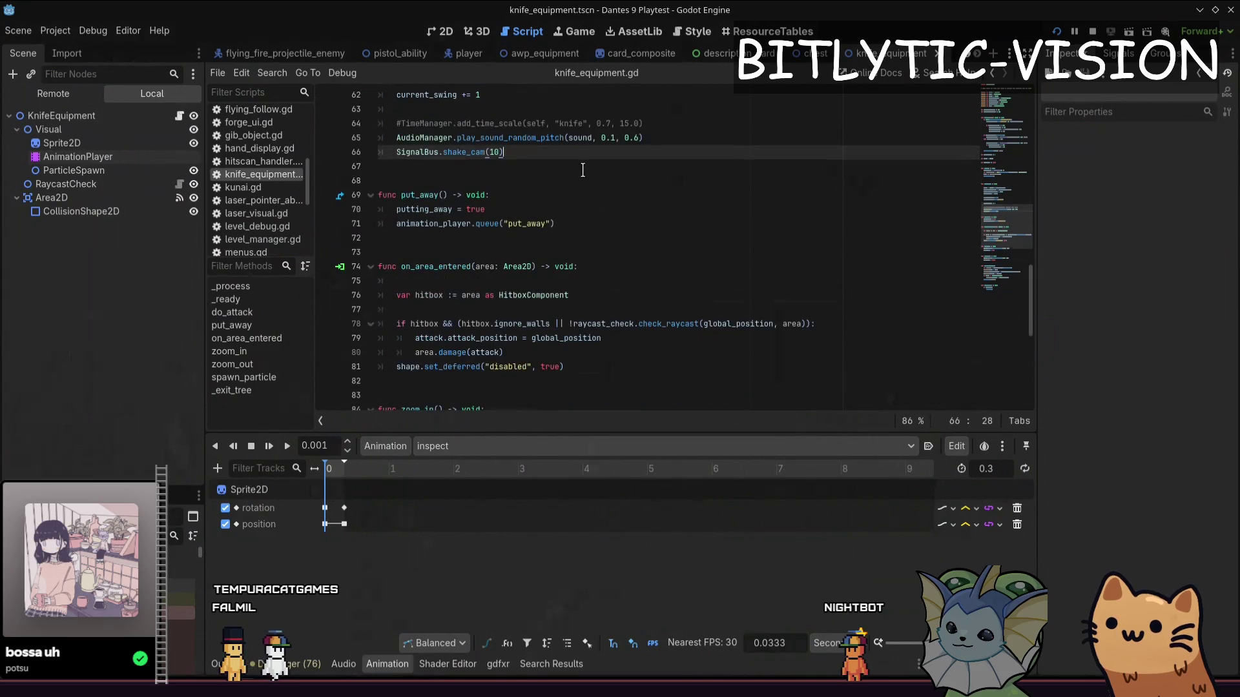
pyautogui.scroll(15, 594, 233)
pyautogui.scroll(-10, 594, 213)
pyautogui.scroll(10, 594, 194)
pyautogui.click(594, 180)
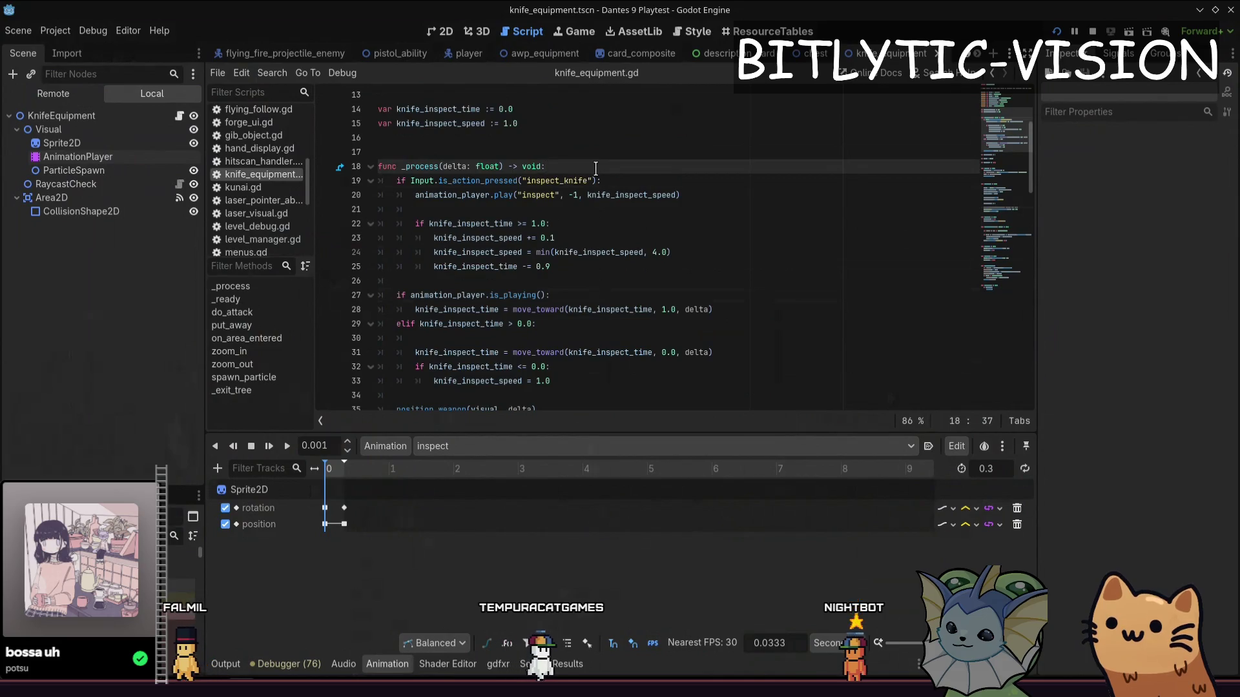
pyautogui.press('Down')
pyautogui.press('Down')
pyautogui.press('Down')
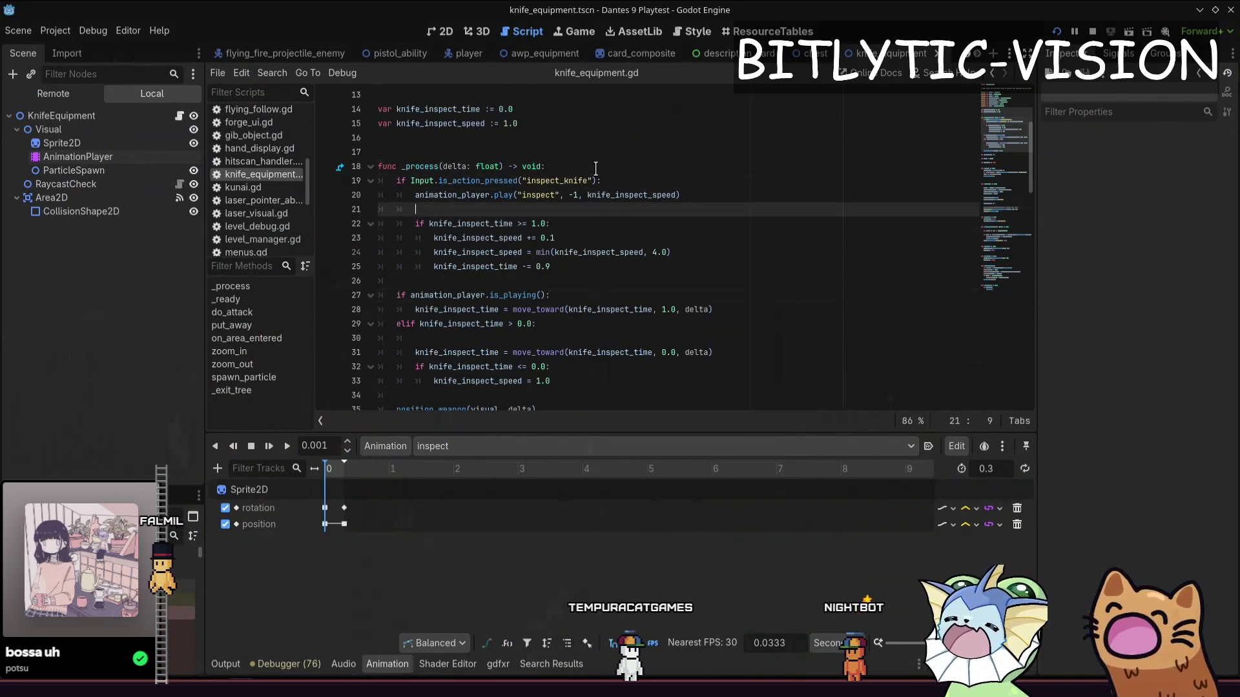
pyautogui.press('Down')
pyautogui.press('Up')
pyautogui.press('Up')
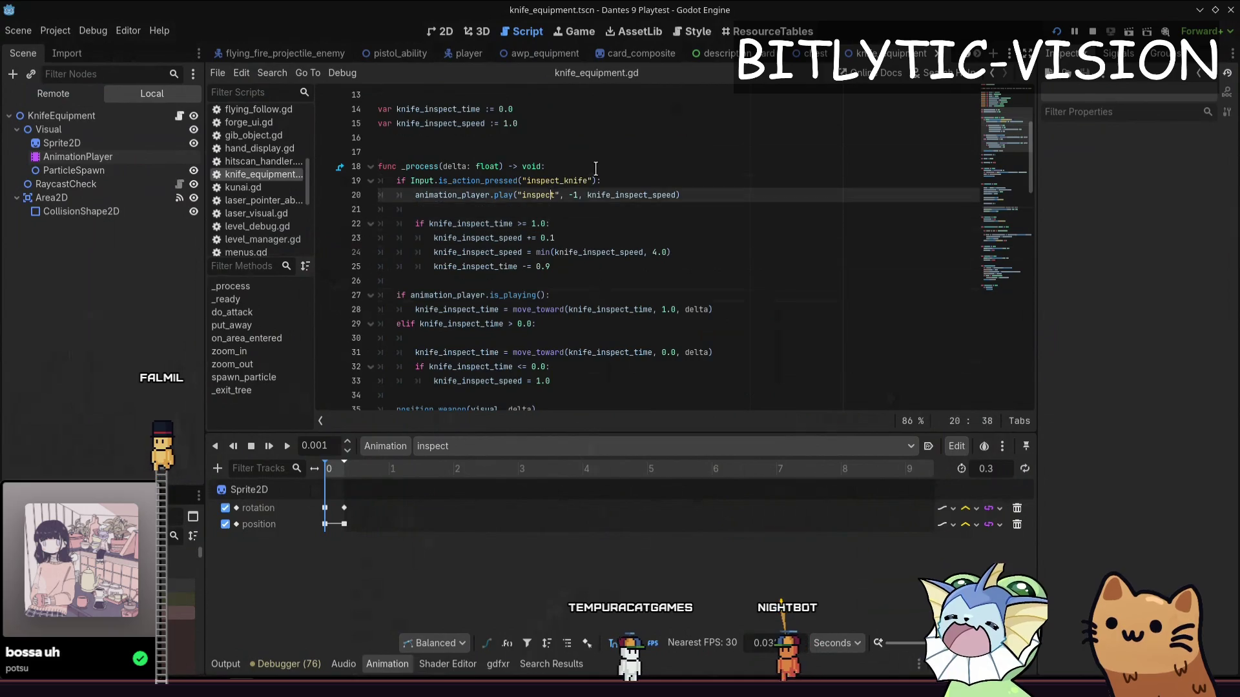
pyautogui.press('Up')
pyautogui.press('Up')
pyautogui.press('Return')
pyautogui.press('Return')
pyautogui.press('Up')
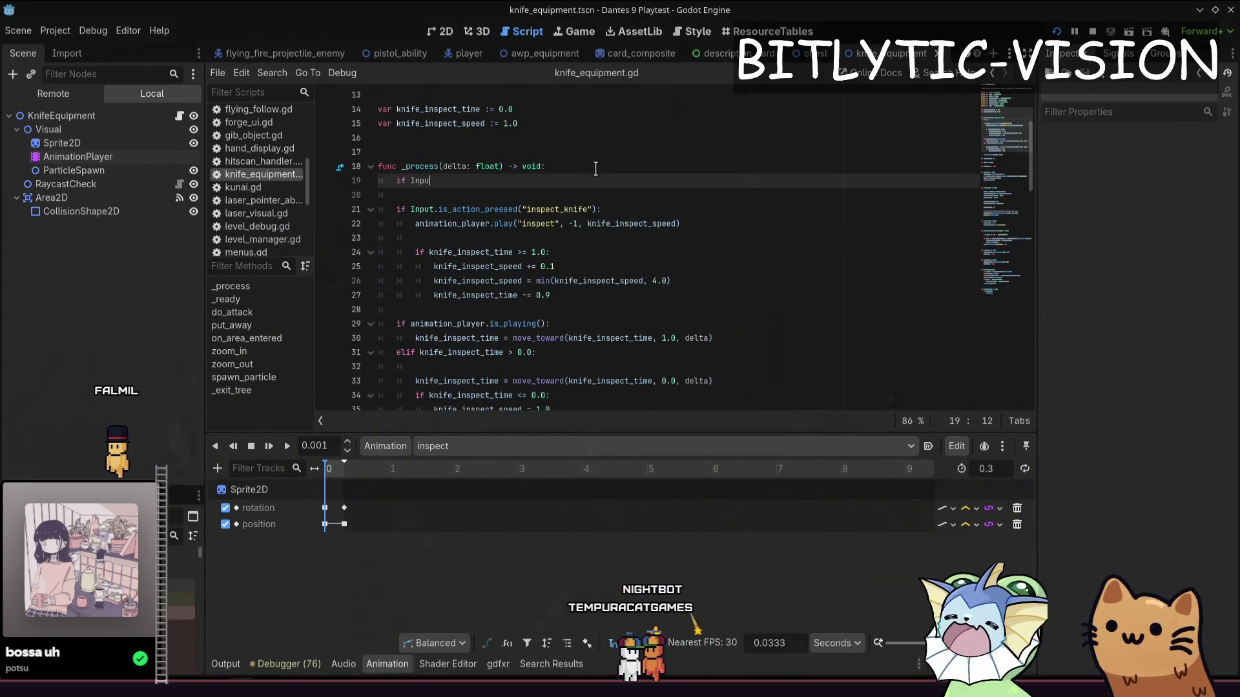
pyautogui.press('BackSpace')
pyautogui.press('BackSpace')
pyautogui.press('BackSpace')
pyautogui.press('BackSpace')
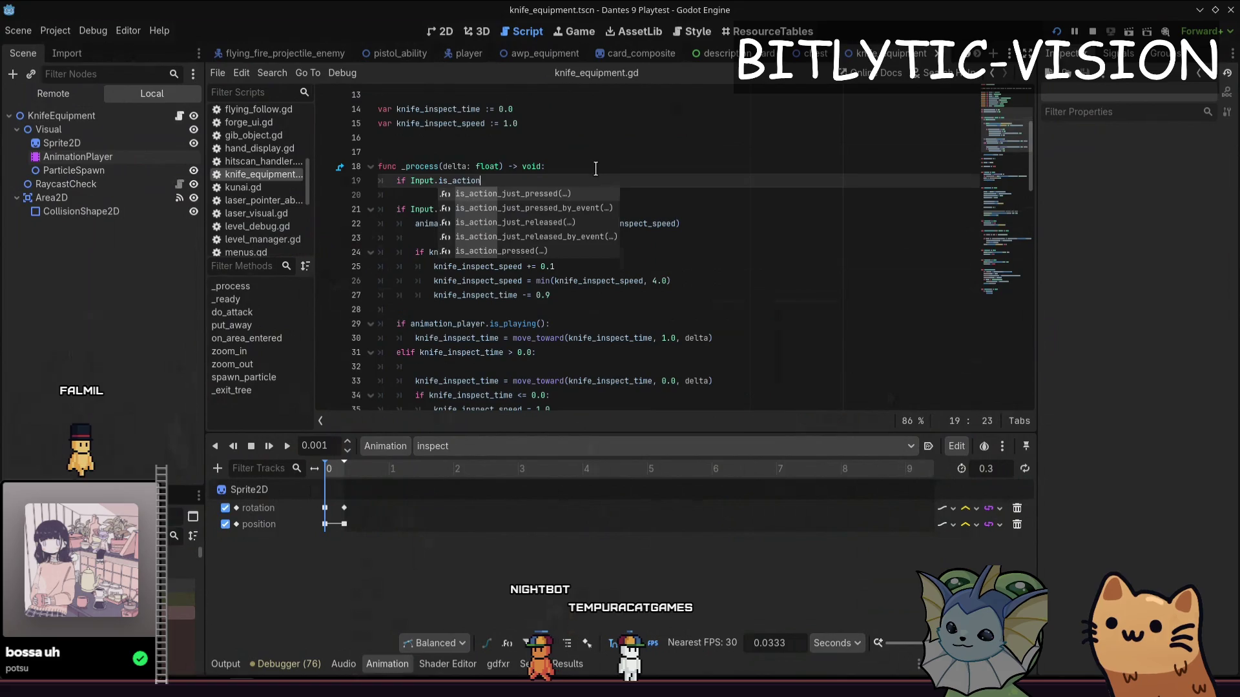
pyautogui.press('BackSpace')
pyautogui.press('BackSpace')
pyautogui.press('BackSpace')
pyautogui.press('BackSpace')
pyautogui.press('BackSpace')
pyautogui.press('Delete')
pyautogui.hotkey('ctrl', 's')
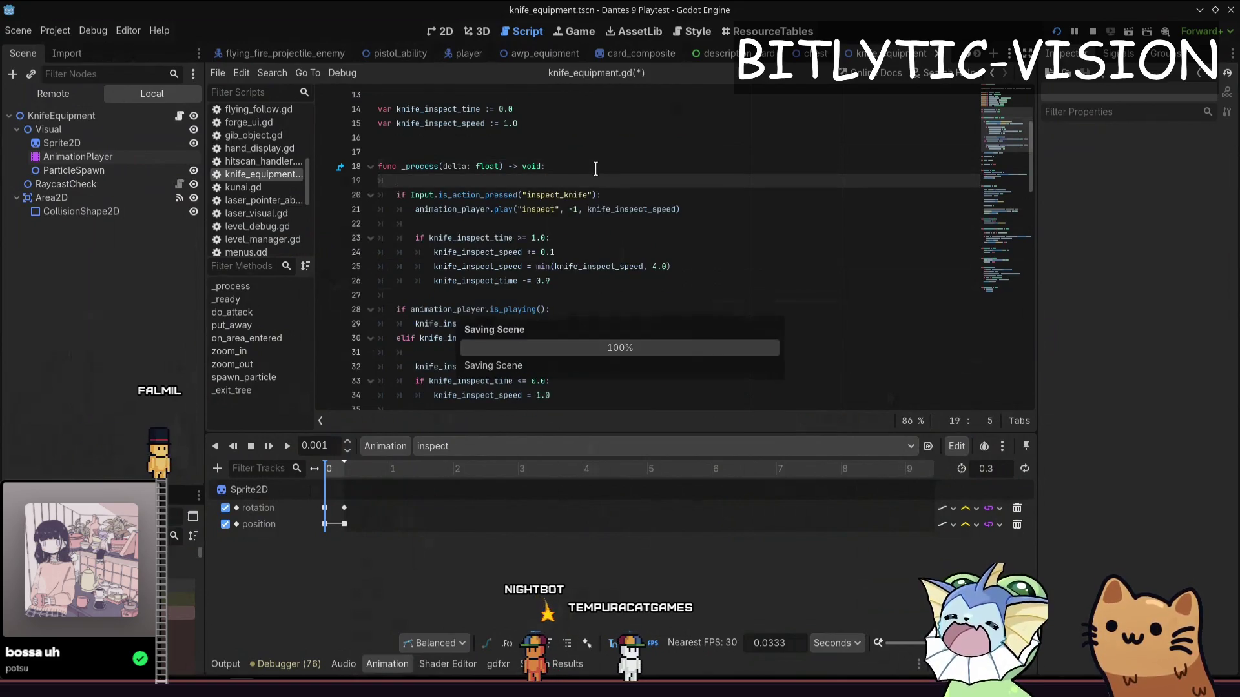
# Return to the 2D view, relaunch and close the game, then bring up Quick Open
pyautogui.hotkey('ctrl', 'F1')
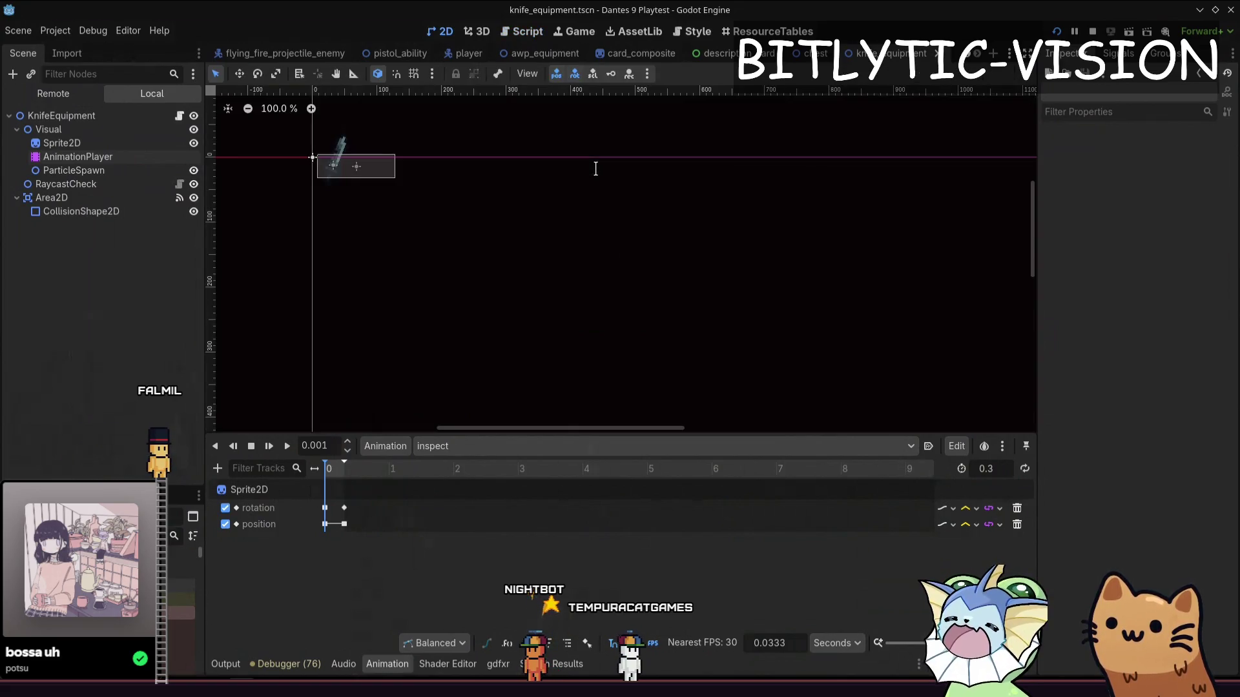
pyautogui.press('F5')
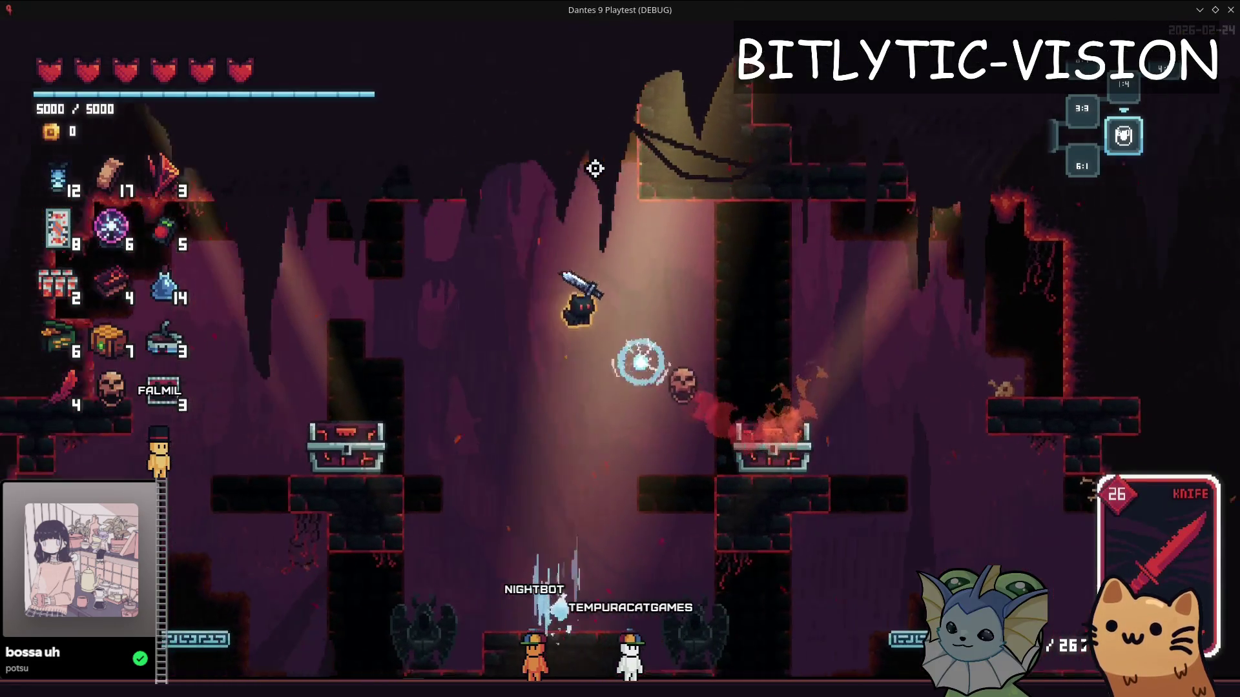
pyautogui.press('F8')
pyautogui.hotkey('shift', 'alt', 'o')
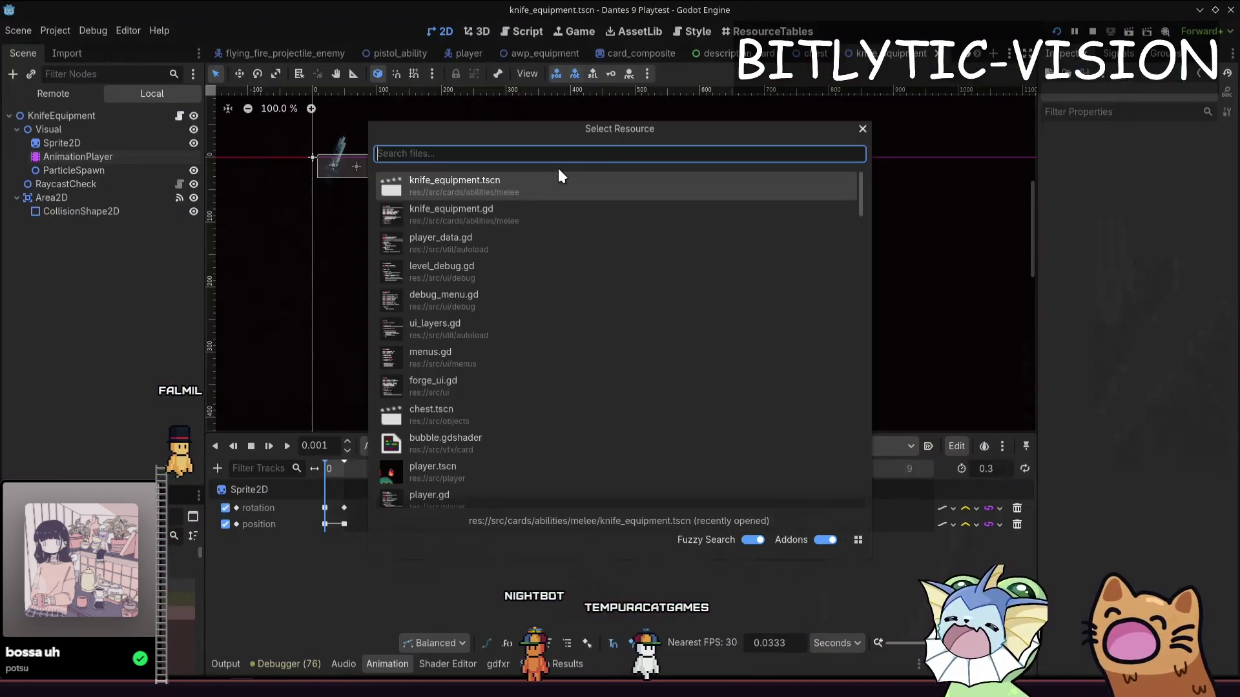
pyautogui.write('player_data.gd')
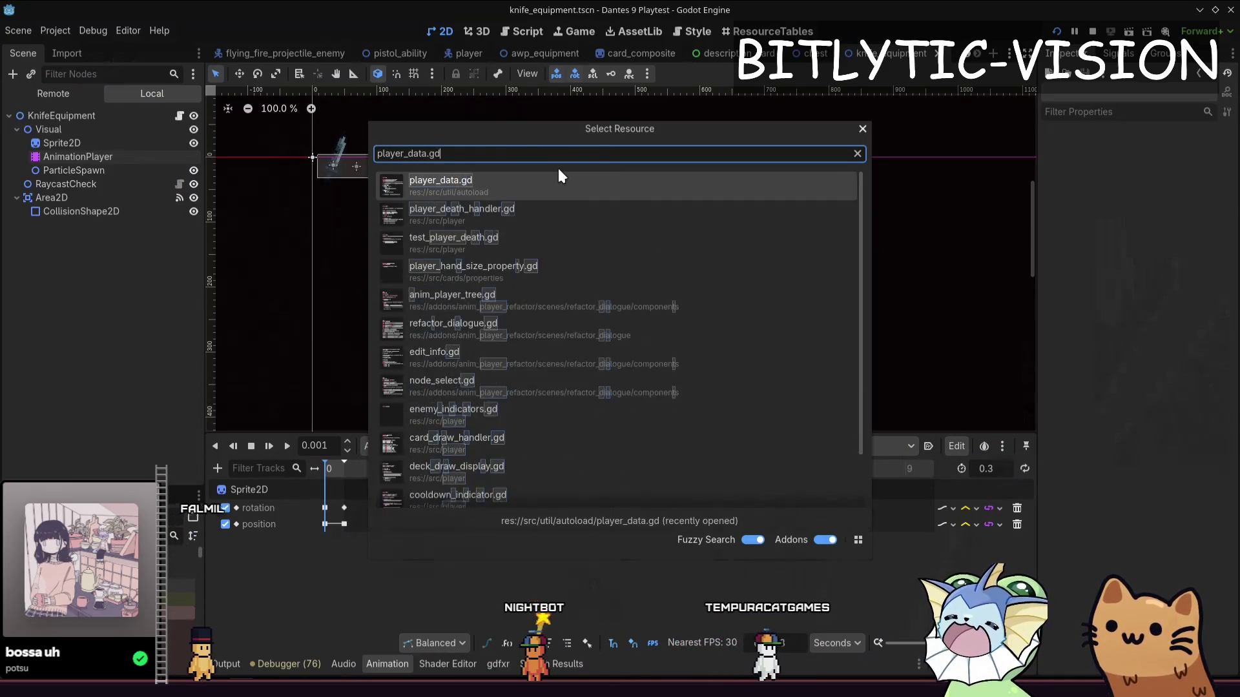
# Quick-open player_data.gd and mana_tear.gd and inspect add_mana's stats variable lines
pyautogui.press('Return')
pyautogui.hotkey('shift', 'alt', 'o')
pyautogui.write('mana_')
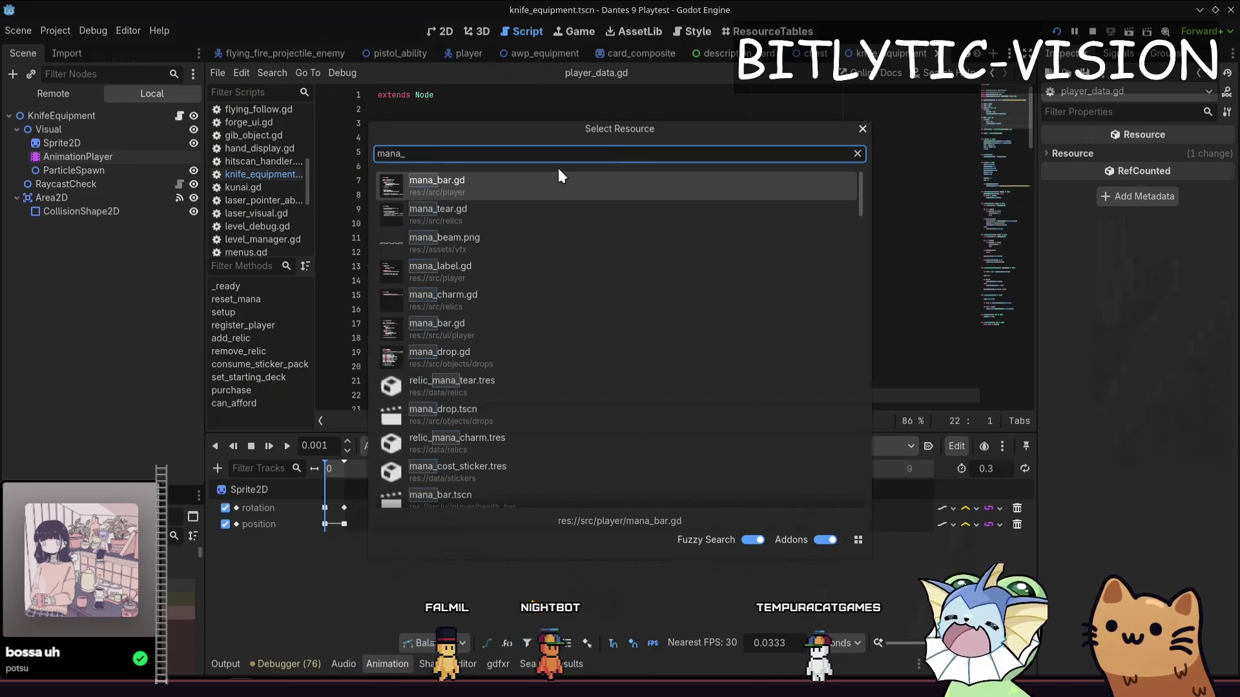
pyautogui.press('Down')
pyautogui.press('Return')
pyautogui.hotkey('ctrl', 'End')
pyautogui.press('Up')
pyautogui.press('Up')
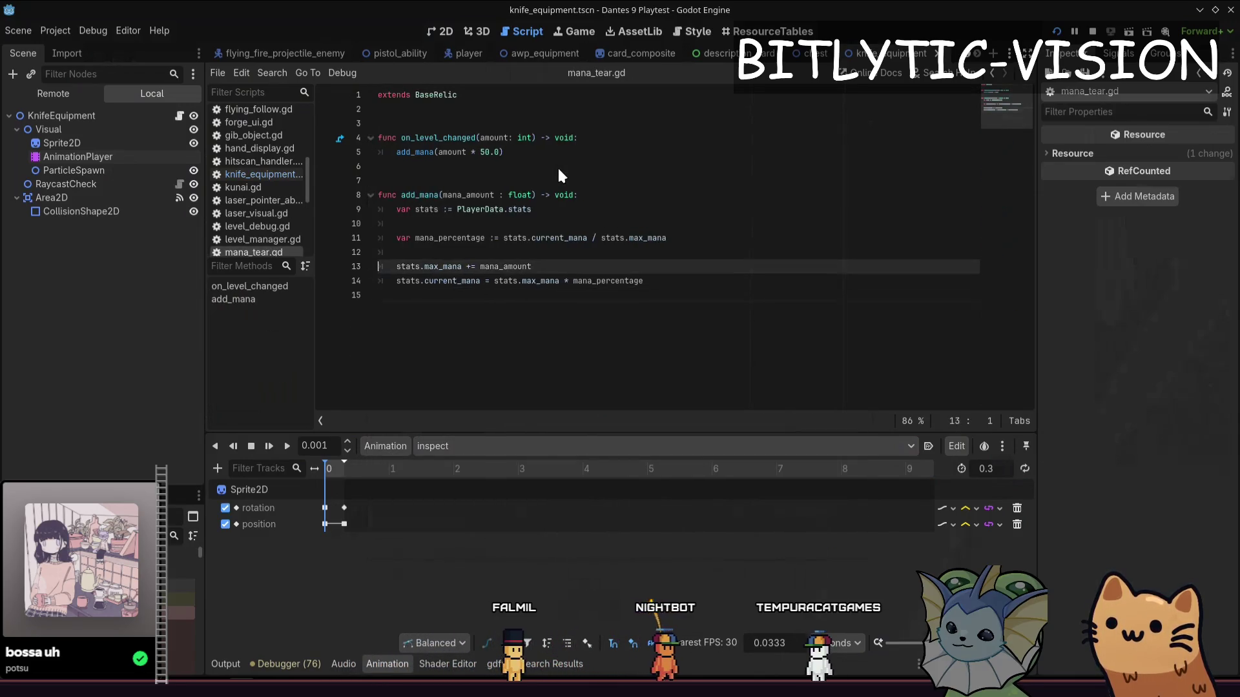
pyautogui.press('Up')
pyautogui.press('Up')
pyautogui.press('Up')
pyautogui.press('Down')
pyautogui.press('Down')
pyautogui.press('Down')
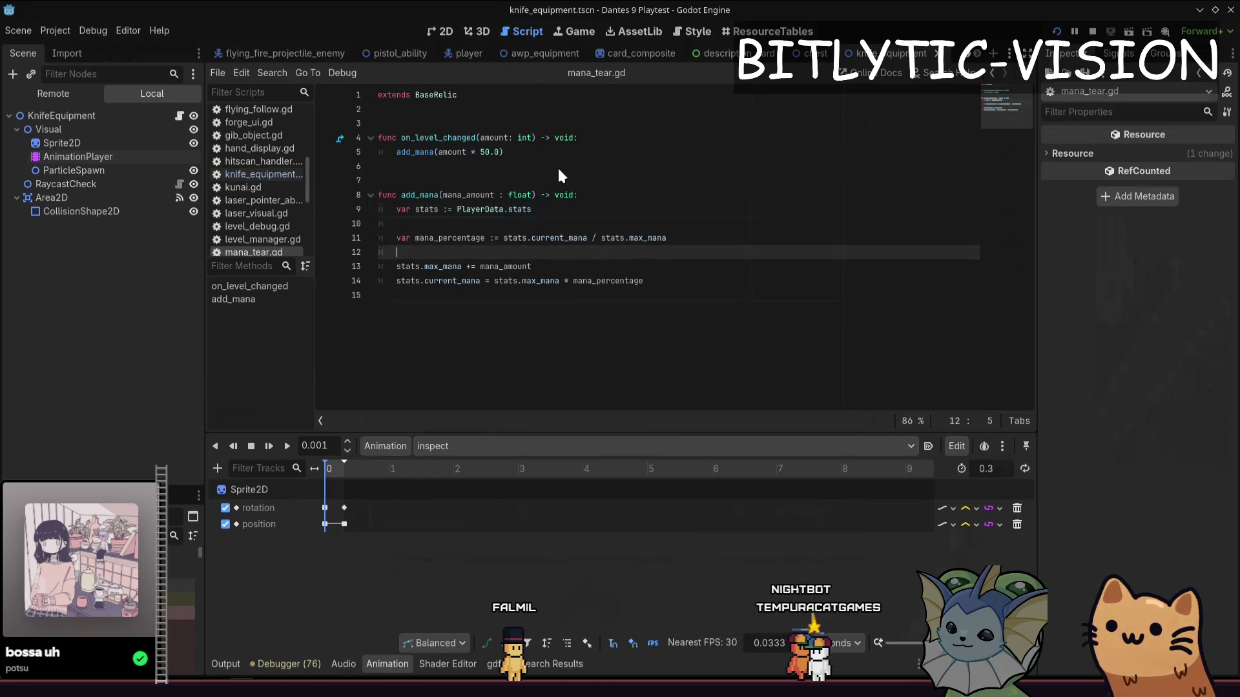
pyautogui.press('Up')
pyautogui.hotkey('shift', 'End')
pyautogui.press('Up')
pyautogui.press('Up')
pyautogui.hotkey('shift', 'End')
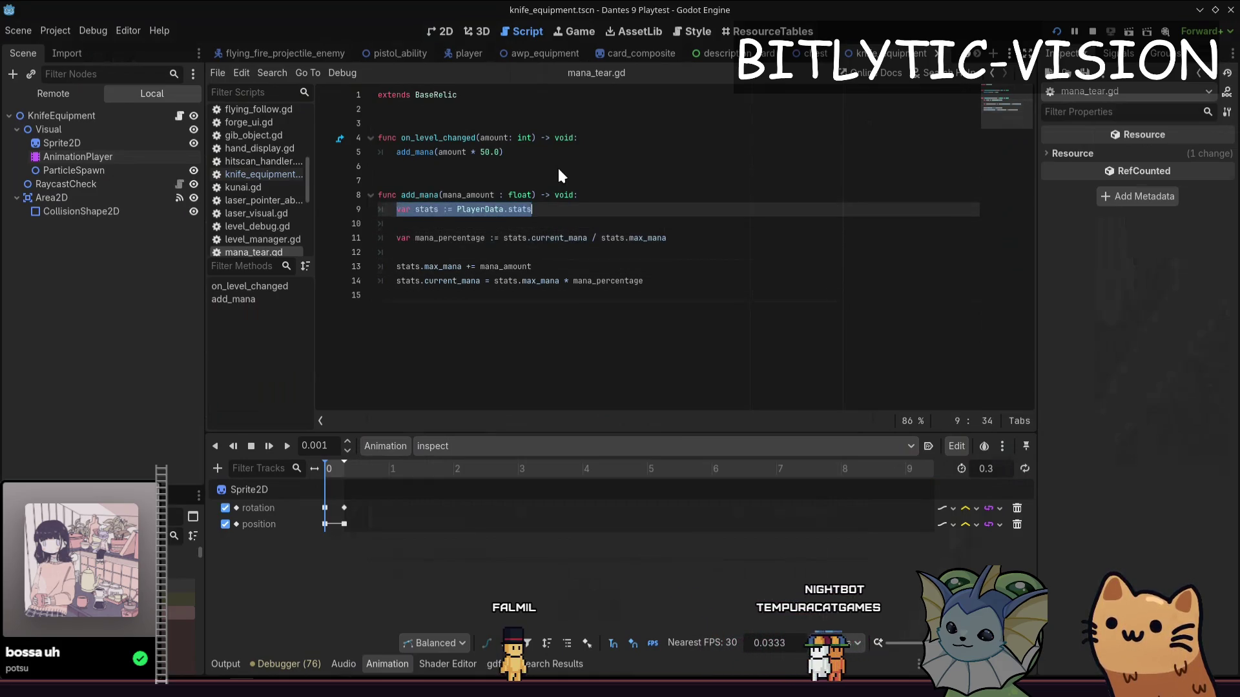
# Switch to stats.gd's reset function and start a Find in Files search for reset
pyautogui.keyDown('ctrl'); pyautogui.click(514, 209); pyautogui.keyUp('ctrl')
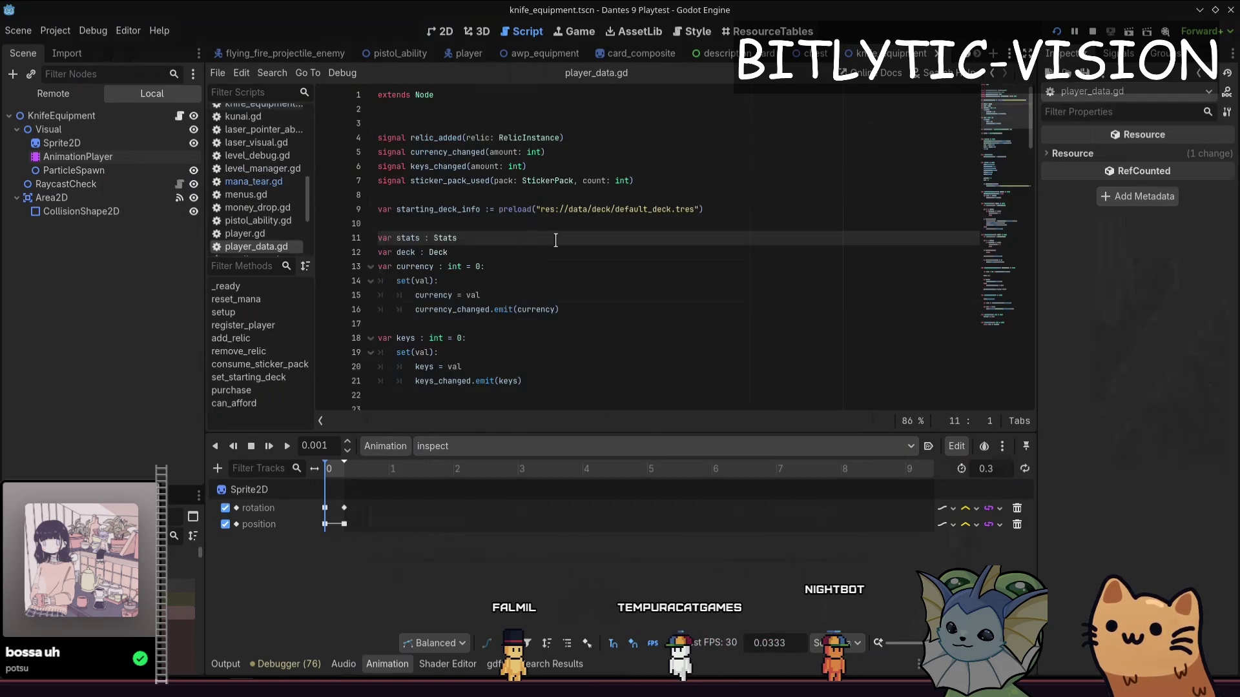
pyautogui.keyDown('ctrl'); pyautogui.click(445, 237); pyautogui.keyUp('ctrl')
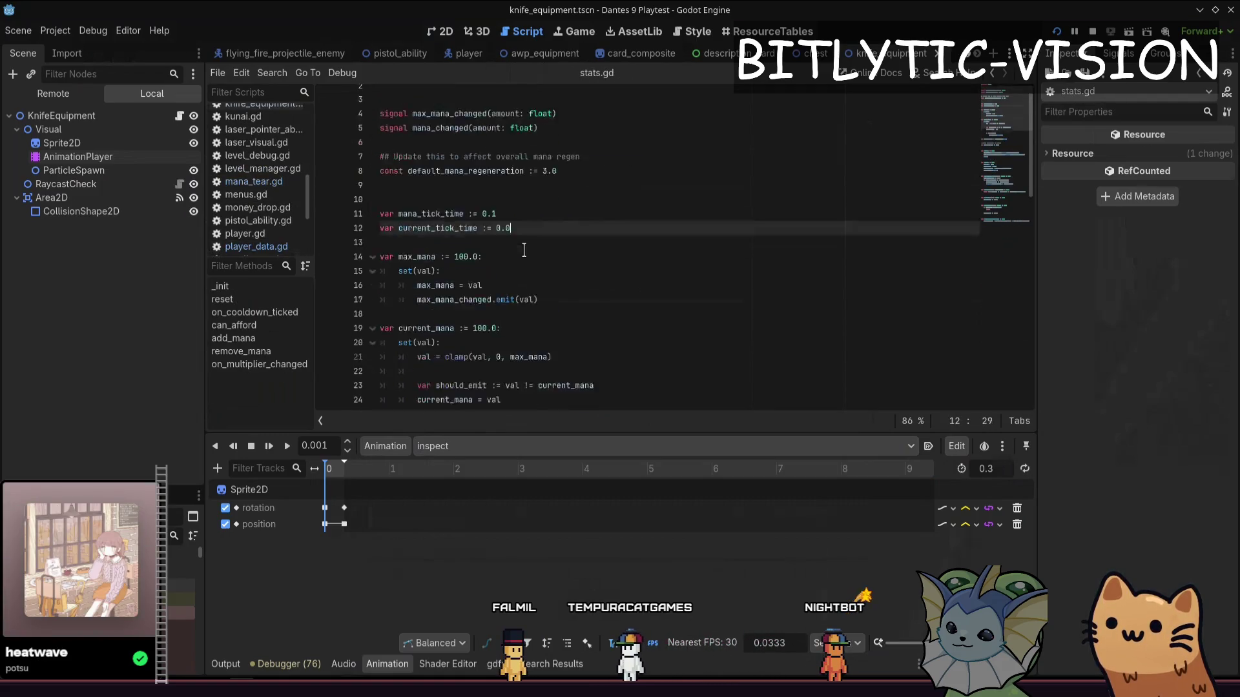
pyautogui.click(523, 251)
pyautogui.scroll(-6, 533, 242)
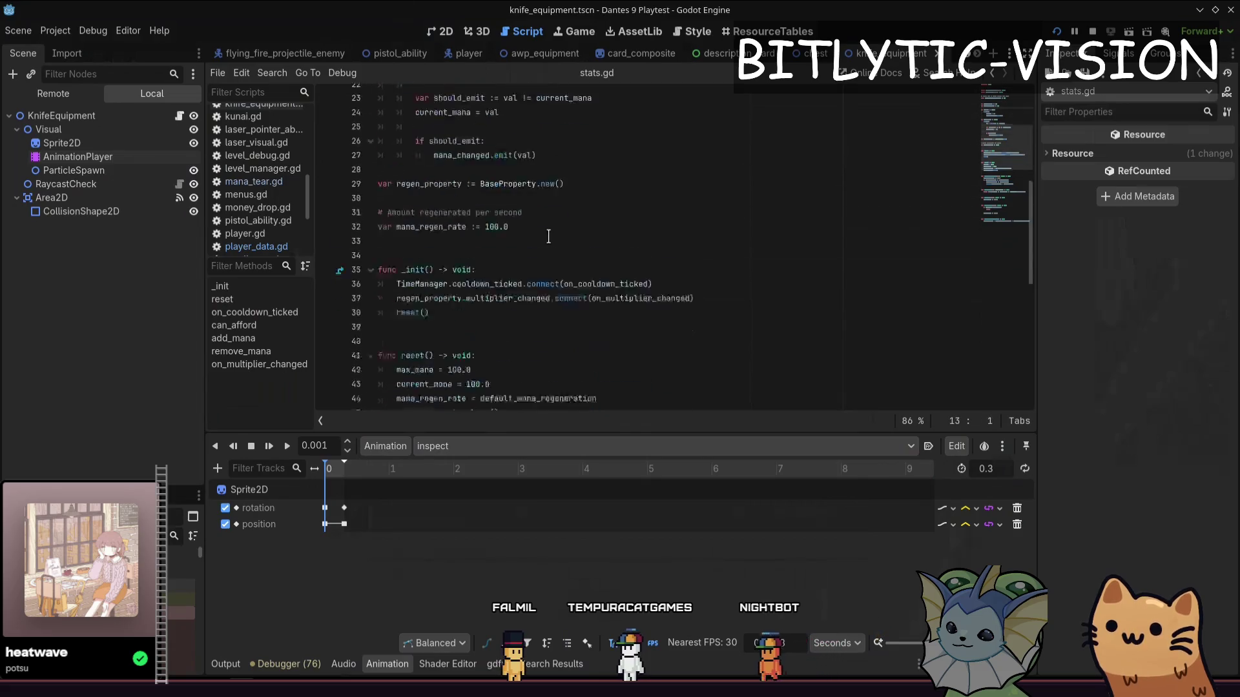
pyautogui.scroll(-5, 547, 237)
pyautogui.click(480, 198)
pyautogui.scroll(-2, 481, 201)
pyautogui.doubleClick(414, 109)
pyautogui.hotkey('ctrl', 'shift', 'f')
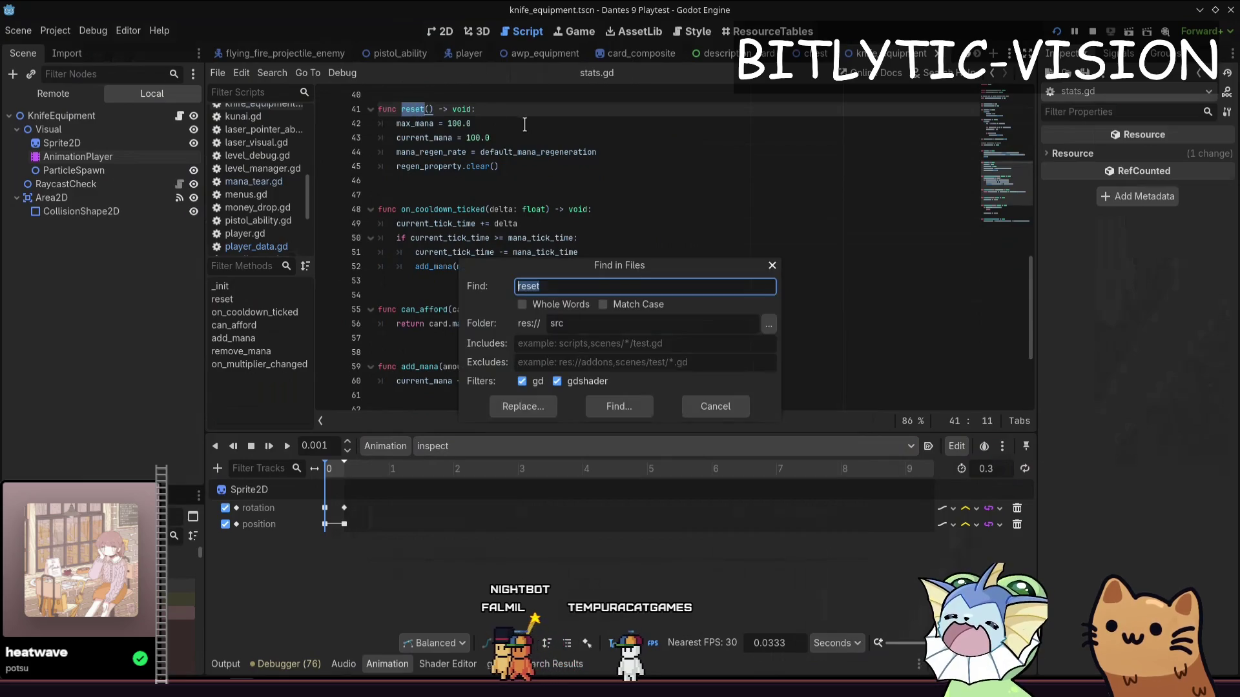
pyautogui.write('s.')
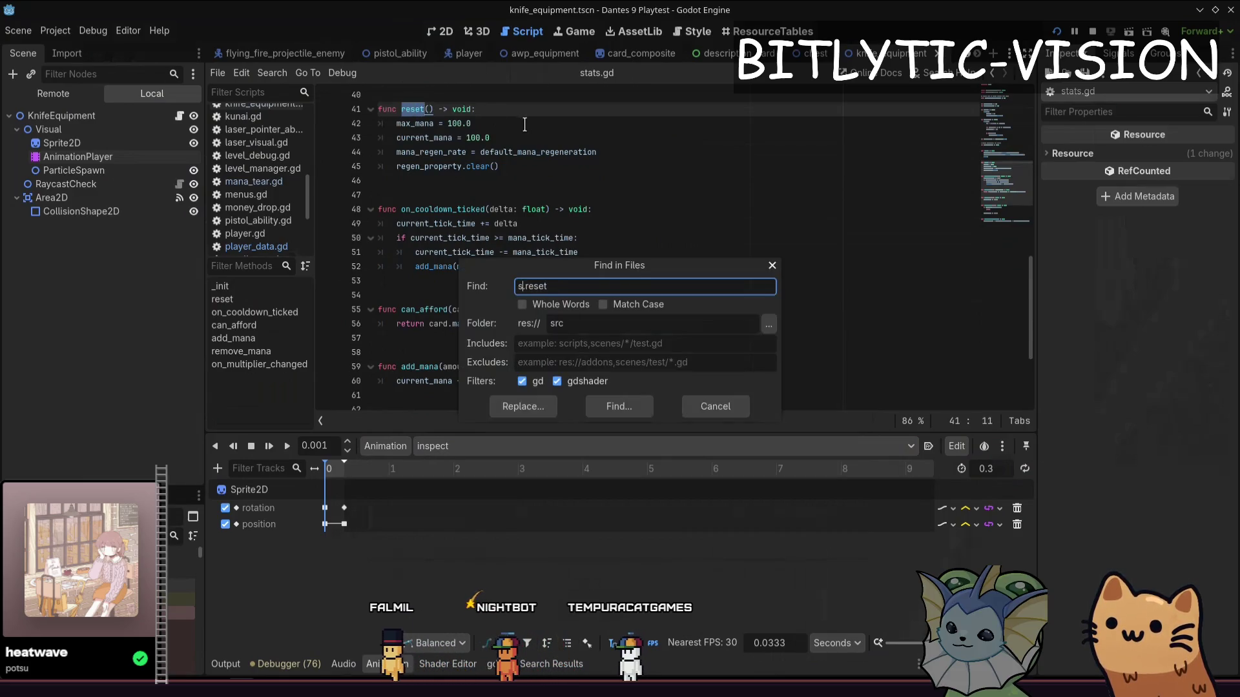
pyautogui.write('tats')
# Search the project for stats.reset and open the hit in player_data.gd's setup function
pyautogui.press('Return')
pyautogui.click(376, 556)
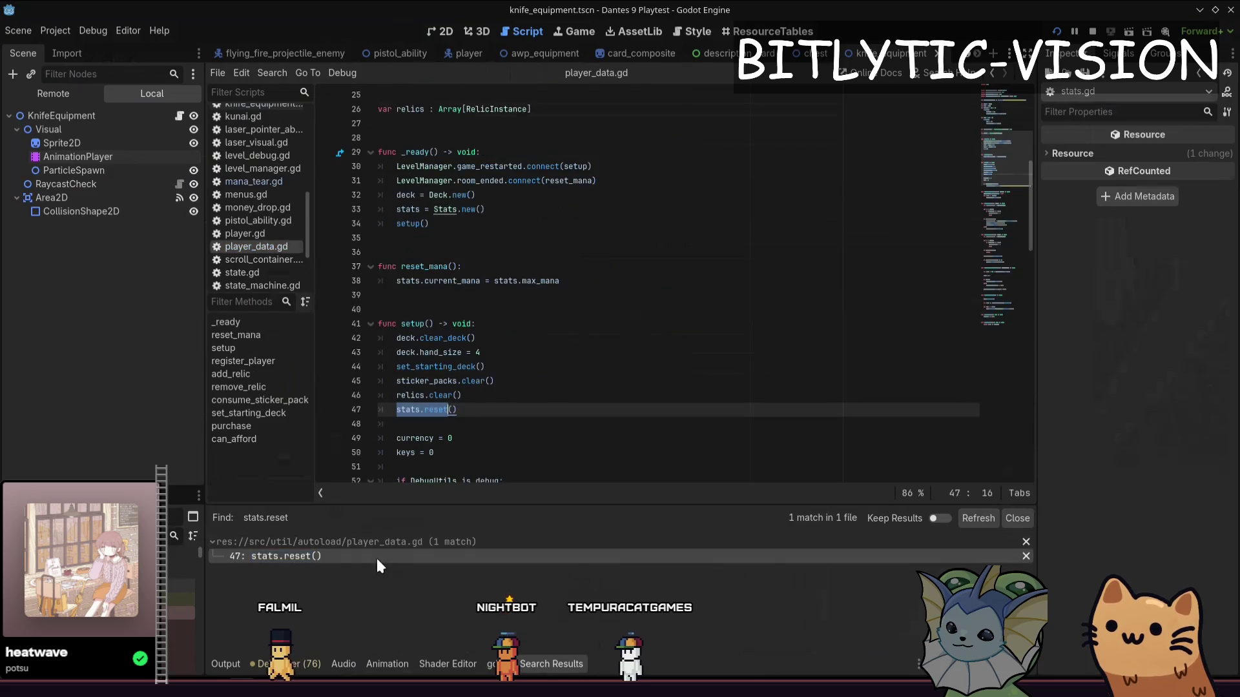
pyautogui.moveTo(457, 409); pyautogui.dragTo(462, 312)
pyautogui.click(511, 411)
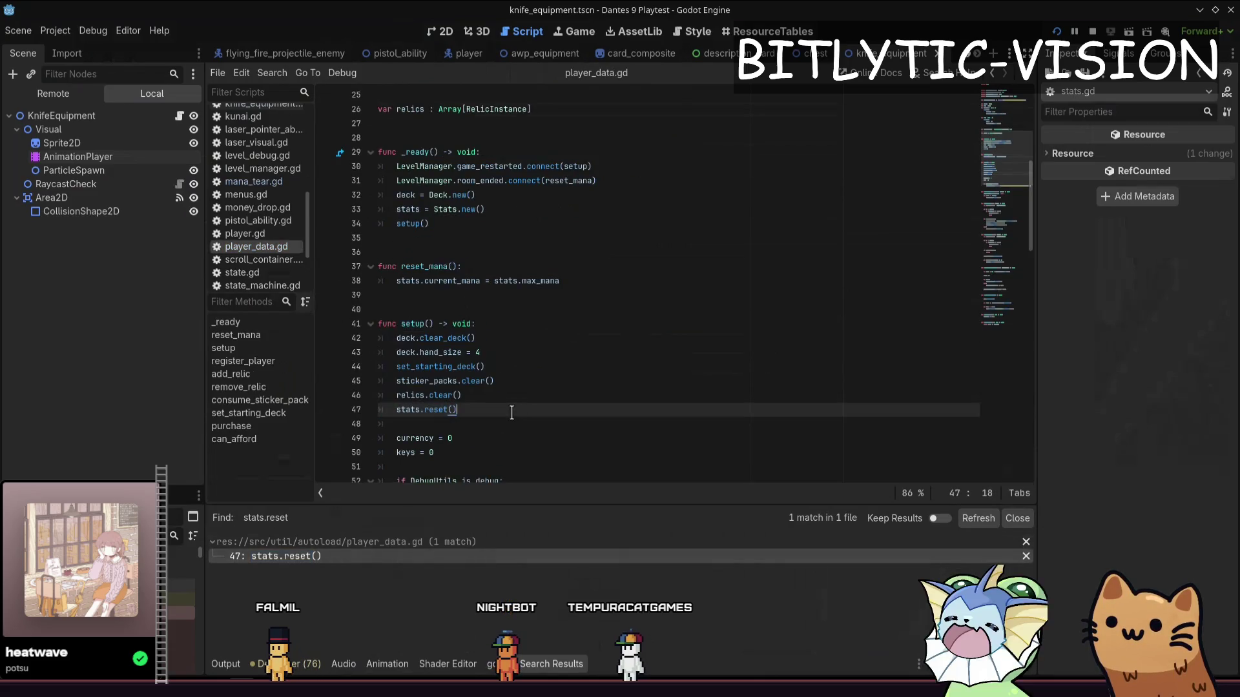
pyautogui.doubleClick(421, 328)
# Search for .setup, open the PlayerData.setup call in start_menu.gd, then return to player_data.gd's setup
pyautogui.hotkey('ctrl', 'shift', 'f')
pyautogui.press('Home')
pyautogui.write('.')
pyautogui.press('Return')
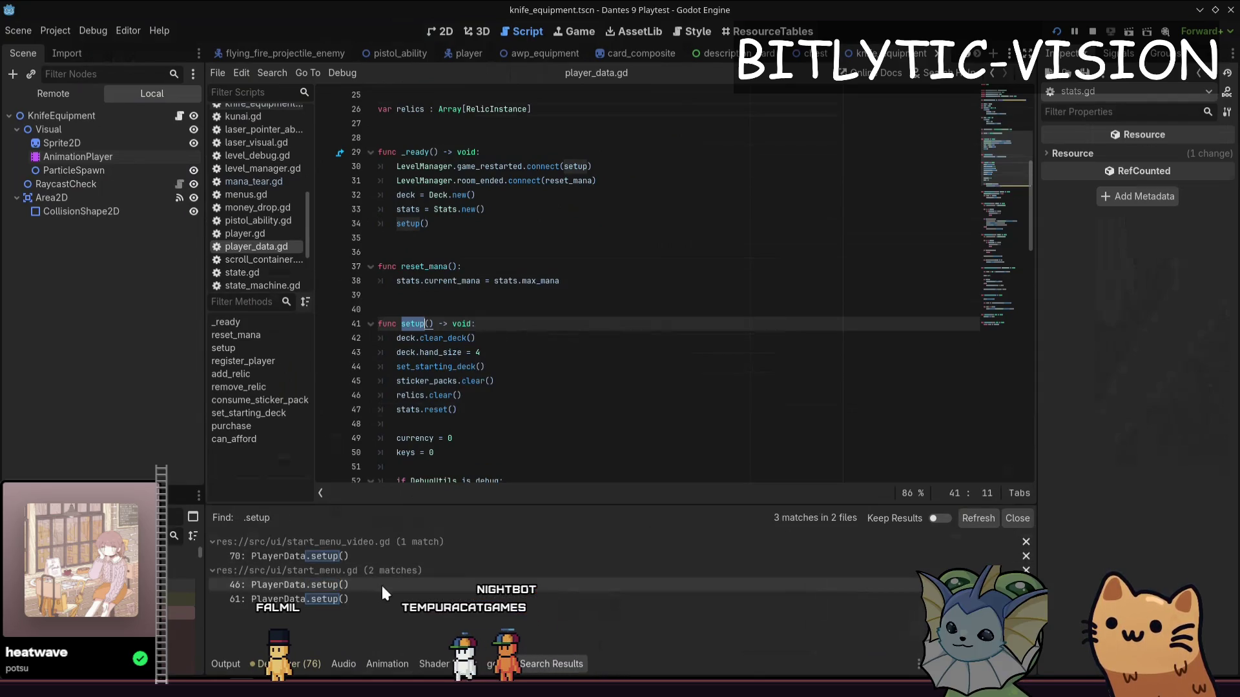
pyautogui.click(290, 585)
pyautogui.press('End')
pyautogui.scroll(1, 487, 226)
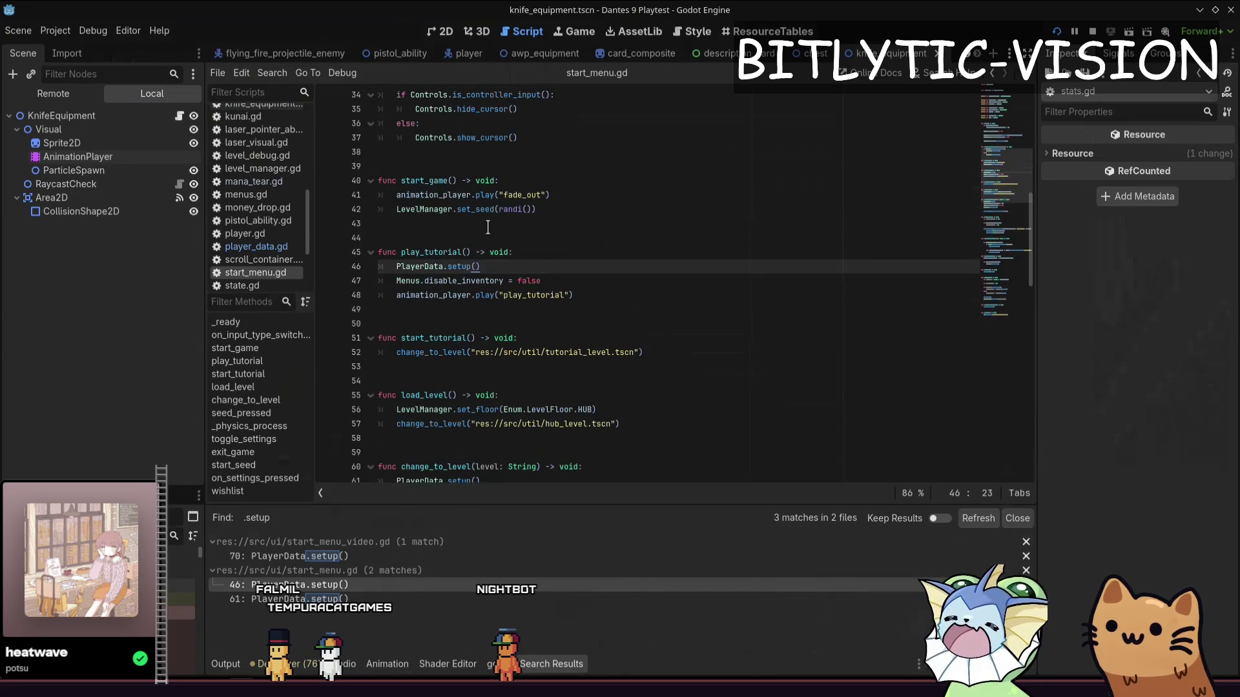
pyautogui.keyDown('ctrl'); pyautogui.click(459, 267); pyautogui.keyUp('ctrl')
pyautogui.click(542, 364)
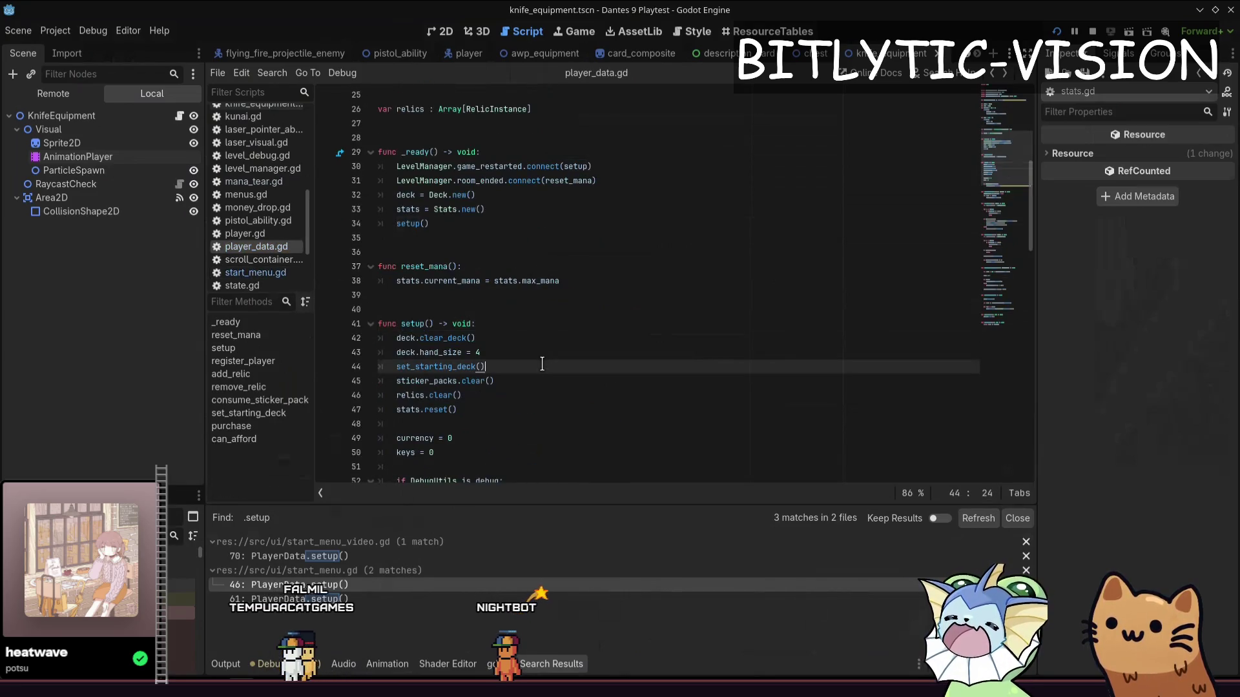
pyautogui.hotkey('shift', 'alt', 'o')
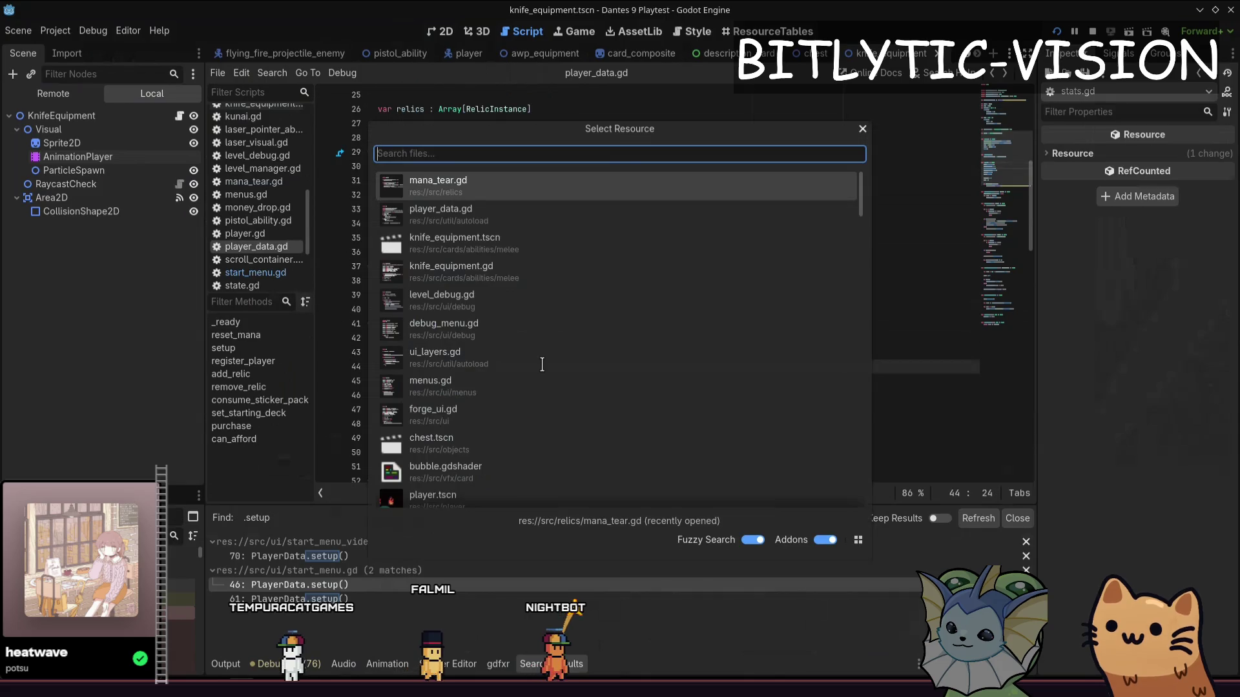
# Quick-open level_manager.gd from the file search
pyautogui.press('Escape')
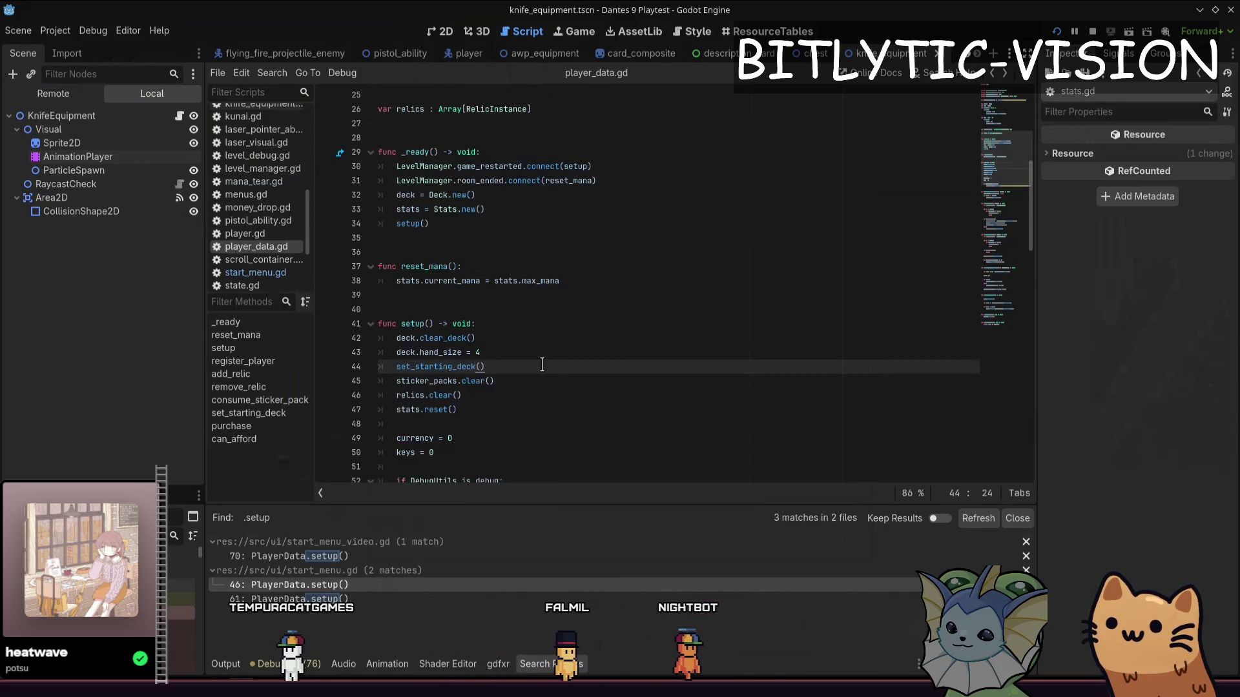
pyautogui.hotkey('shift', 'alt', 'o')
pyautogui.press('Escape')
pyautogui.hotkey('shift', 'alt', 'o')
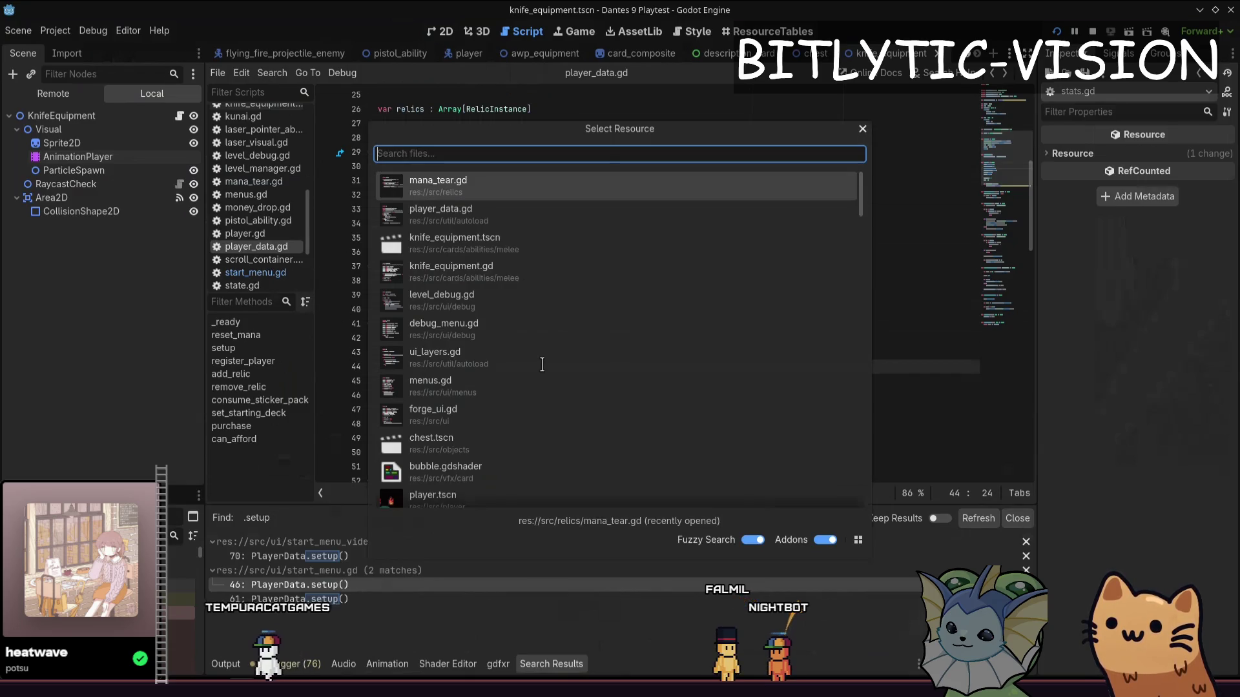
pyautogui.write('lev')
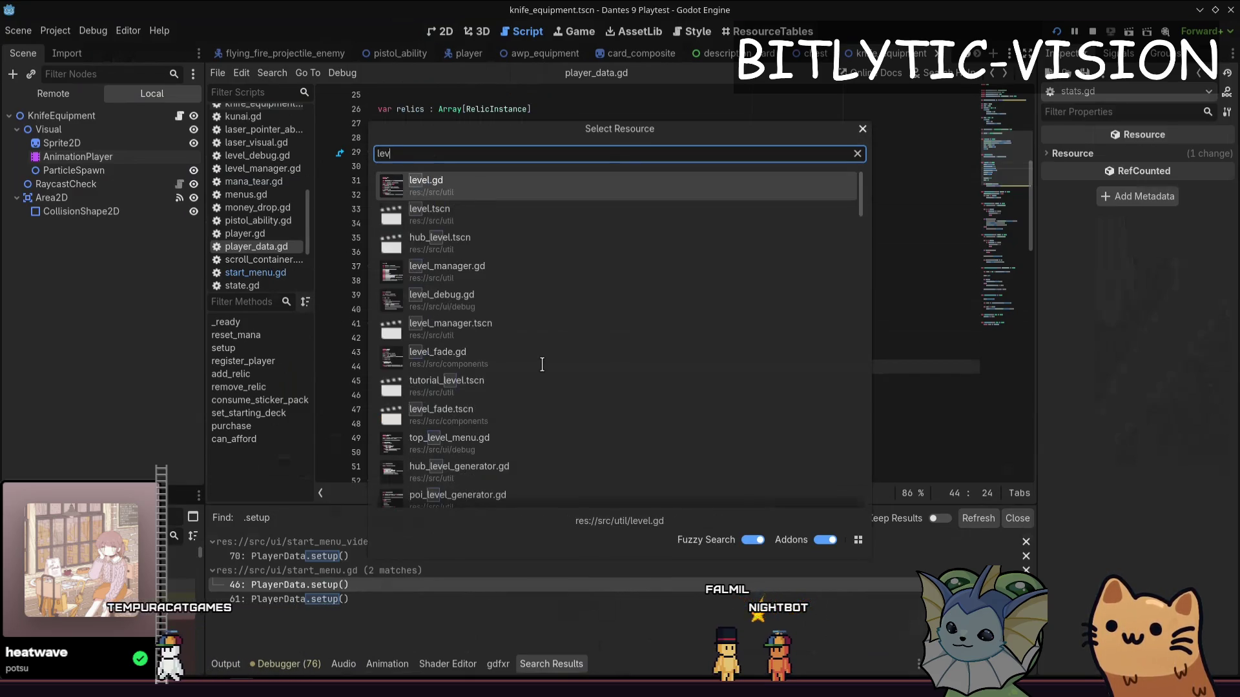
pyautogui.write('_manager')
pyautogui.press('Return')
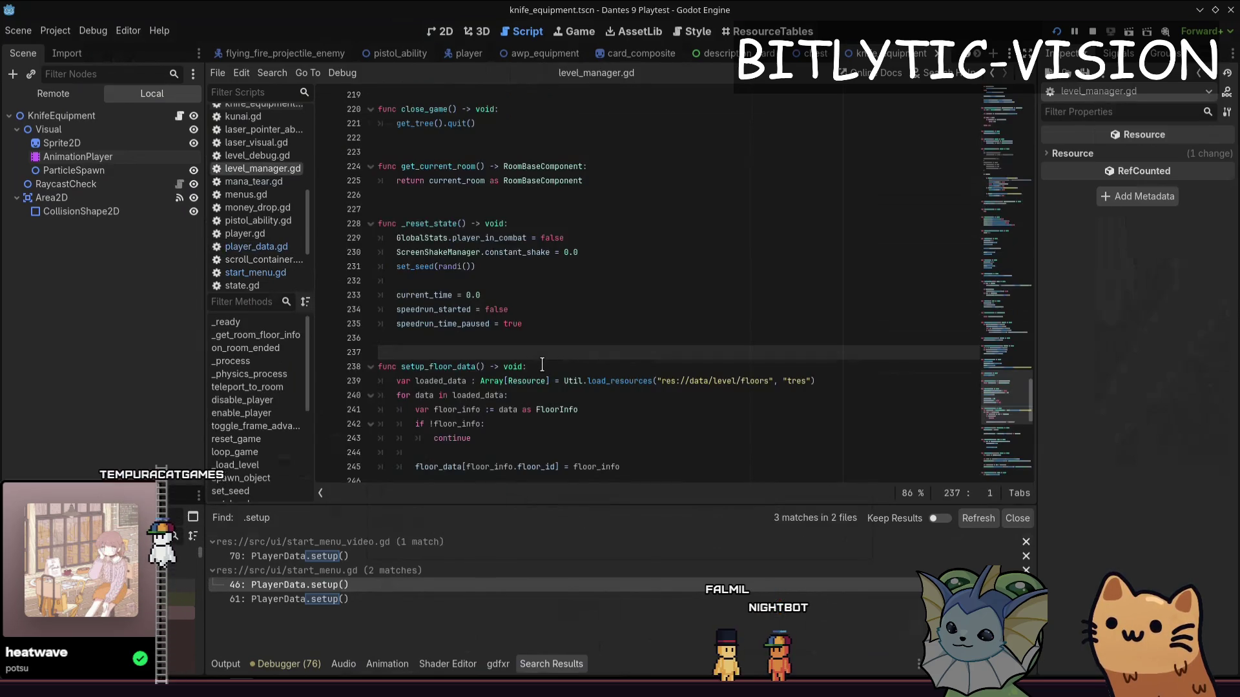
# Add a PlayerData.stats.reset() call after set_seed in _reset_state and relaunch the game with its debug menu
pyautogui.click(546, 322)
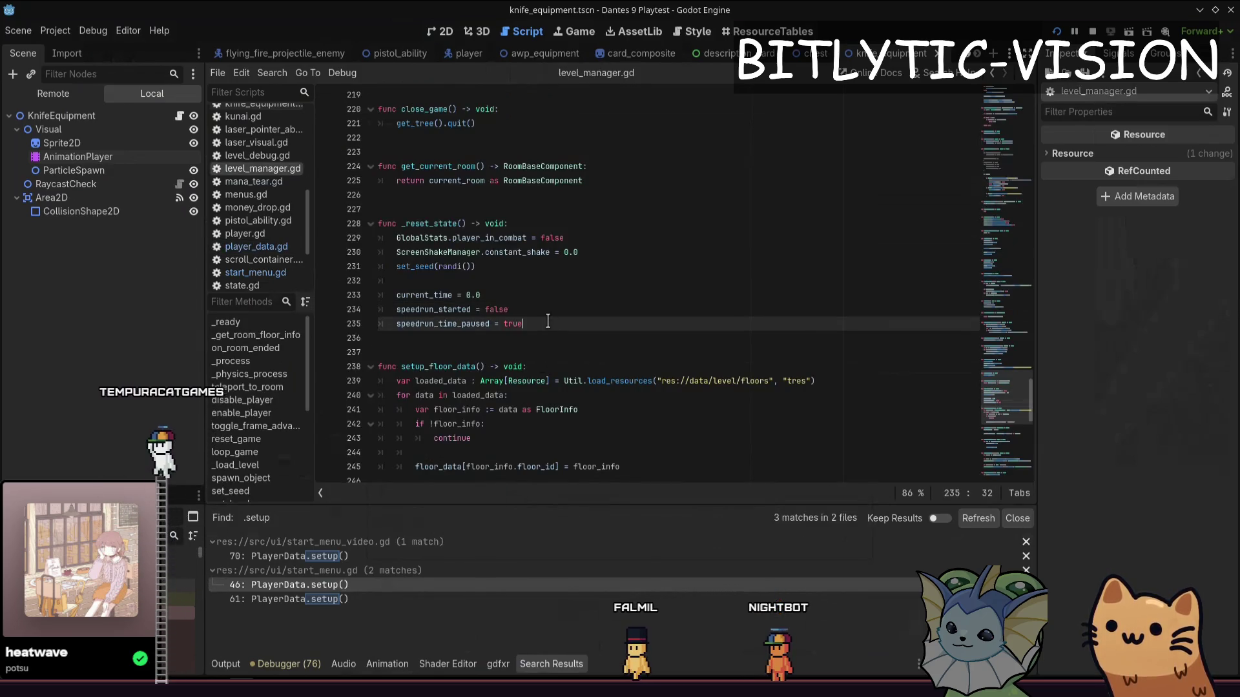
pyautogui.click(543, 267)
pyautogui.press('Return')
pyautogui.press('Return')
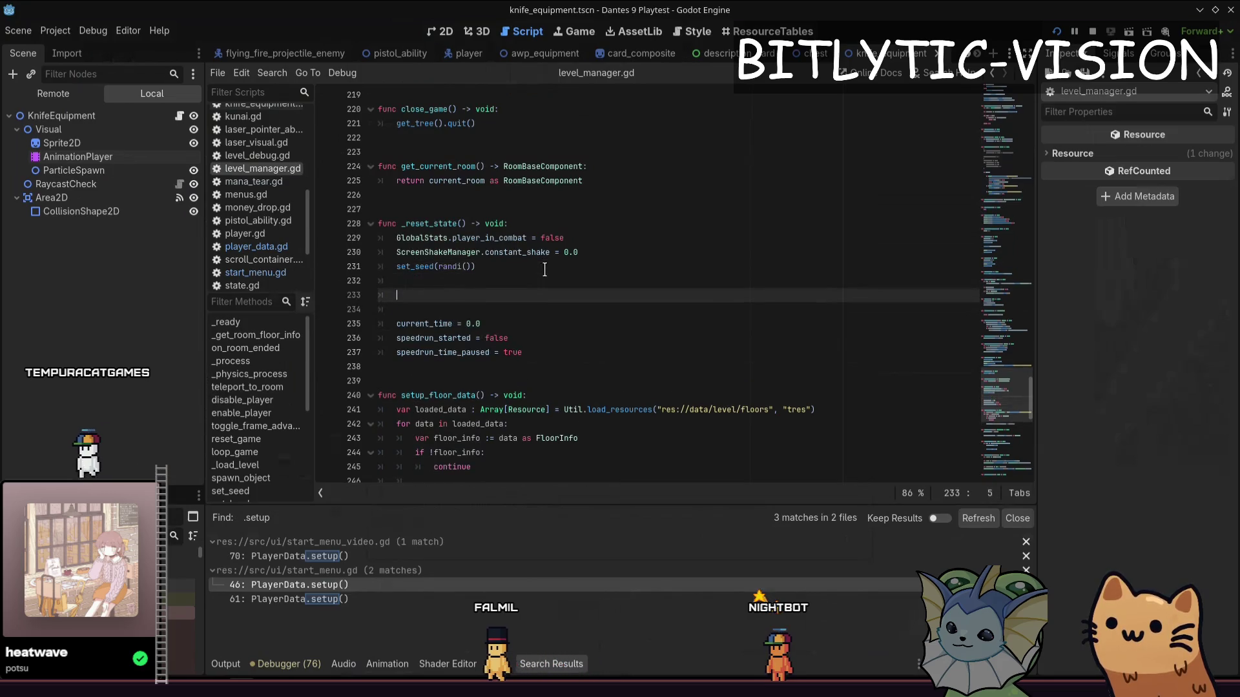
pyautogui.write('.stats.reset(')
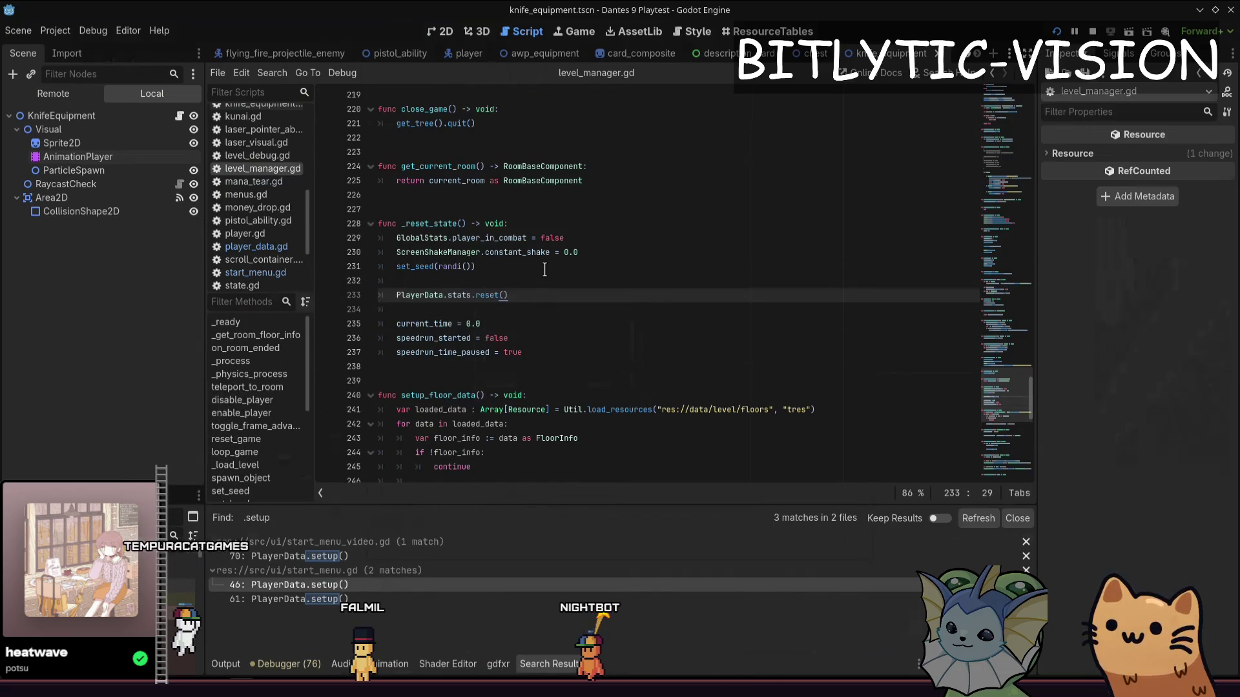
pyautogui.hotkey('alt', 'Tab')
pyautogui.press('F1')
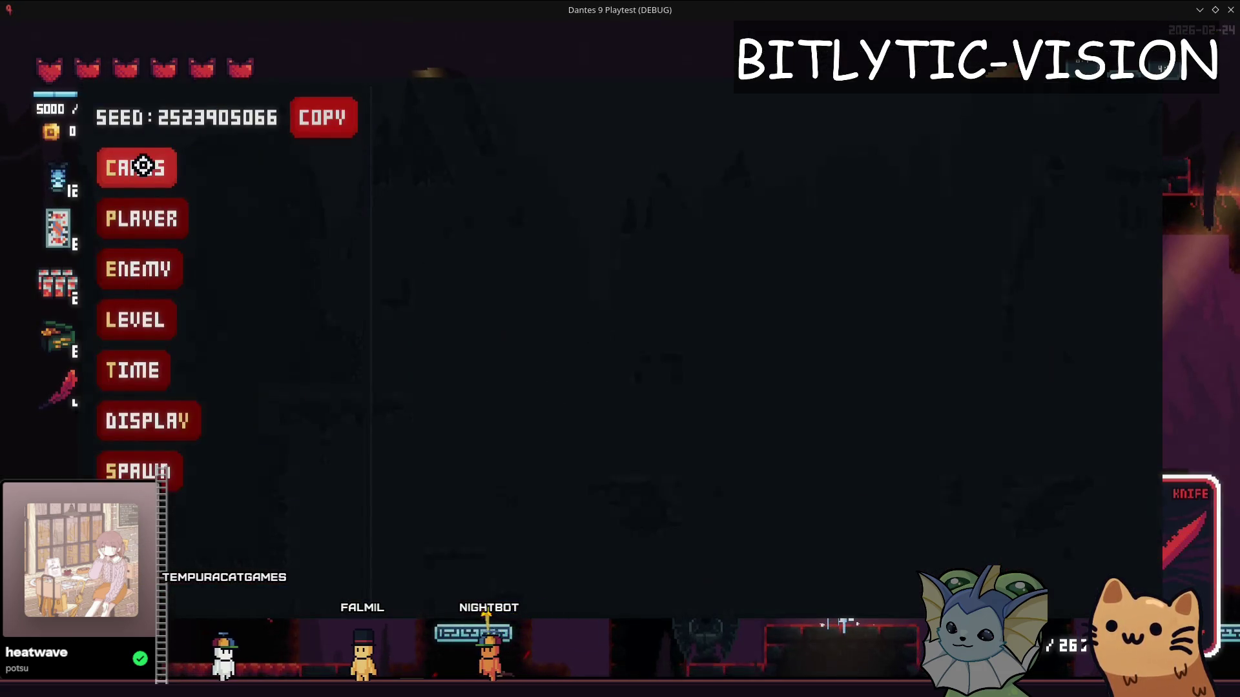
# Use the debug menu's Level options to jump to the Flesh level and load a few cave rooms
pyautogui.click(142, 168)
pyautogui.click(453, 183)
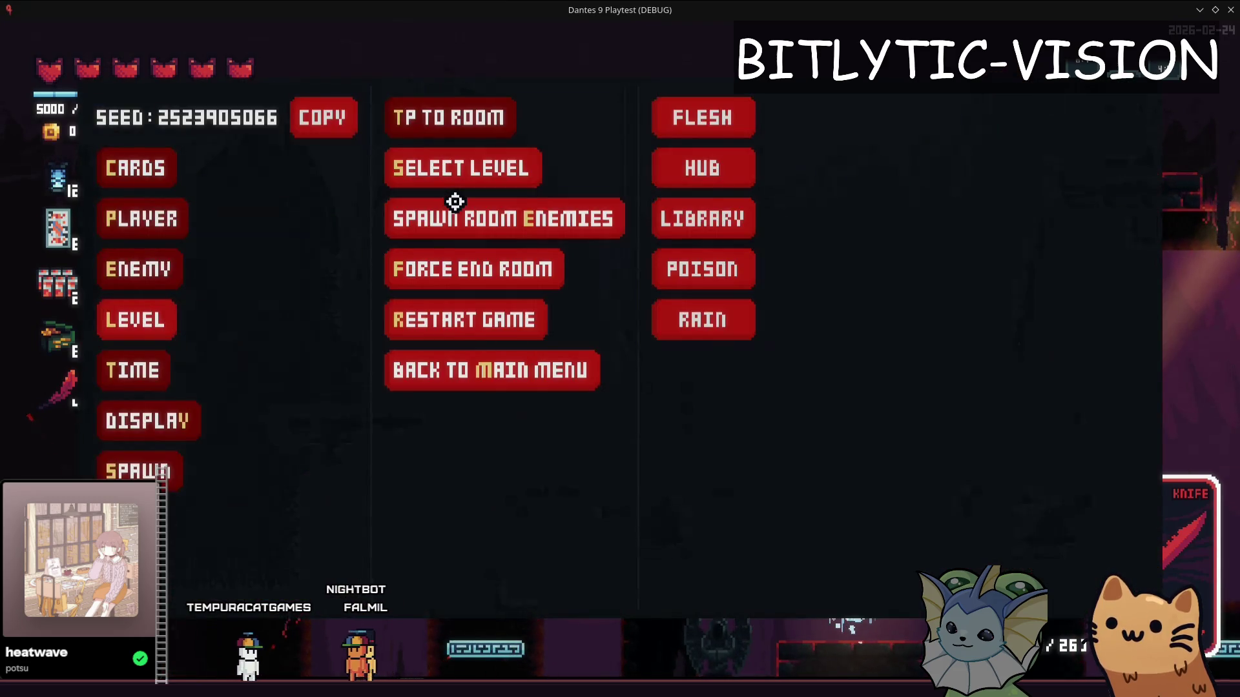
pyautogui.click(715, 130)
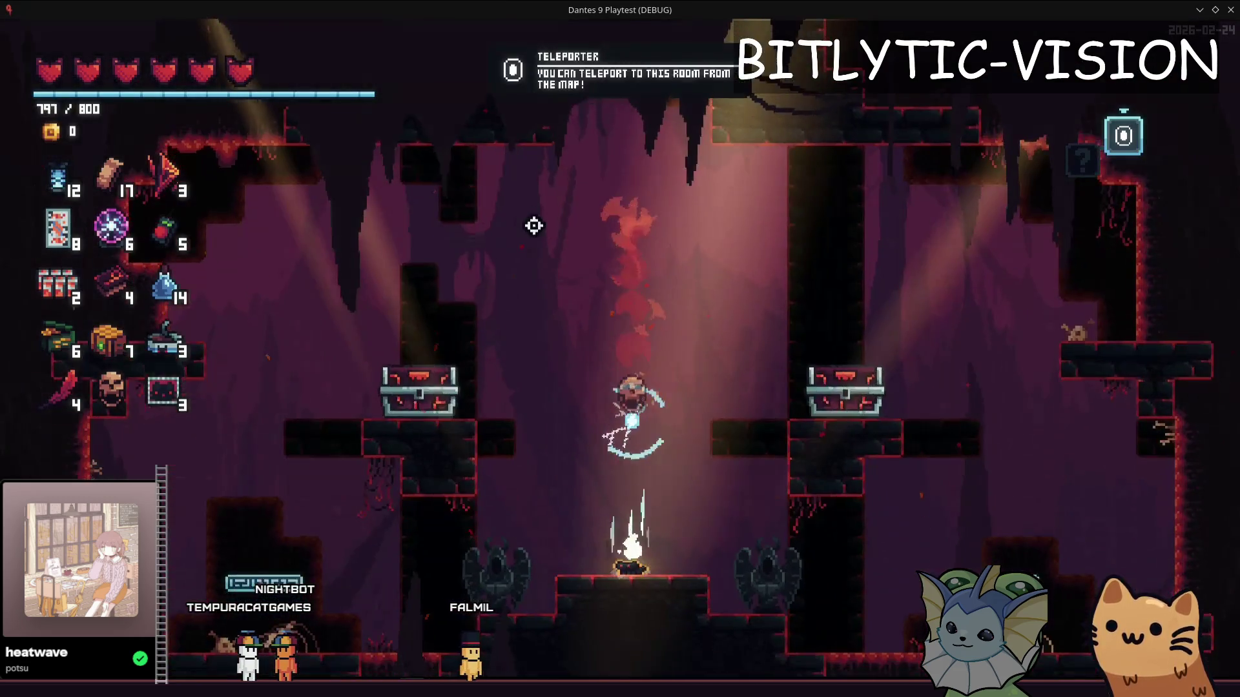
pyautogui.press('F1')
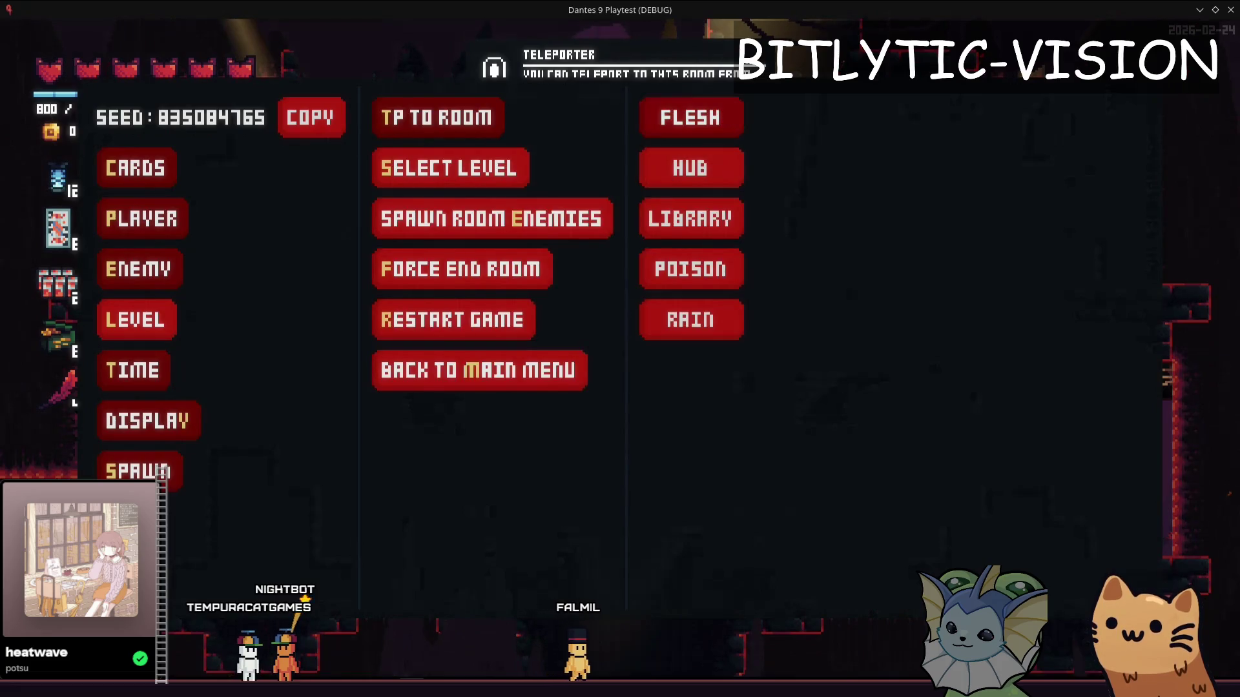
pyautogui.click(669, 129)
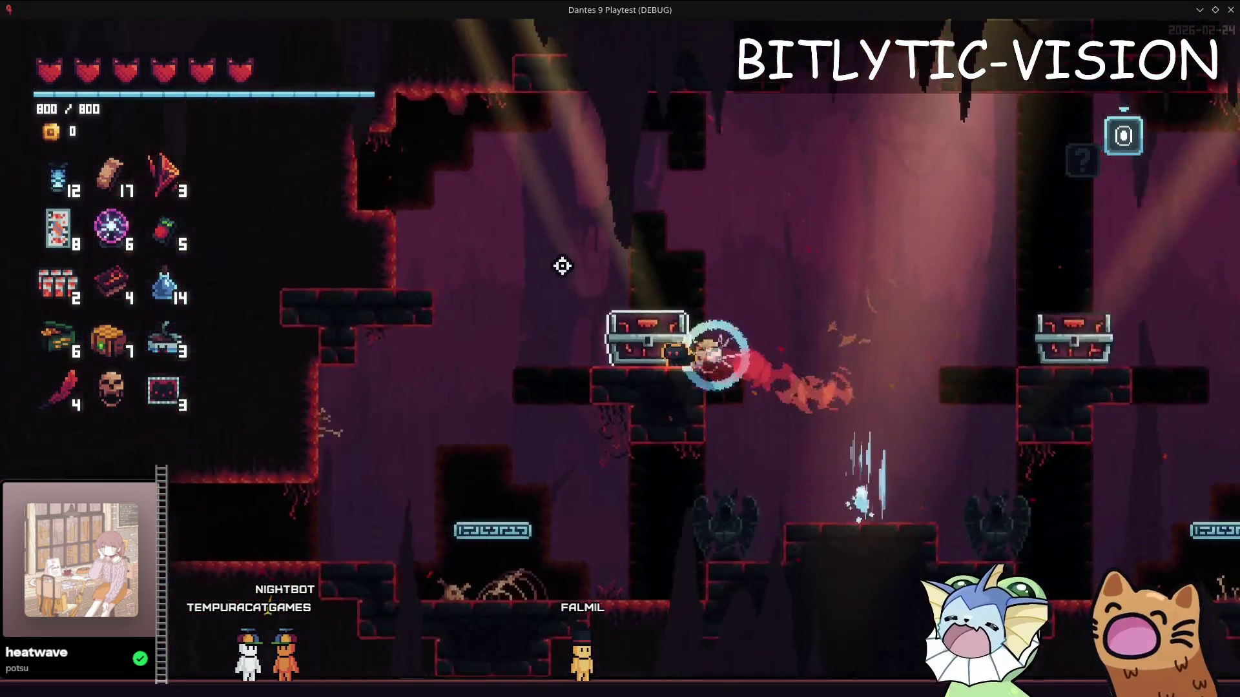
pyautogui.press('F1')
pyautogui.click(724, 121)
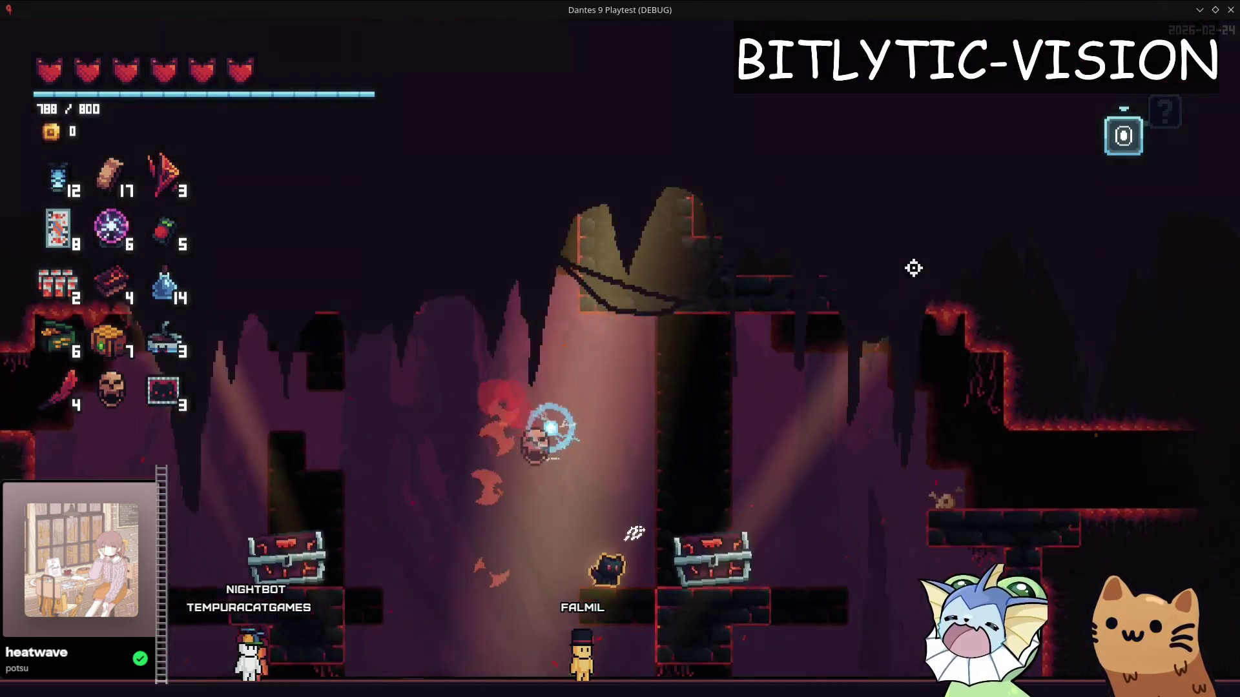
# Walk the player through the cave, then load the Hub level from the debug menu
pyautogui.press('a')
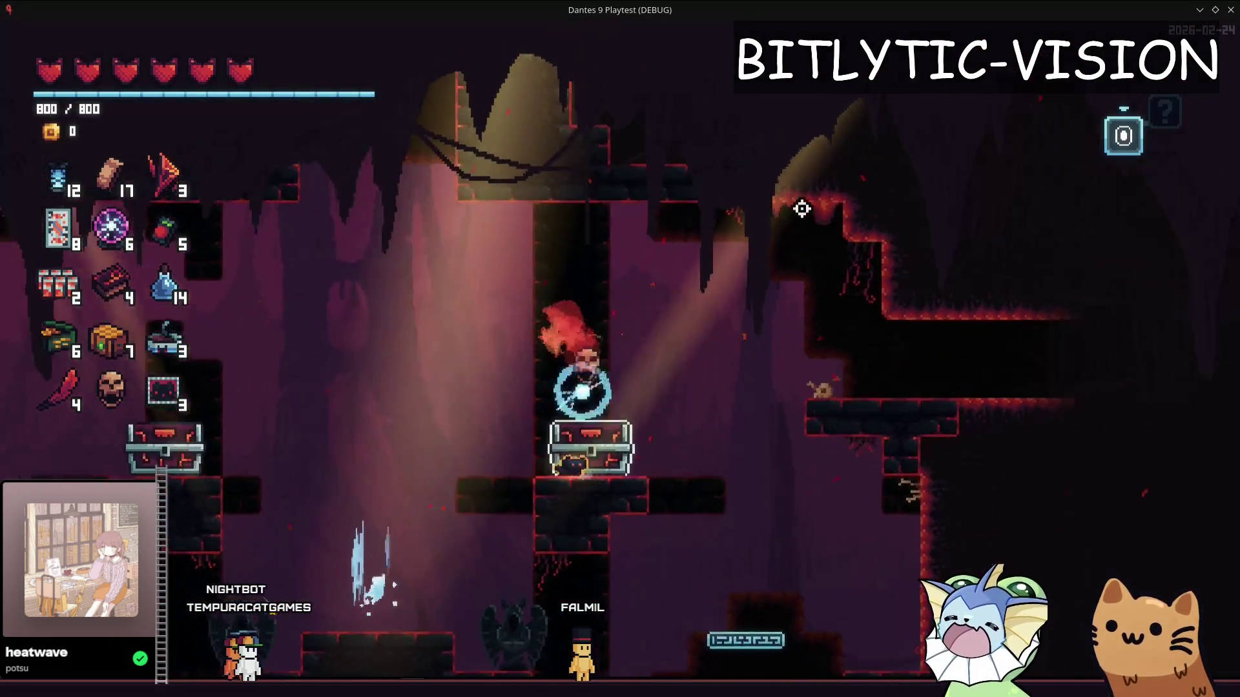
pyautogui.press('d')
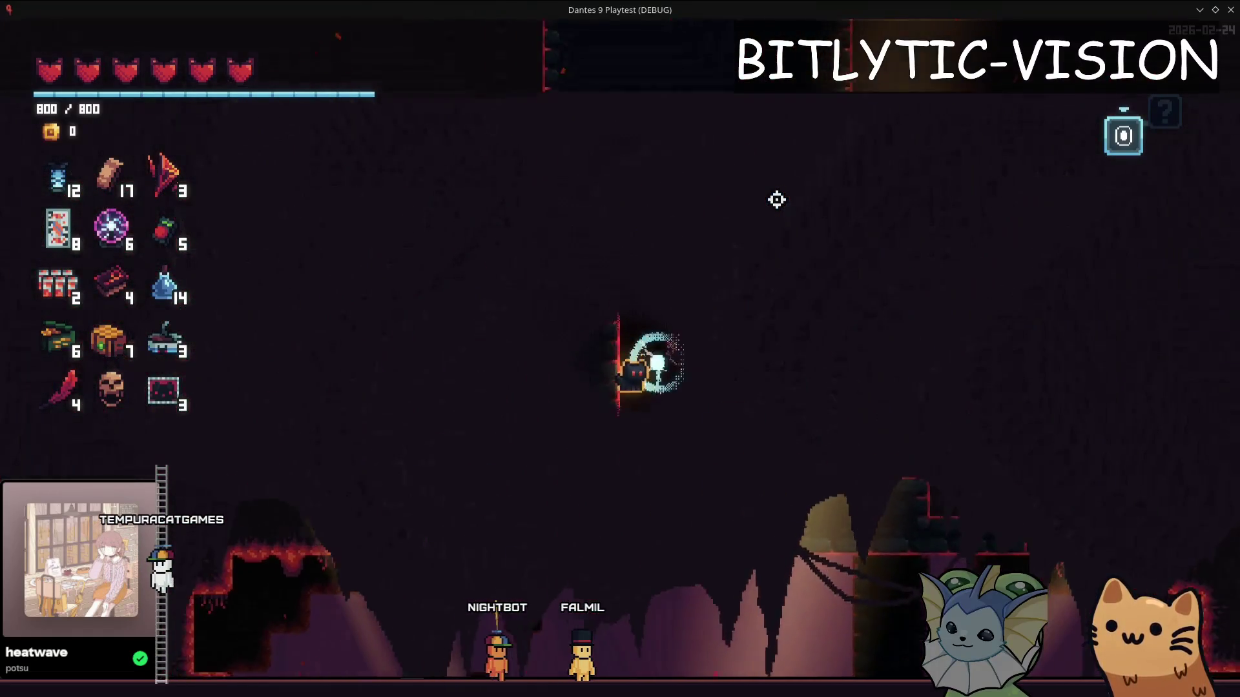
pyautogui.press('a')
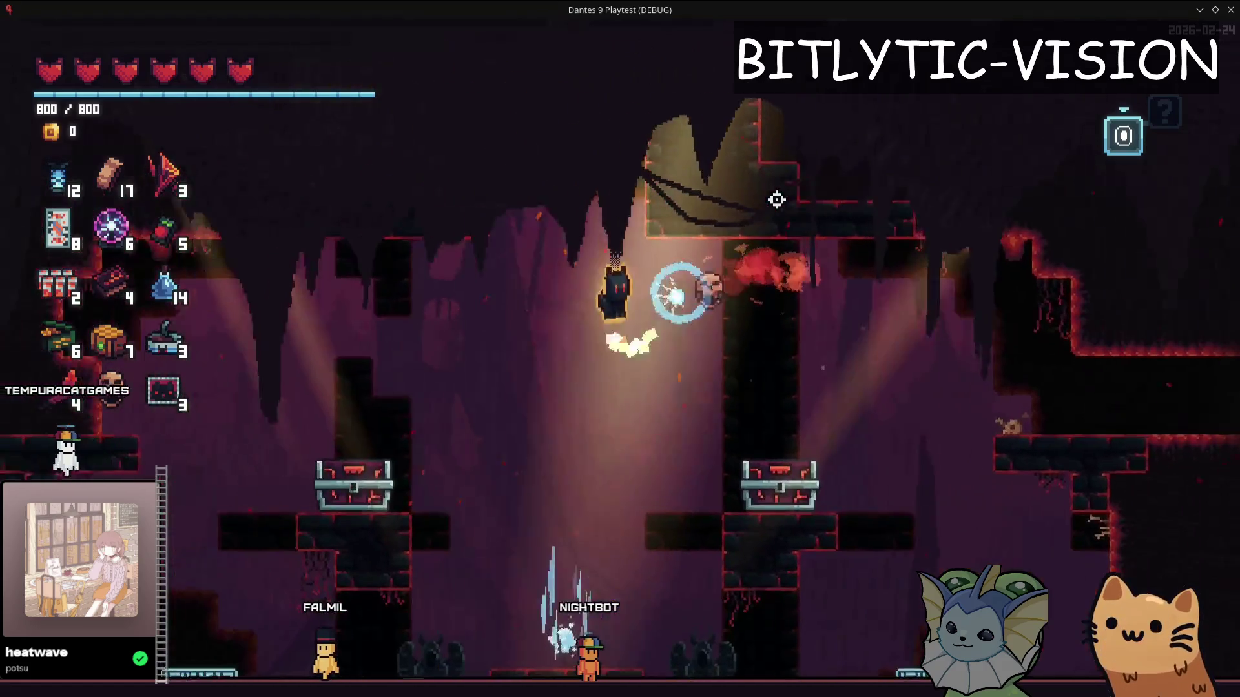
pyautogui.press('F1')
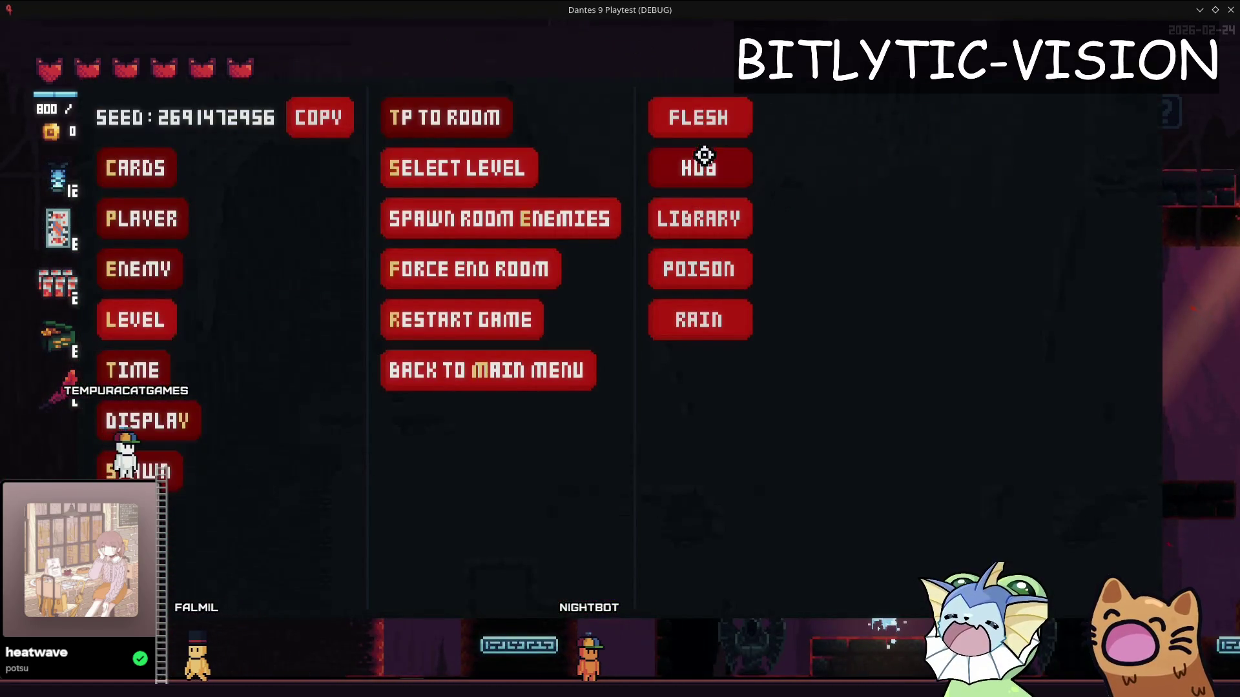
pyautogui.click(703, 158)
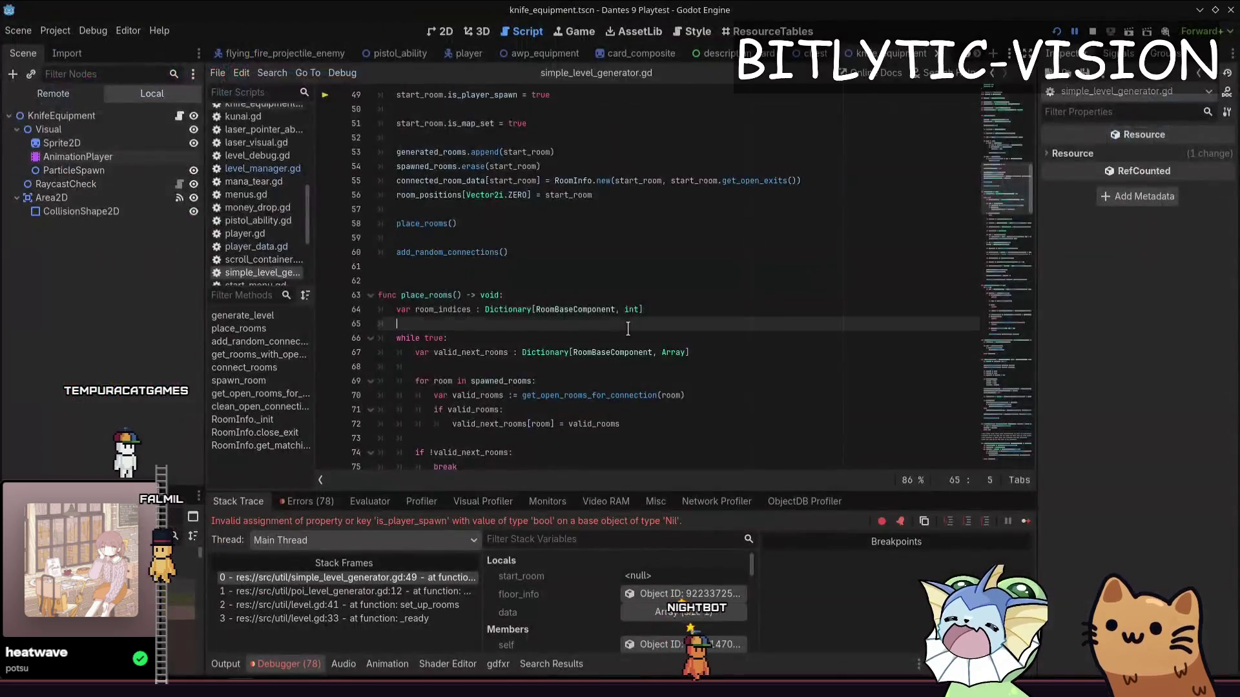
pyautogui.scroll(1, 556, 194)
# Review simple_level_generator.gd around the failing start_room line 49 and select the is_player_spawn line
pyautogui.click(557, 147)
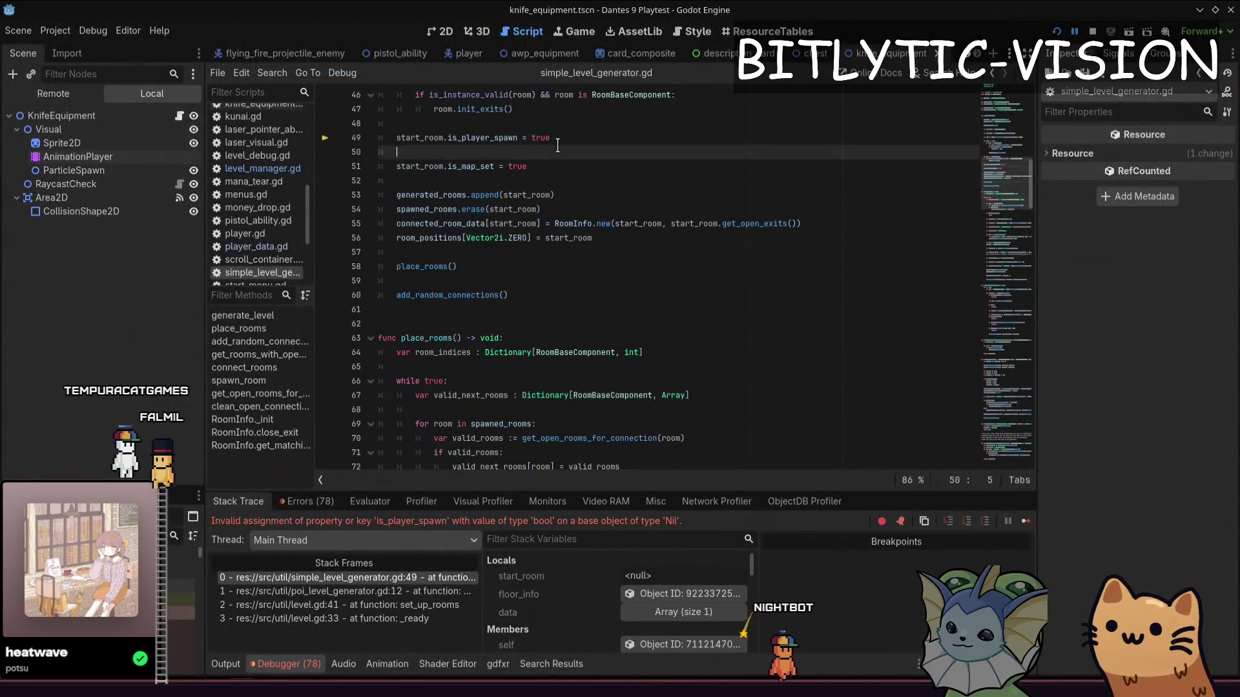
pyautogui.scroll(3, 558, 146)
pyautogui.click(586, 250)
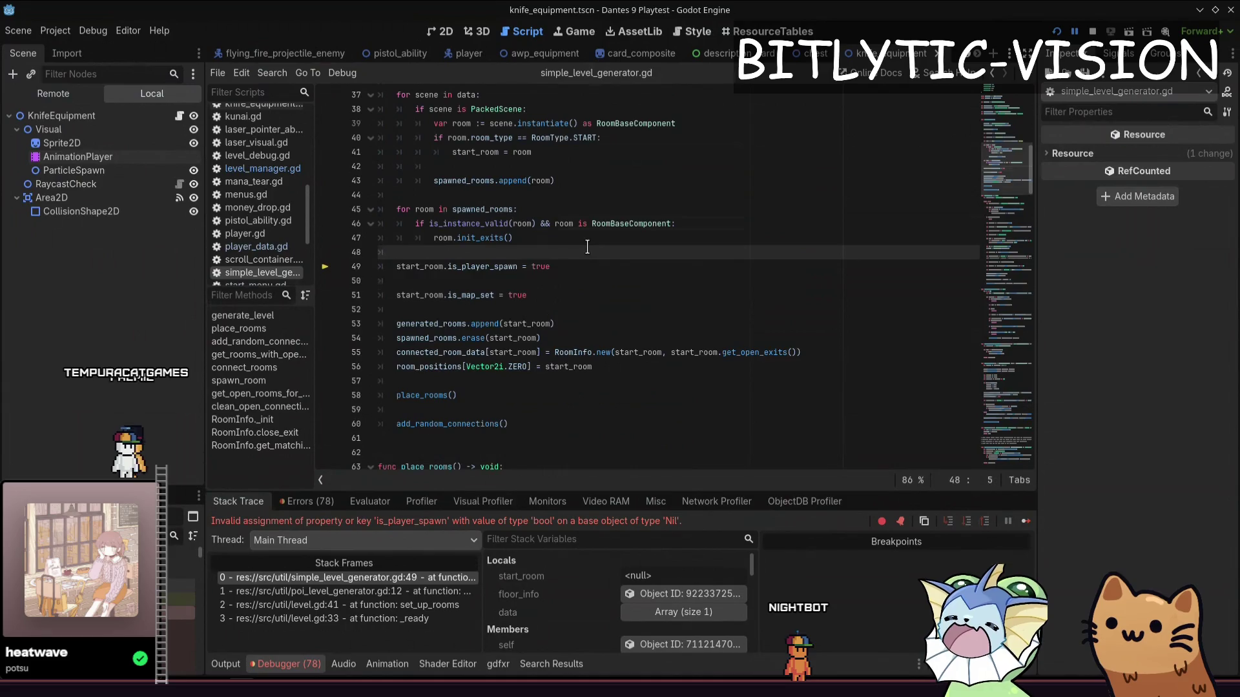
pyautogui.press('pageup')
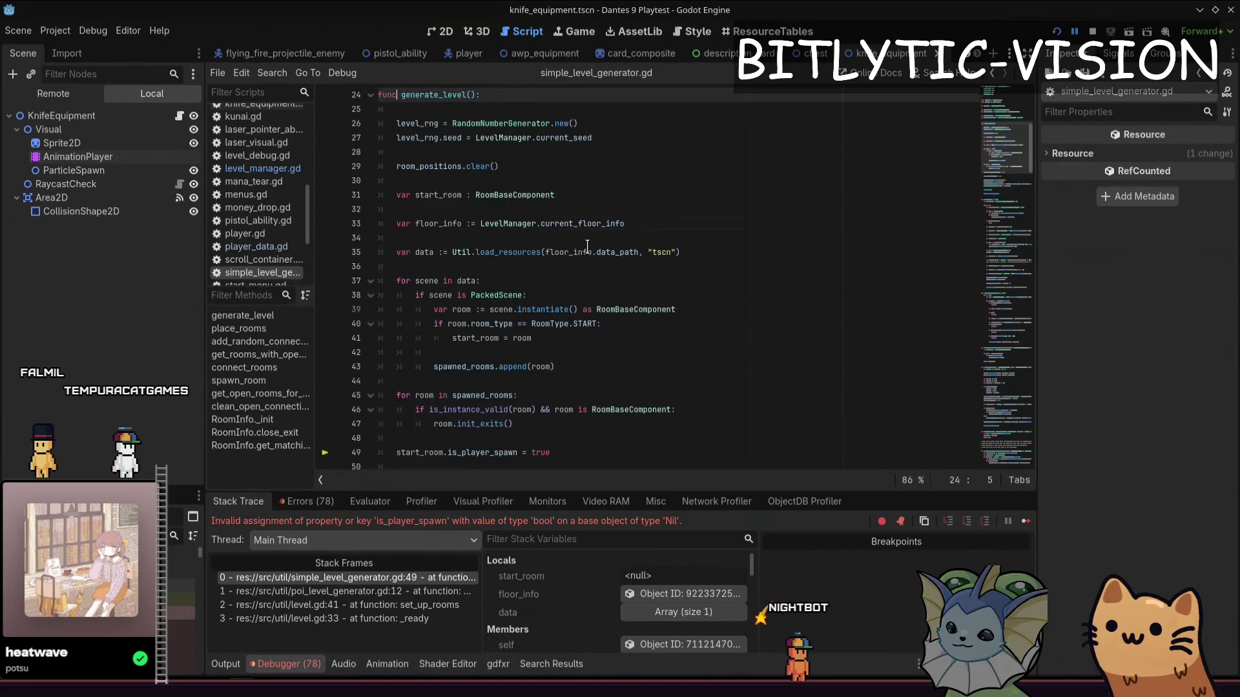
pyautogui.press('pageup')
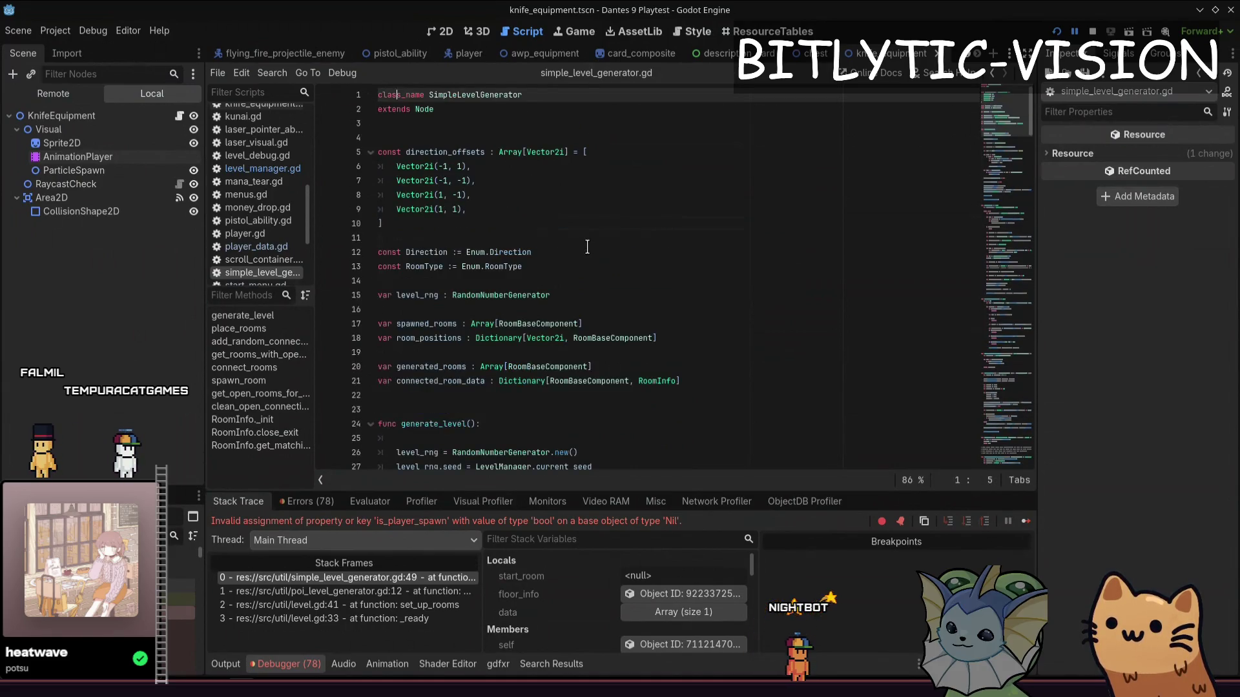
pyautogui.press('pagedown')
pyautogui.press('pagedown')
pyautogui.press('Down')
pyautogui.press('Down')
pyautogui.press('Down')
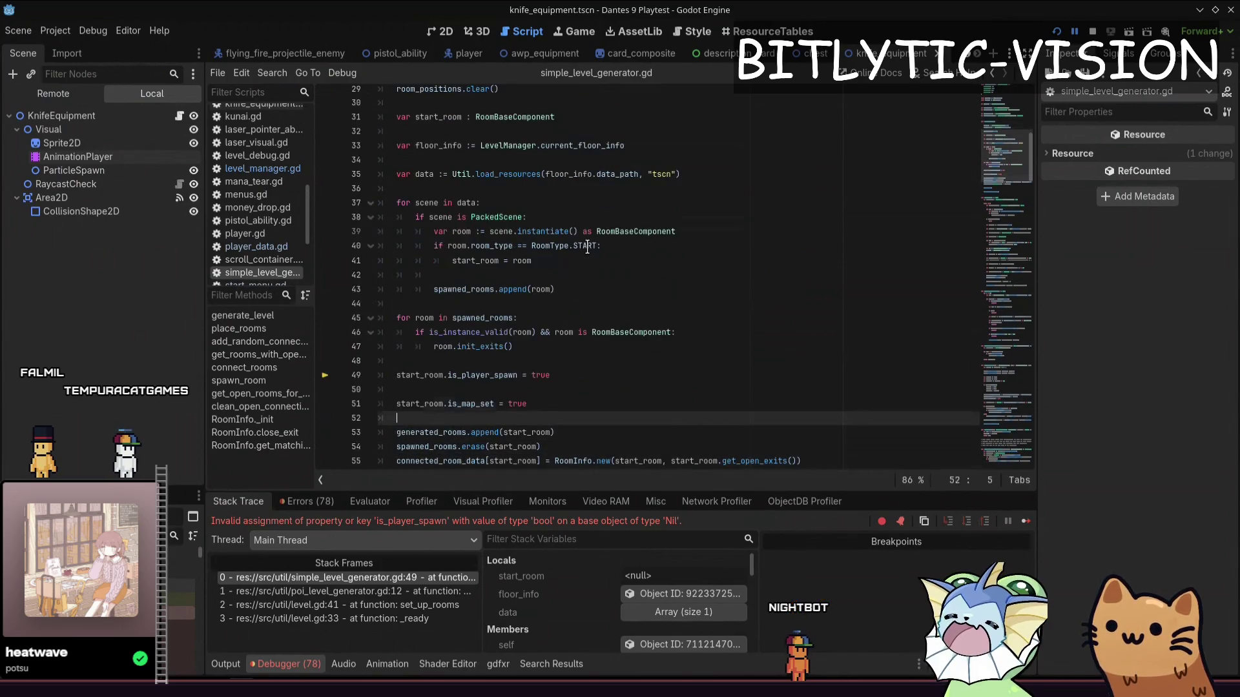
pyautogui.press('Up')
pyautogui.press('Up')
pyautogui.press('Up')
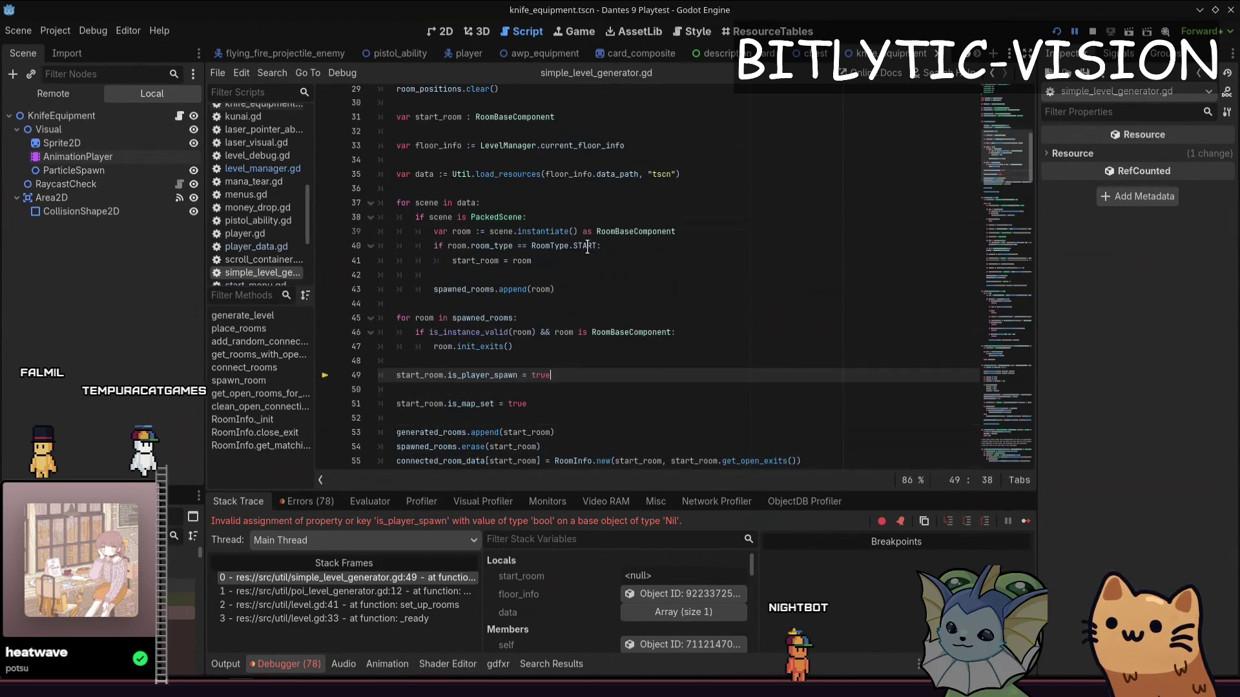
pyautogui.hotkey('shift', 'Home')
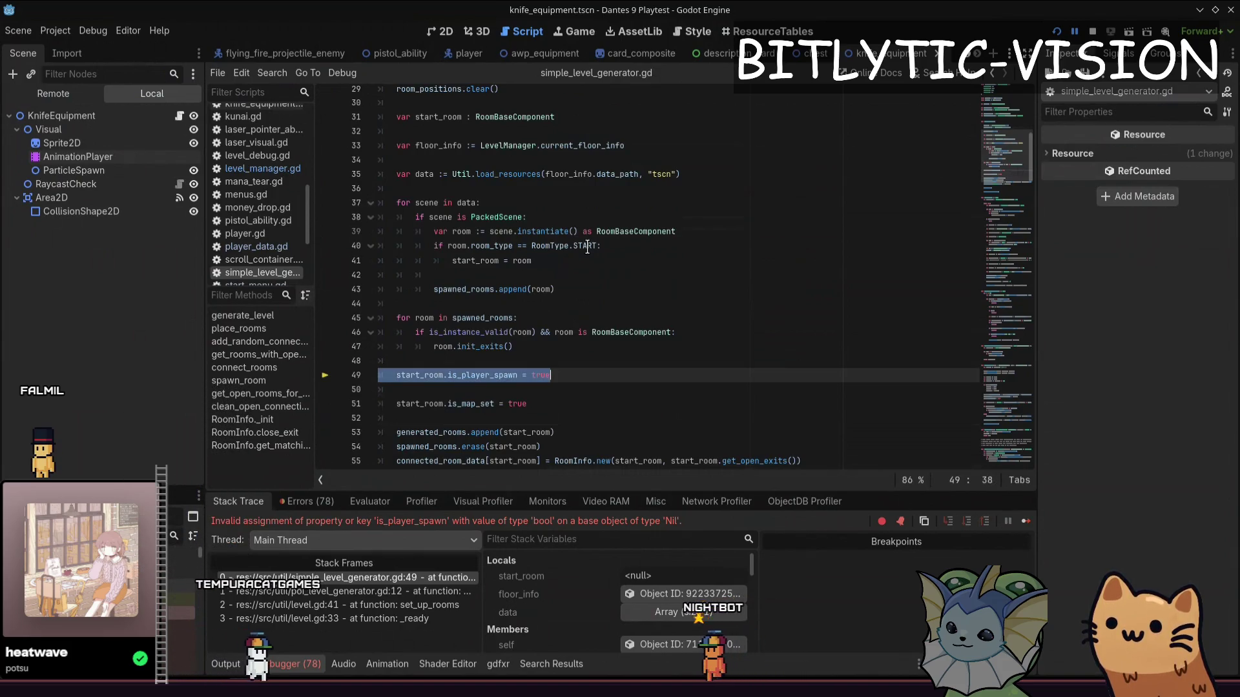
pyautogui.press('Home')
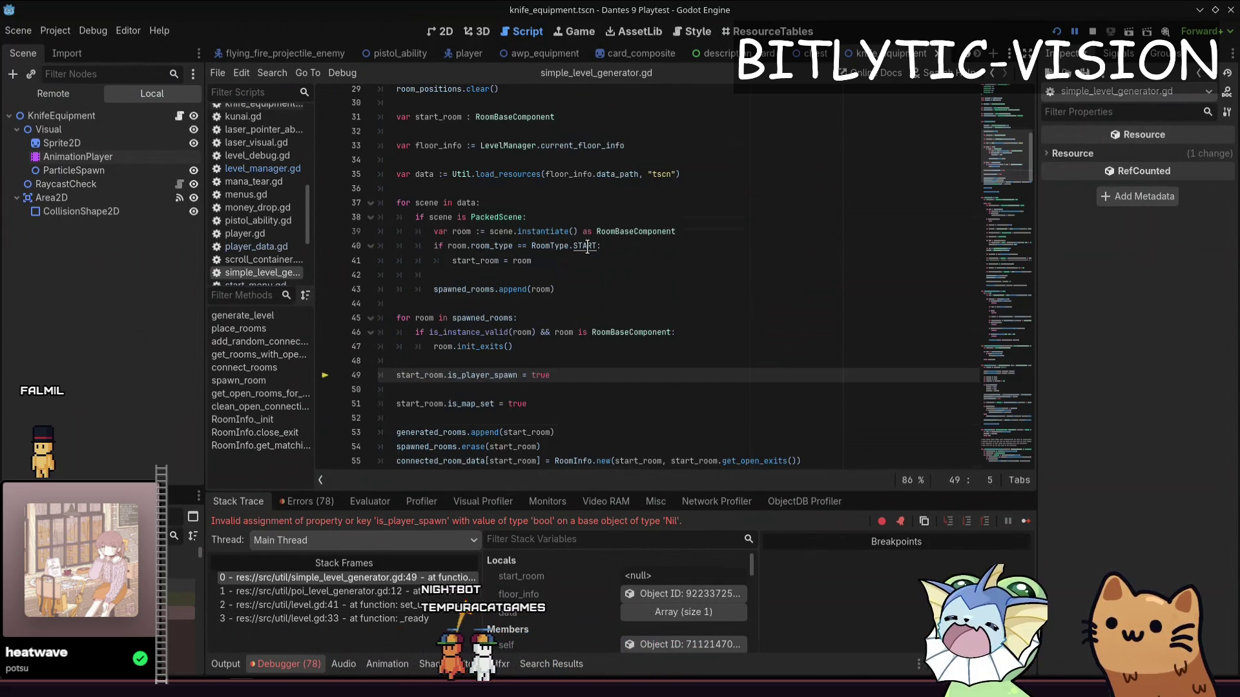
# Drag the FileSystem dock open to reveal the project's file tree
pyautogui.moveTo(105, 479); pyautogui.dragTo(97, 242)
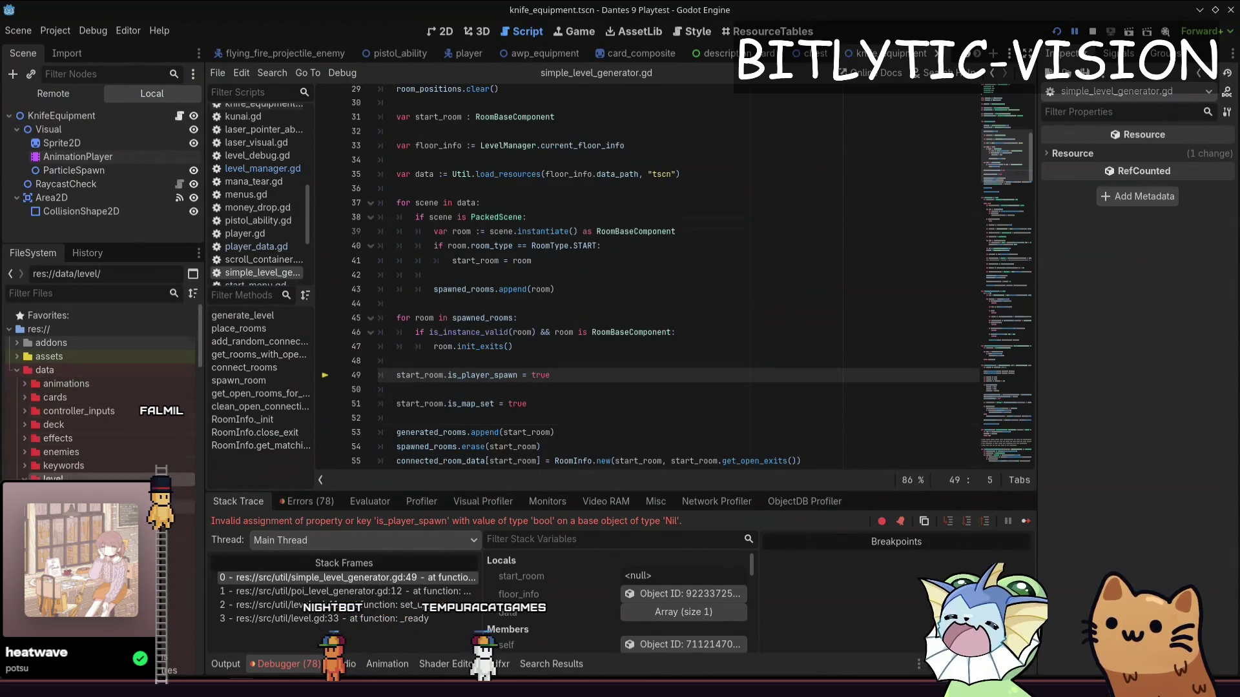
# Open floor_hub.tres properties, toggle comments on the scene-loading loop (lines 37–43), and stop the debug session
pyautogui.press('Down')
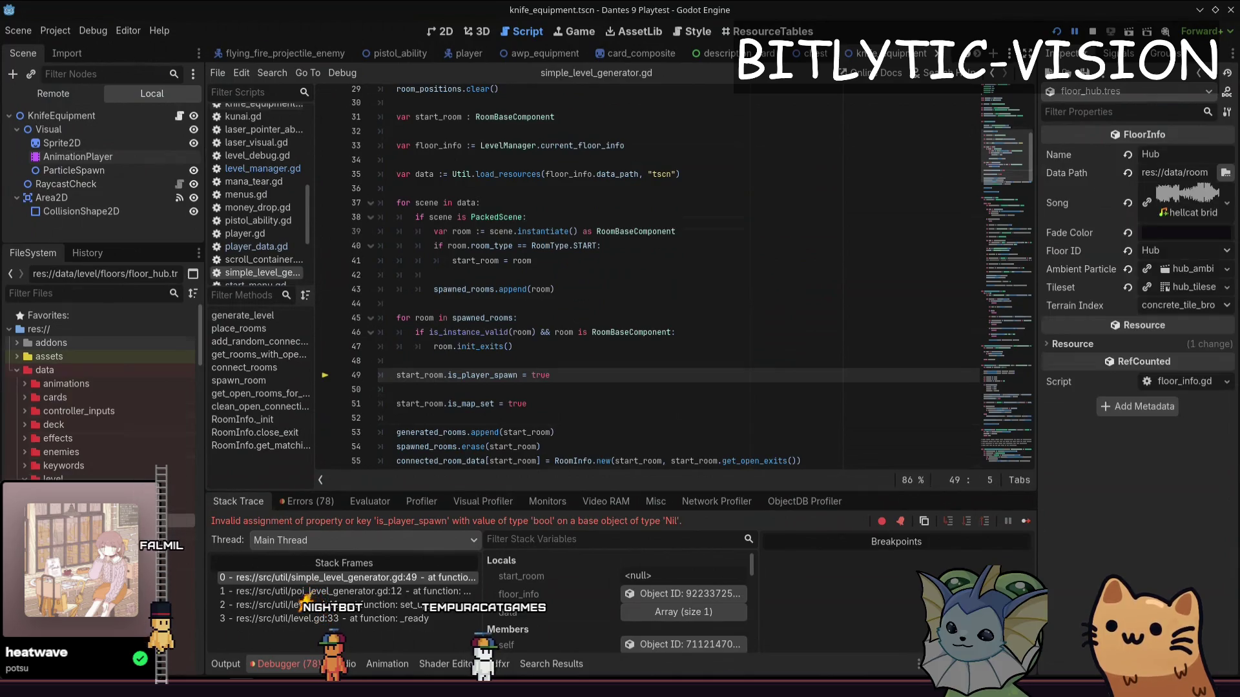
pyautogui.click(751, 201)
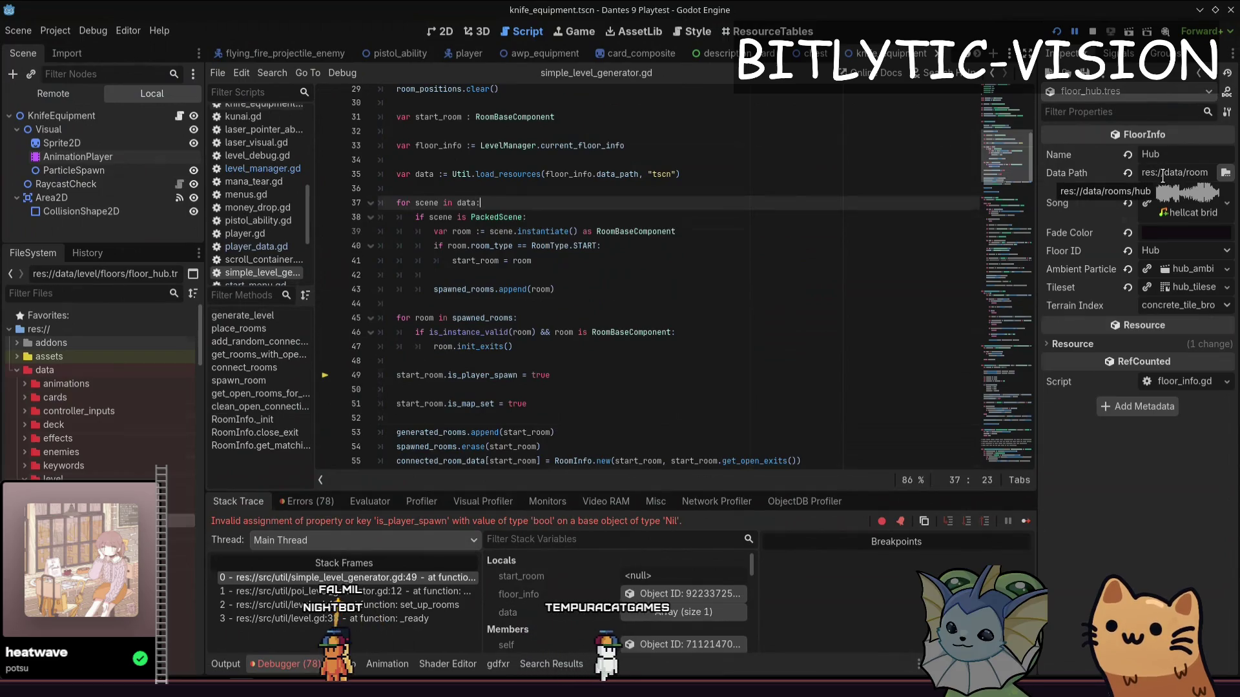
pyautogui.moveTo(557, 289); pyautogui.dragTo(327, 204)
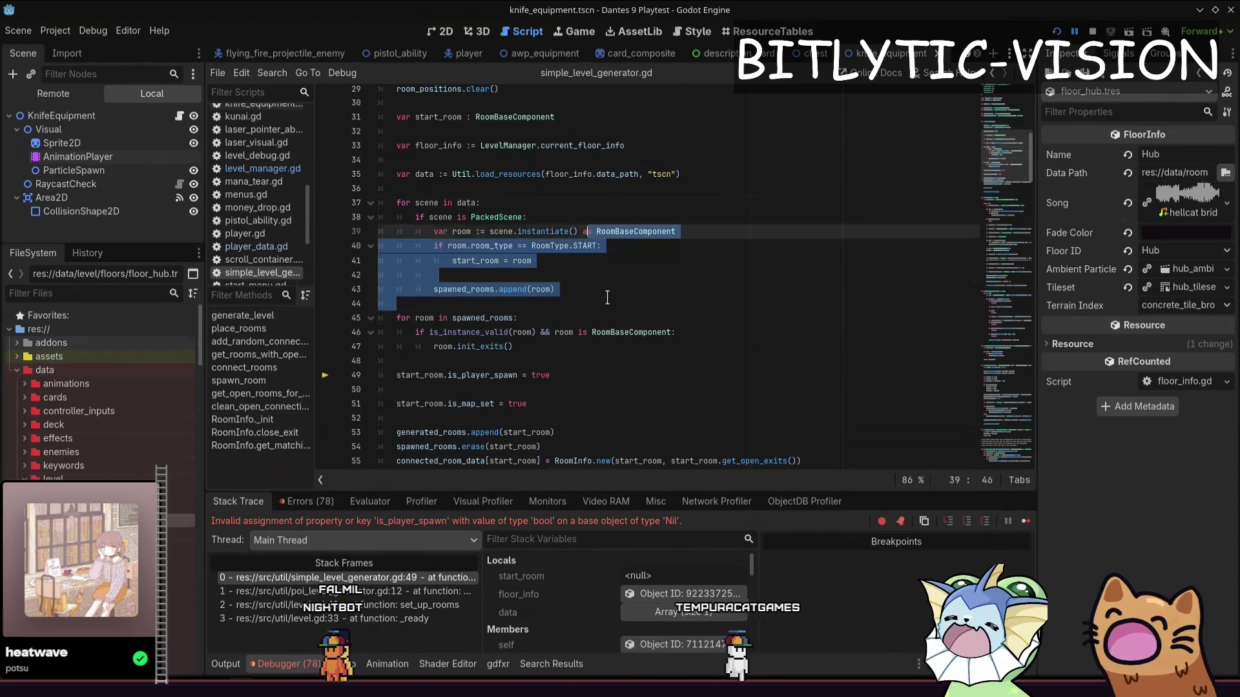
pyautogui.hotkey('ctrl', 'k')
pyautogui.hotkey('ctrl', 'k')
pyautogui.hotkey('ctrl', 'k')
pyautogui.hotkey('ctrl', 'k')
pyautogui.hotkey('ctrl', 'k')
pyautogui.hotkey('ctrl', 'k')
pyautogui.click(568, 307)
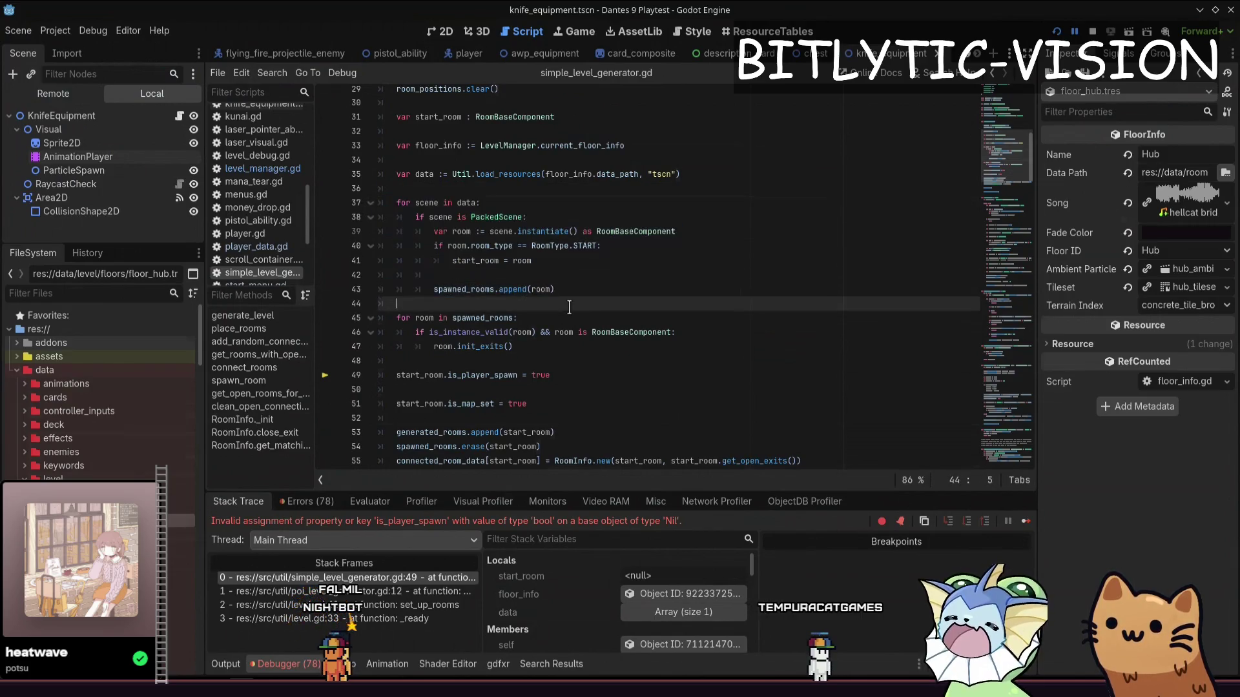
pyautogui.click(1092, 31)
pyautogui.click(694, 317)
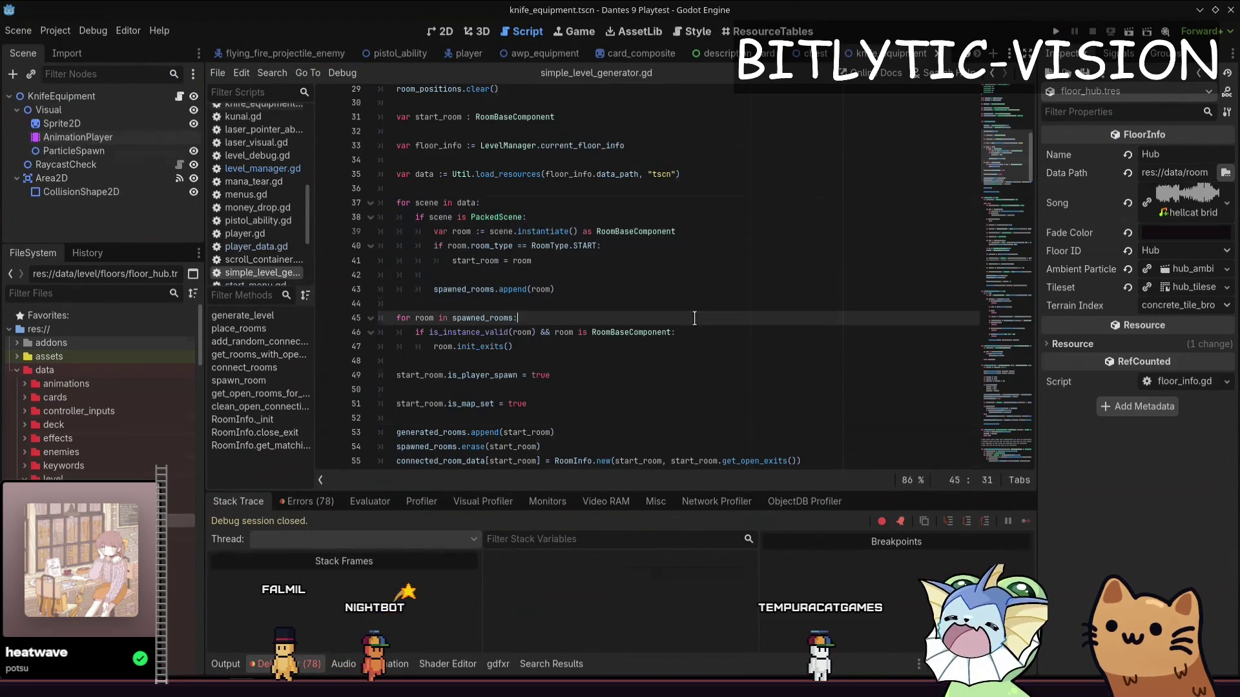
# Save the scene and relaunch the Dantes 9 Playtest
pyautogui.hotkey('ctrl', 's')
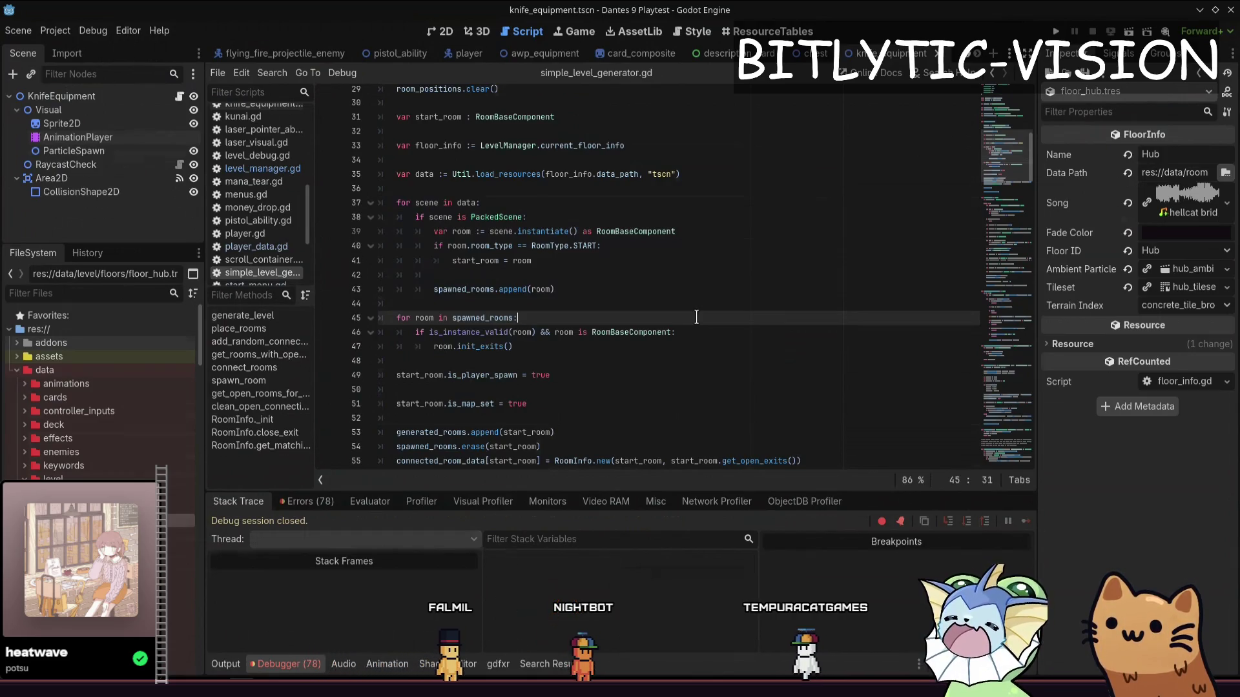
pyautogui.press('F5')
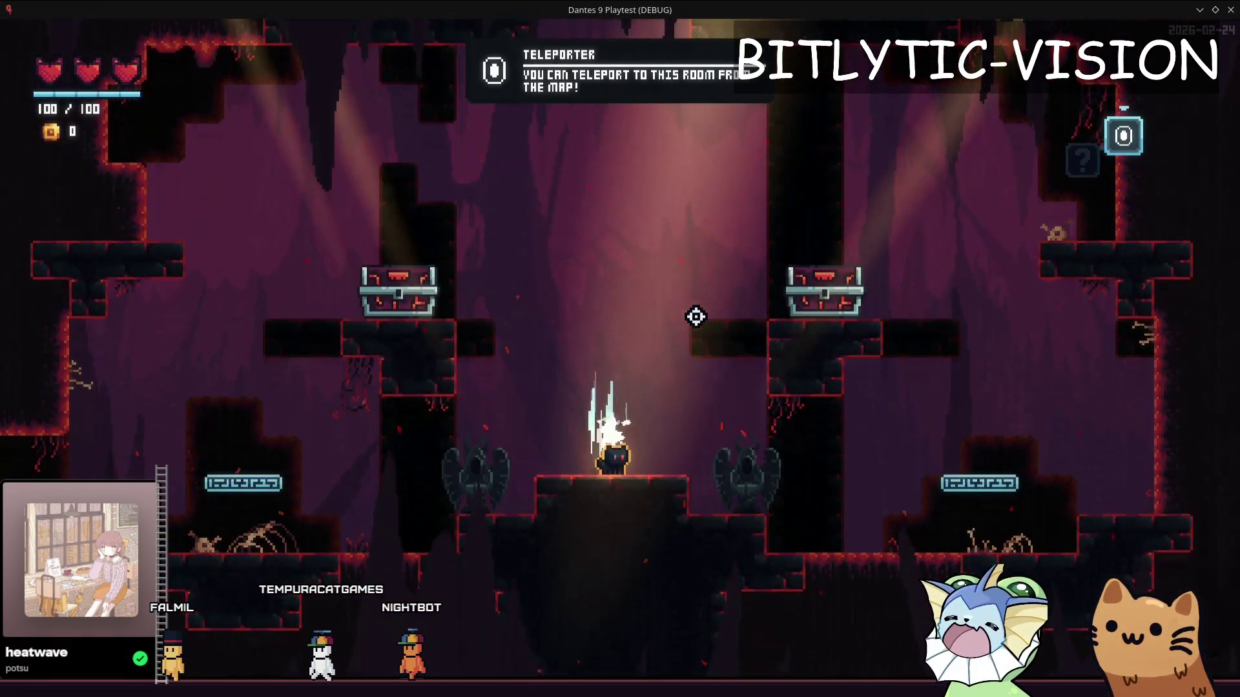
# Spawn a DPS Dummy in the starting room via the Enemy debug options
pyautogui.press('F1')
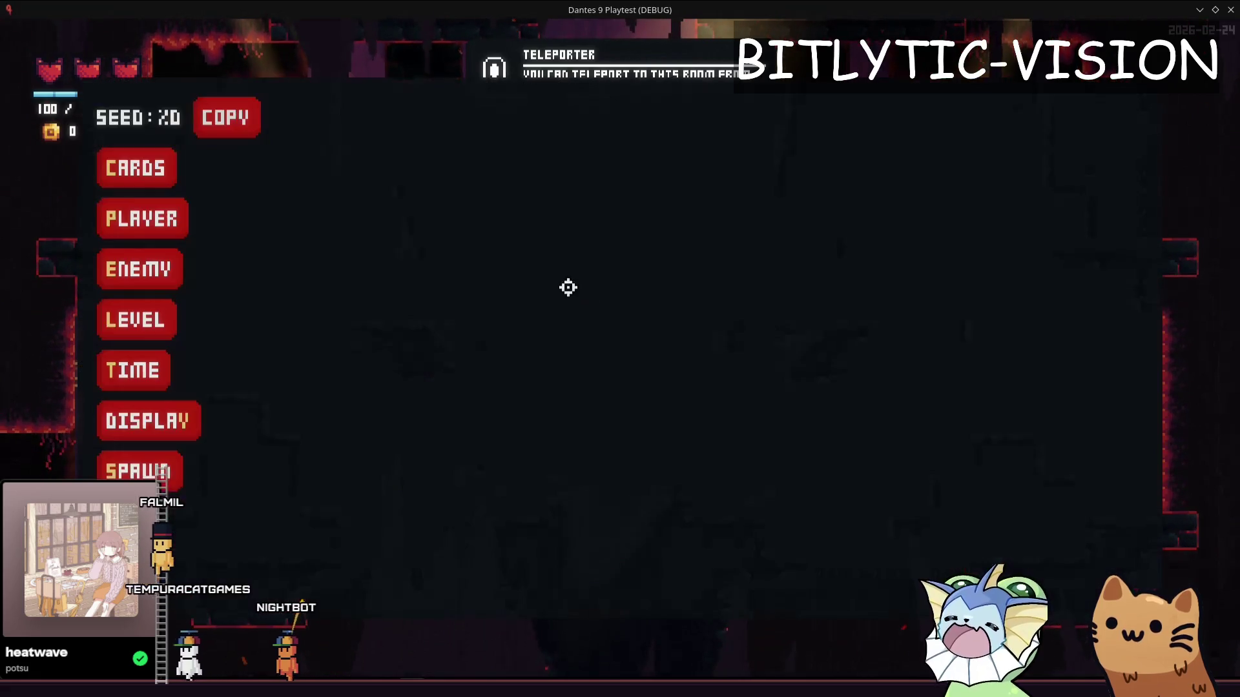
pyautogui.click(139, 269)
pyautogui.click(362, 116)
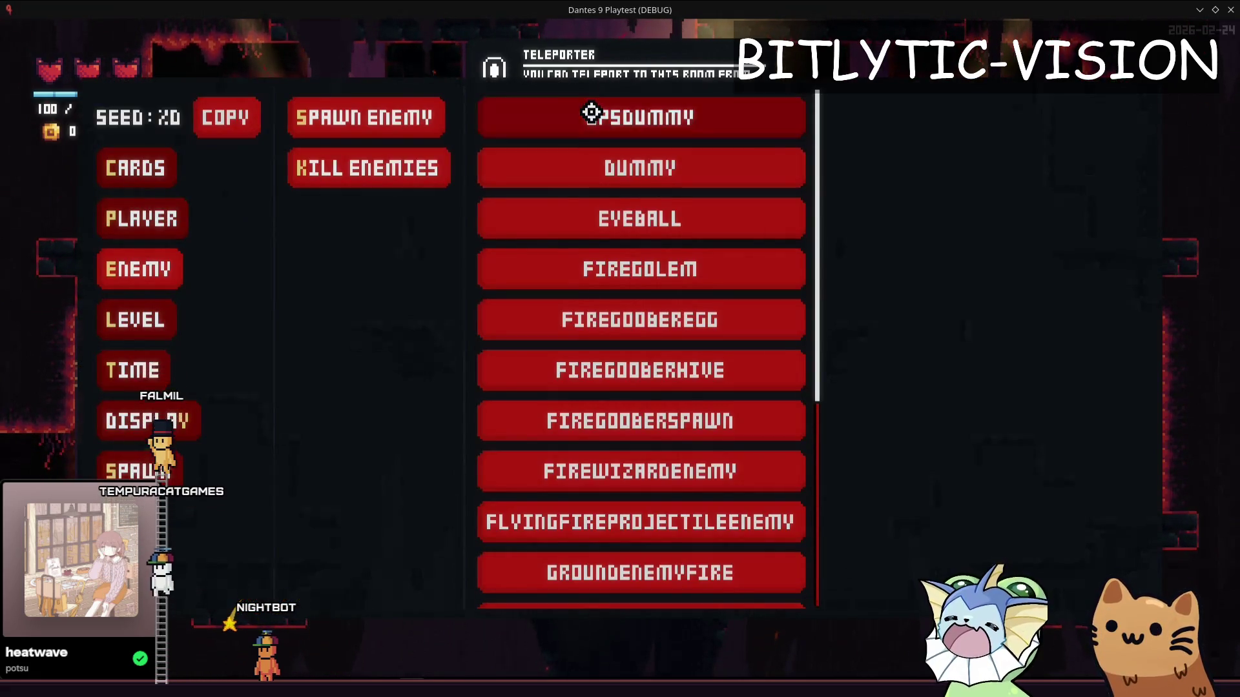
pyautogui.click(590, 114)
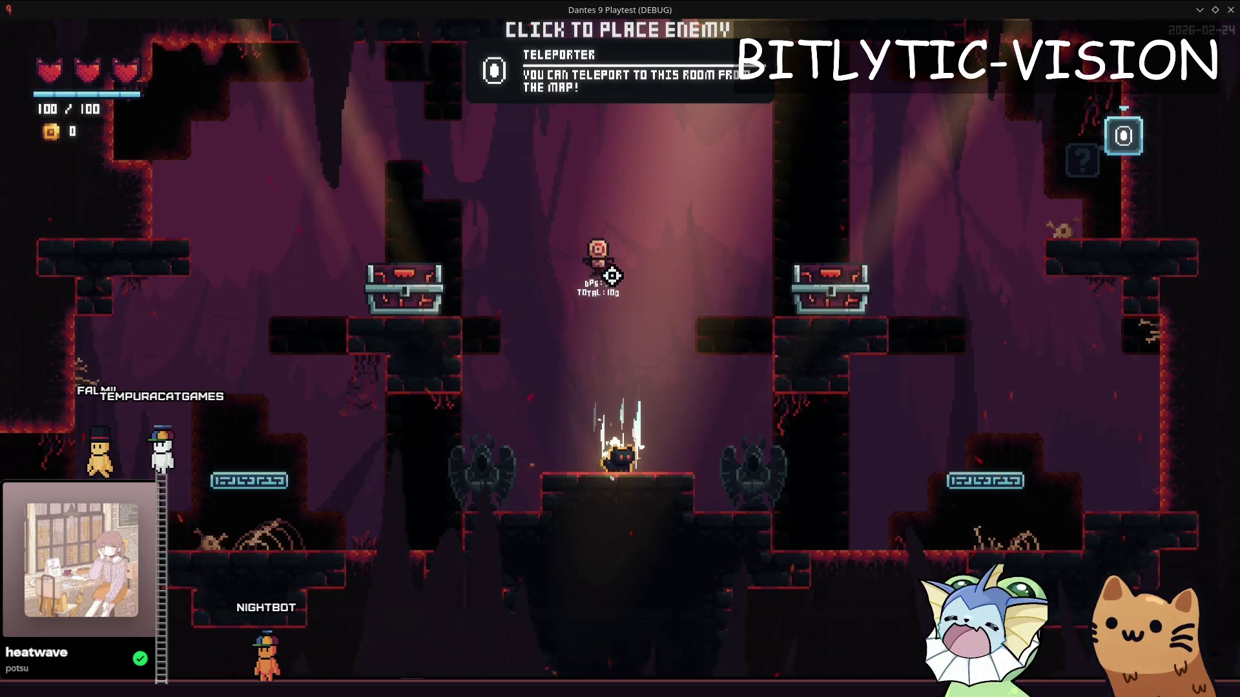
# Add a Salmon Storm card to the hand, cast it in the room, and apply a sticker to it
pyautogui.press('F1')
pyautogui.press('F1')
pyautogui.press('F1')
pyautogui.click(136, 168)
pyautogui.click(345, 117)
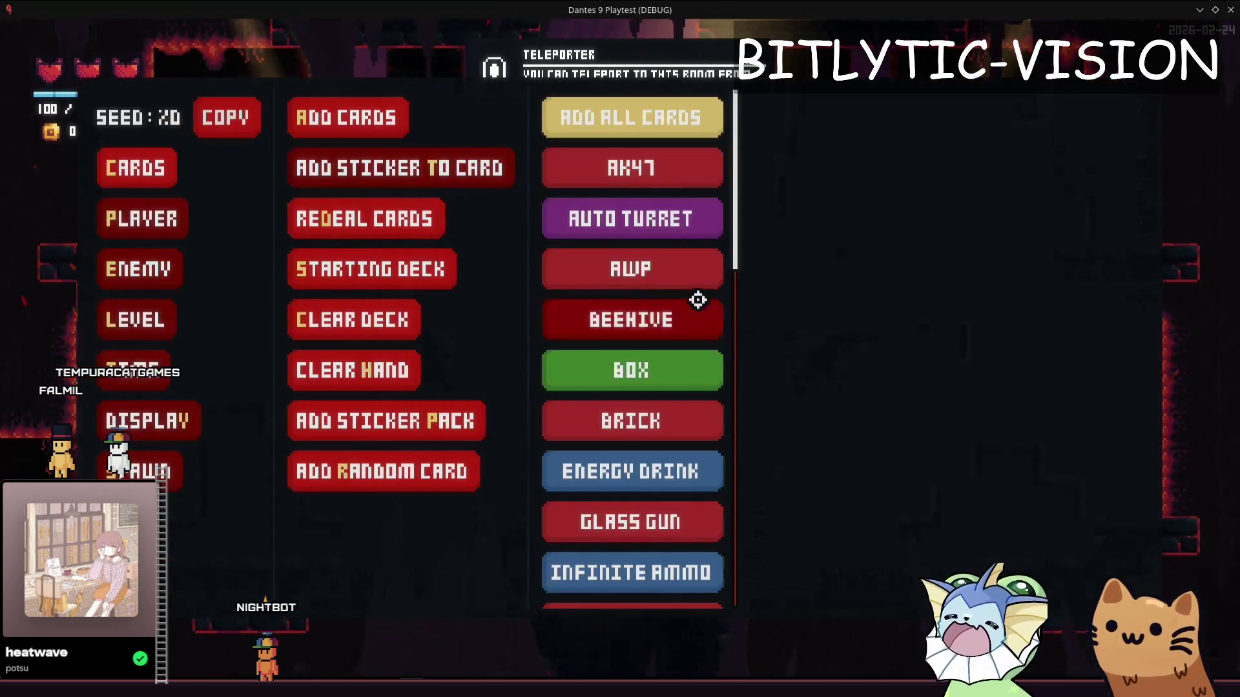
pyautogui.scroll(-10, 668, 397)
pyautogui.click(649, 164)
pyautogui.press('F1')
pyautogui.press('F1')
pyautogui.click(758, 305)
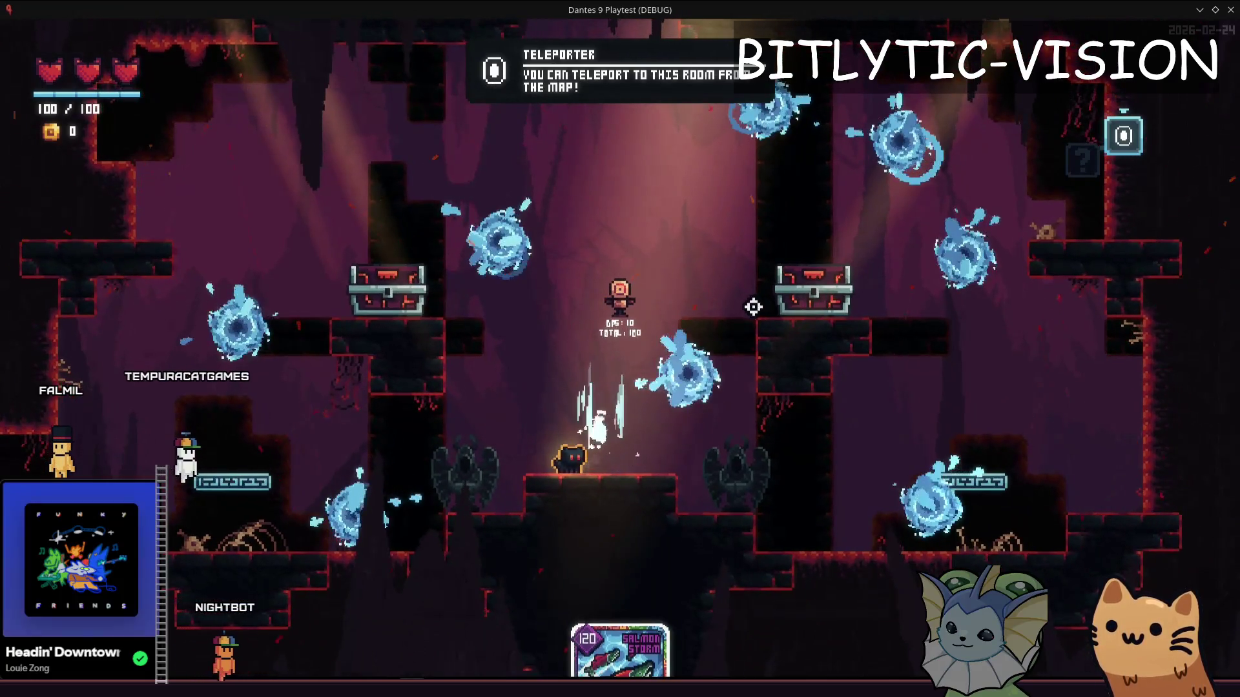
pyautogui.press('F1')
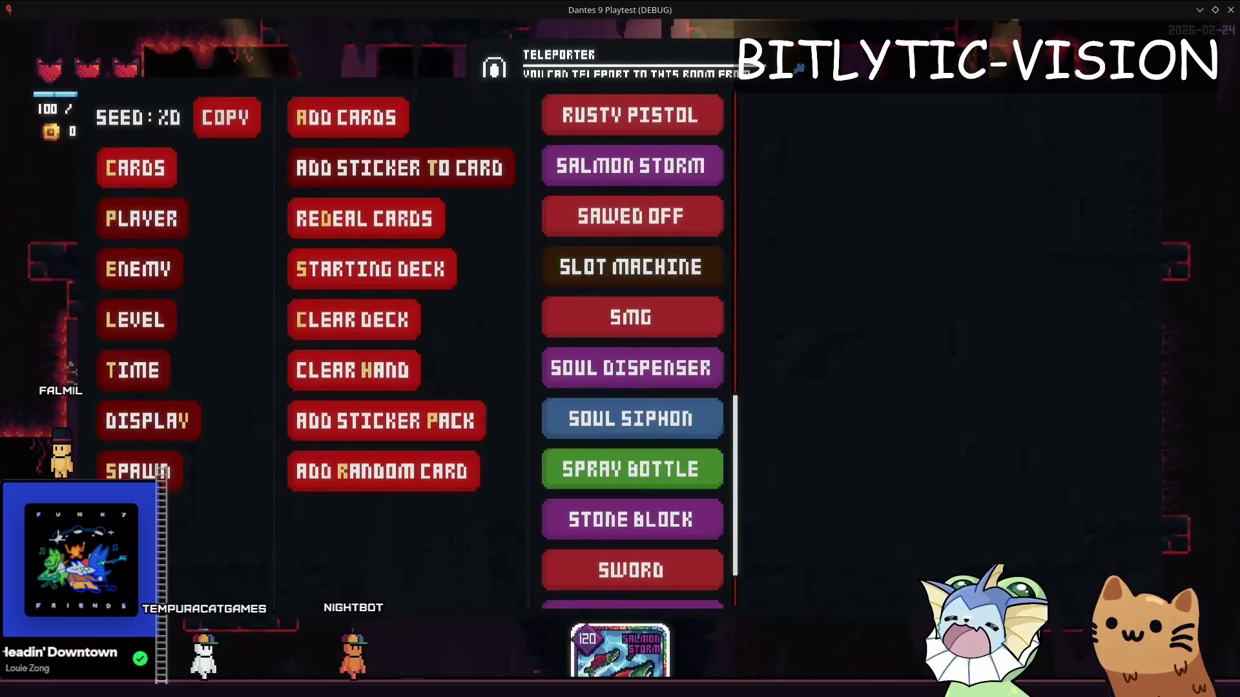
pyautogui.press('F1')
pyautogui.press('F1')
pyautogui.scroll(-2, 639, 298)
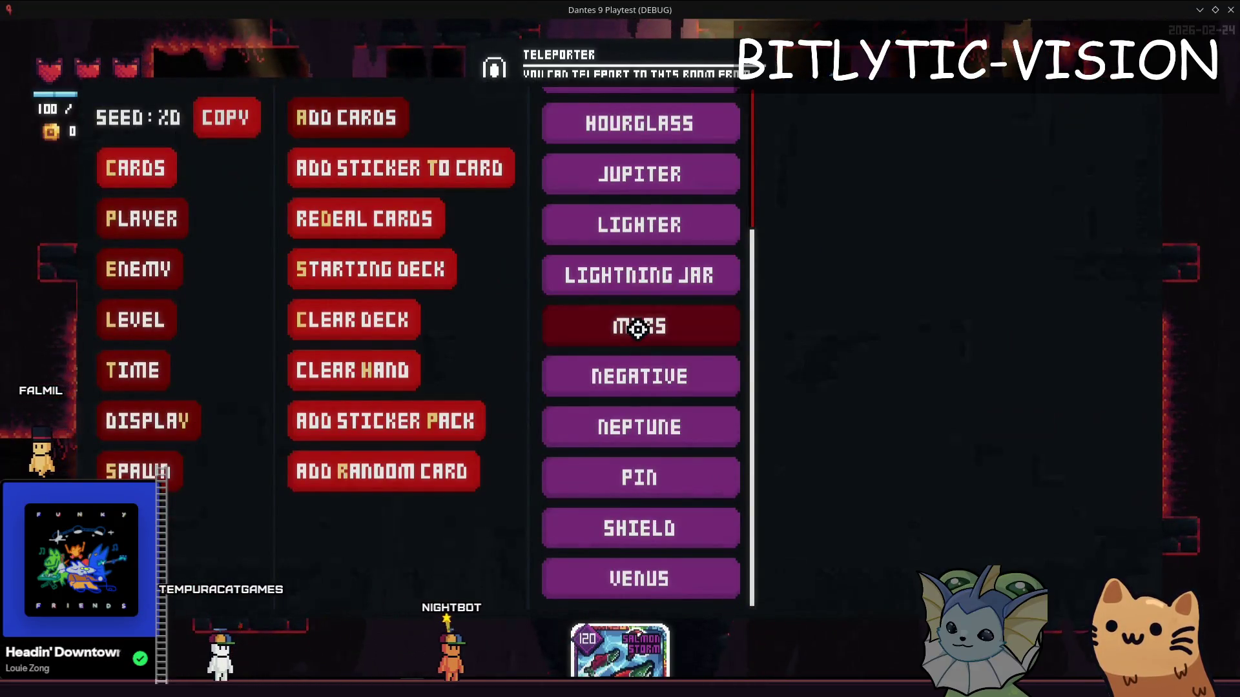
pyautogui.click(639, 327)
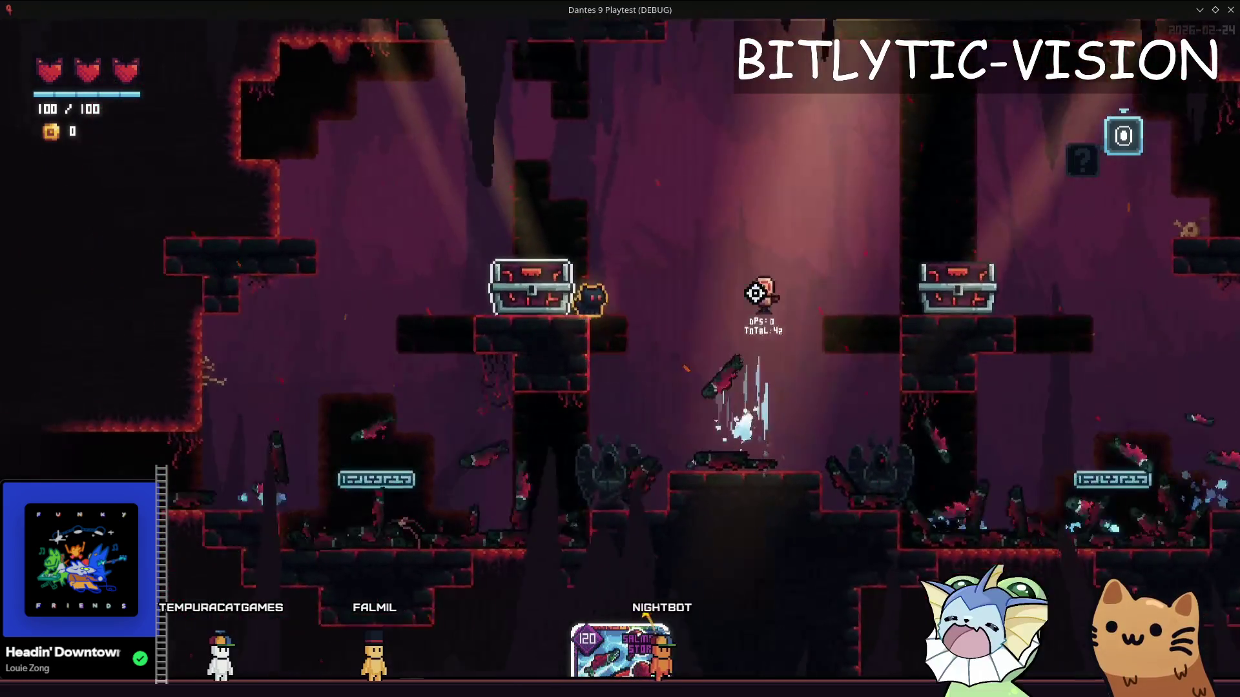
# Walk and jump the cat past the chests into the teleporter room
pyautogui.press('space')
pyautogui.press('d')
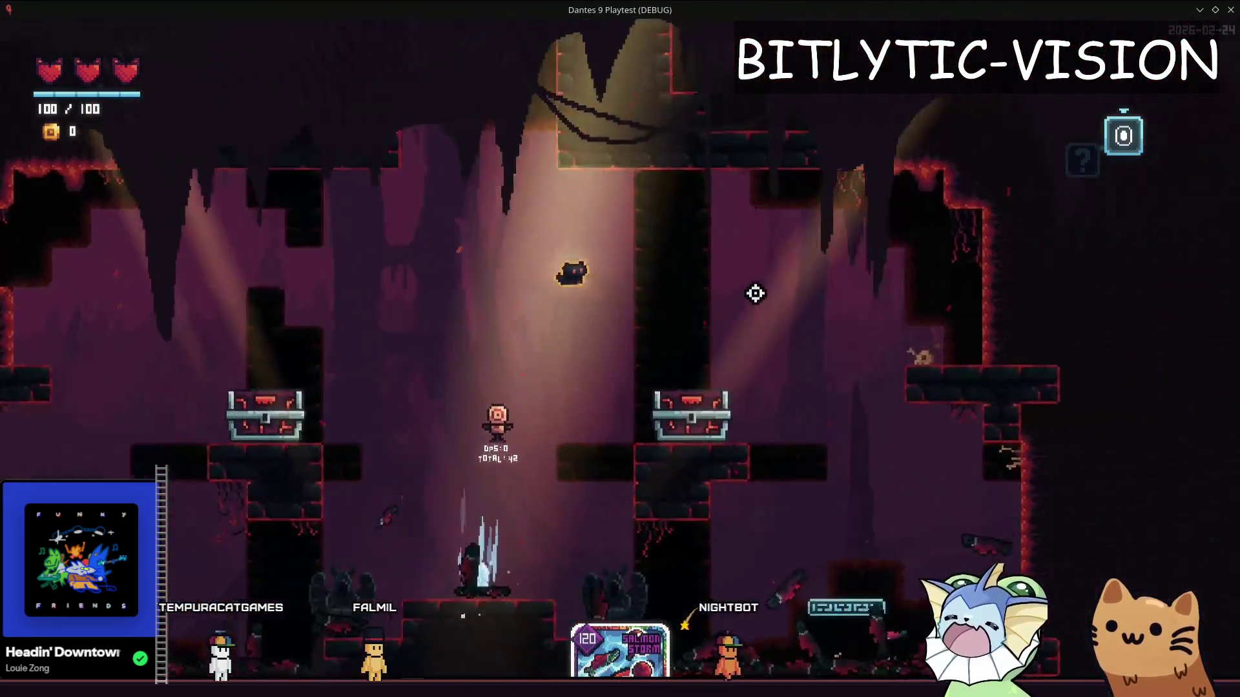
pyautogui.press('space')
pyautogui.press('d')
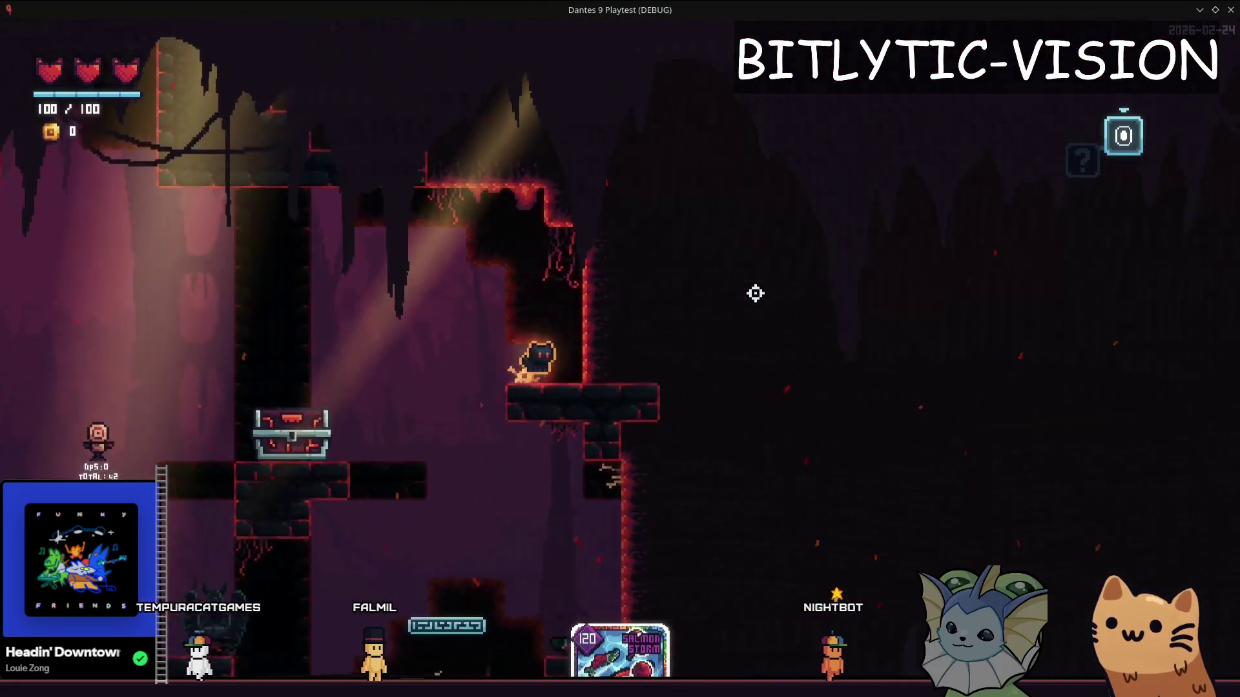
pyautogui.press('a')
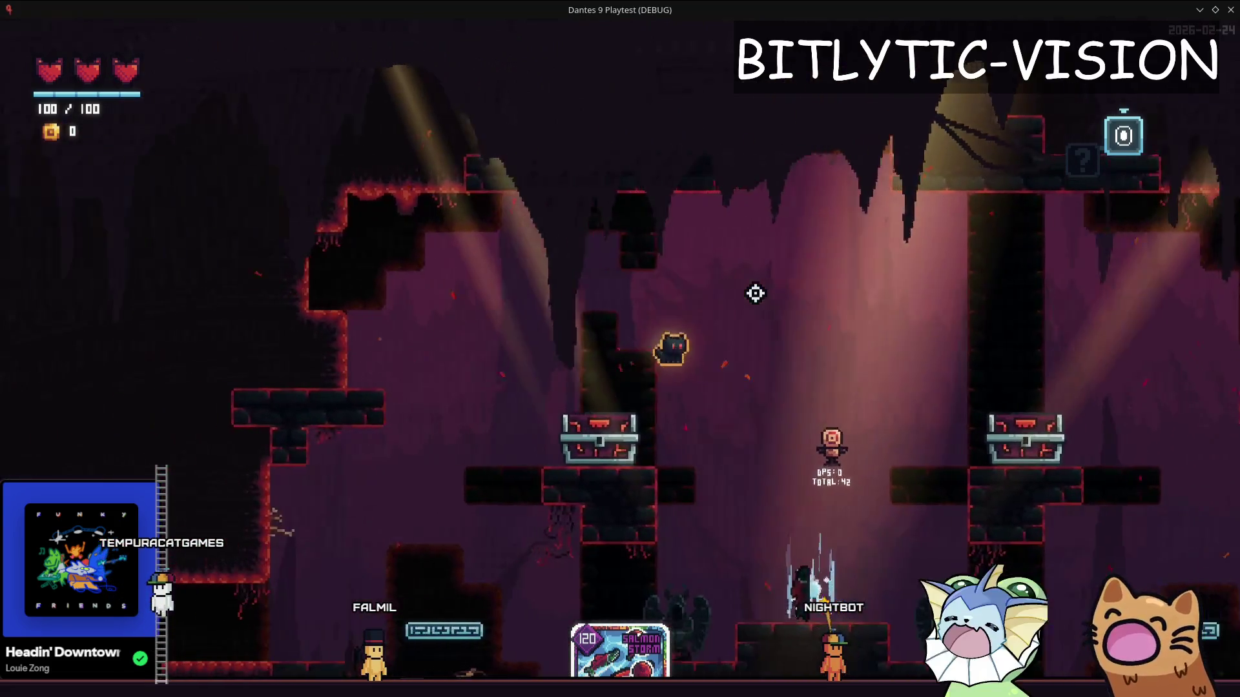
pyautogui.press('a')
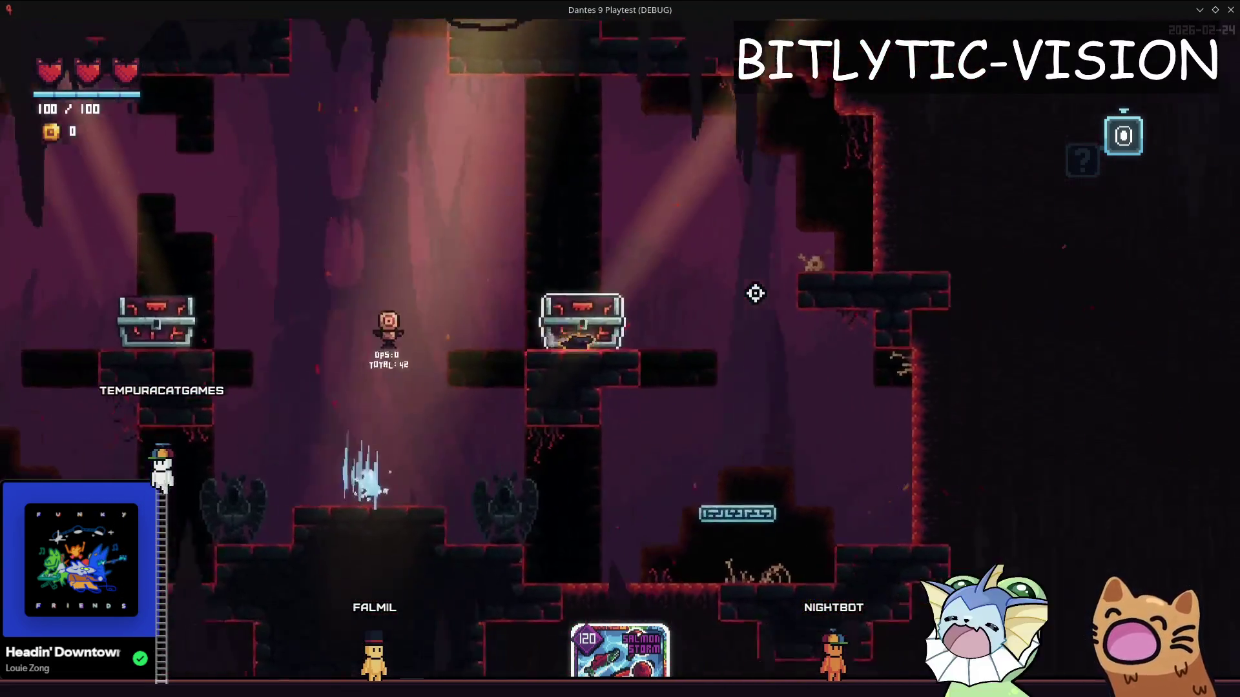
pyautogui.press('a')
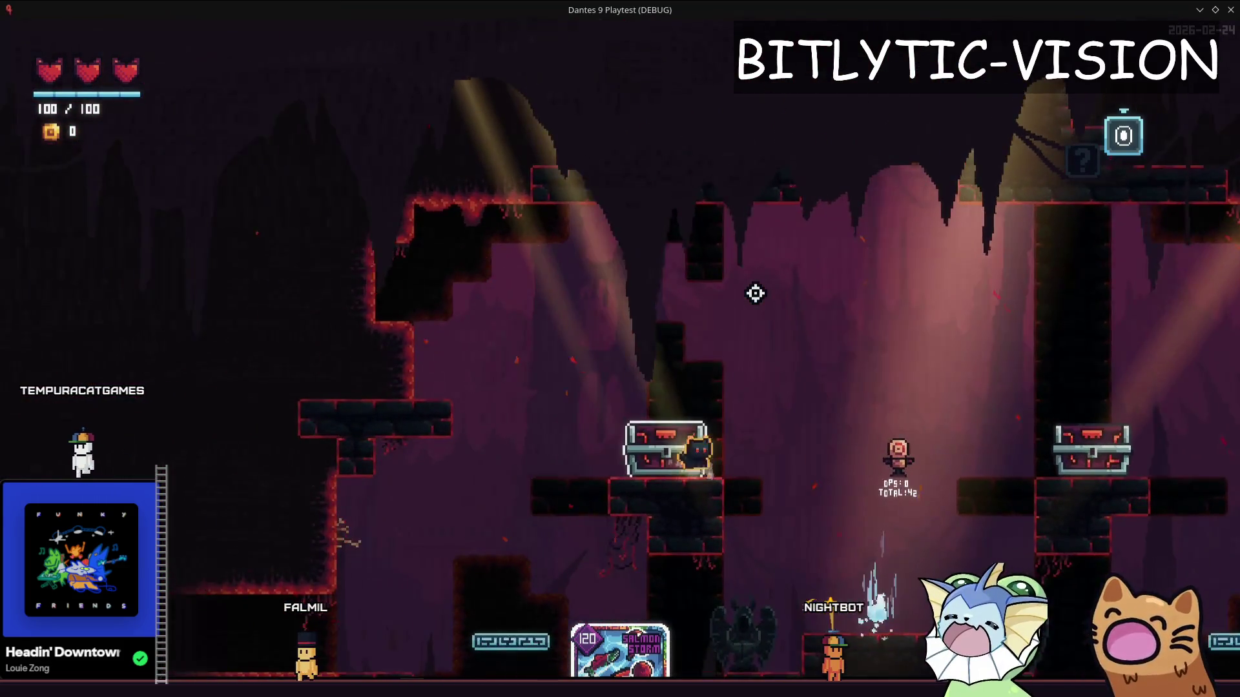
pyautogui.press('d')
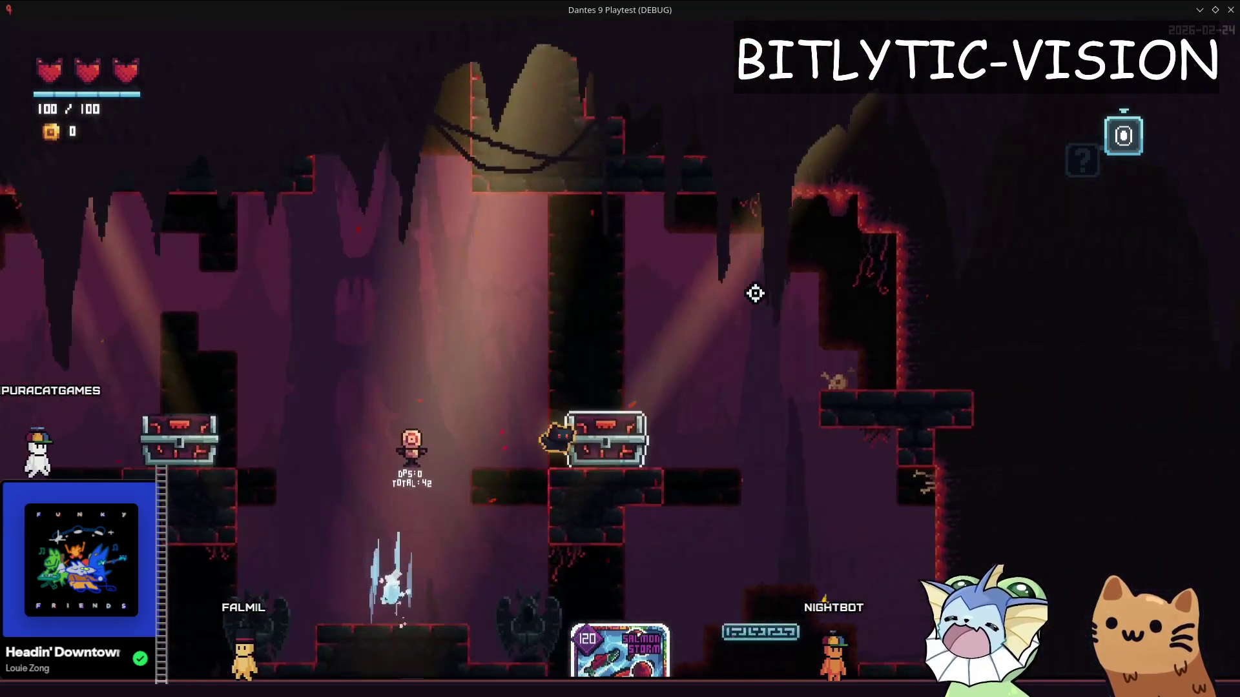
pyautogui.press('d')
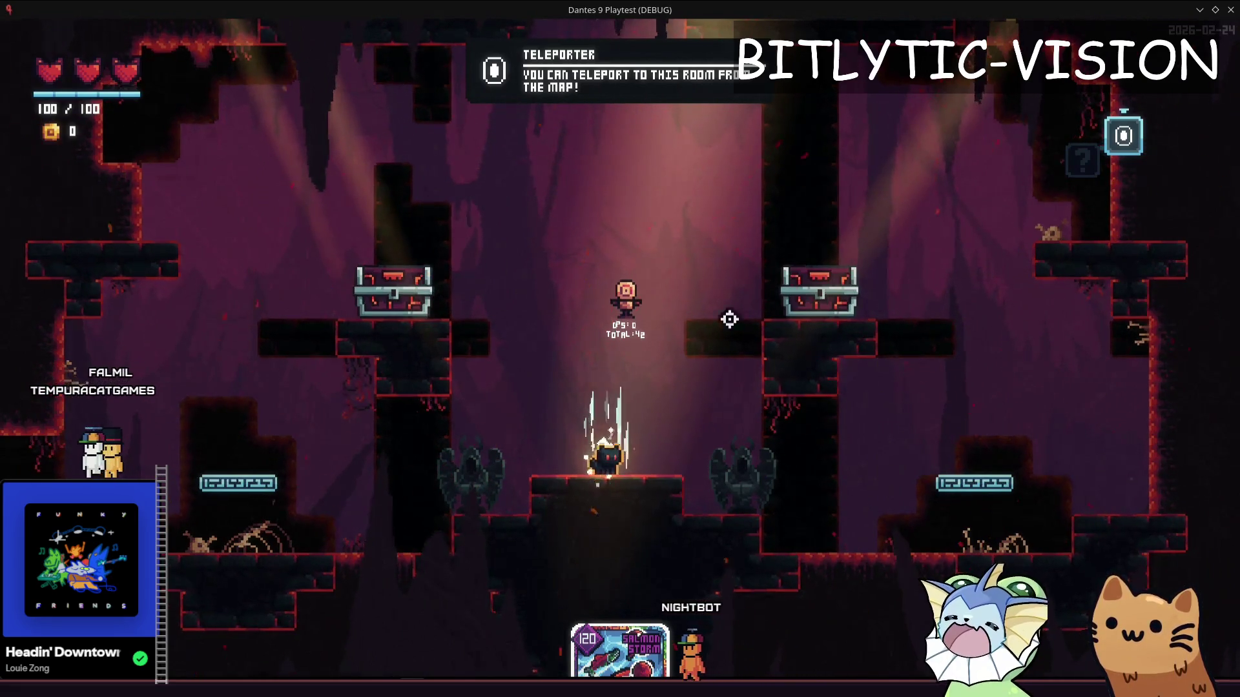
# Hop onto the left chest, drop back to the teleporter platform, and bring up the debug menu
pyautogui.press('space')
pyautogui.press('a')
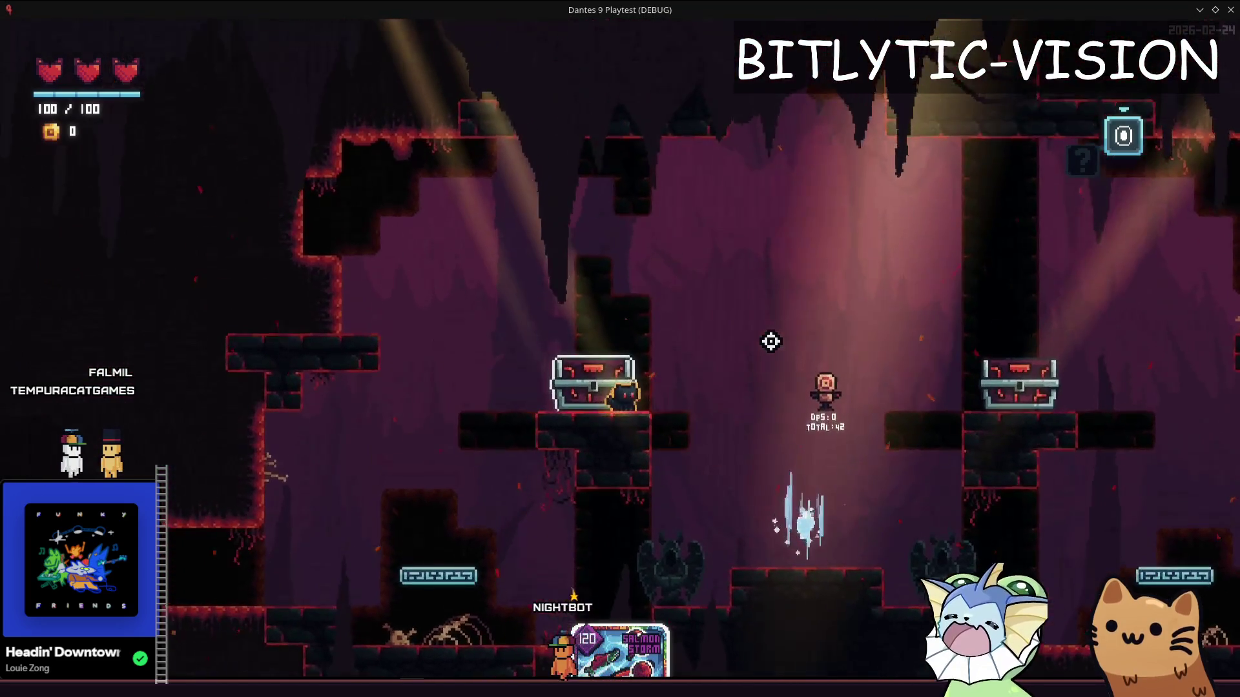
pyautogui.press('space')
pyautogui.press('d')
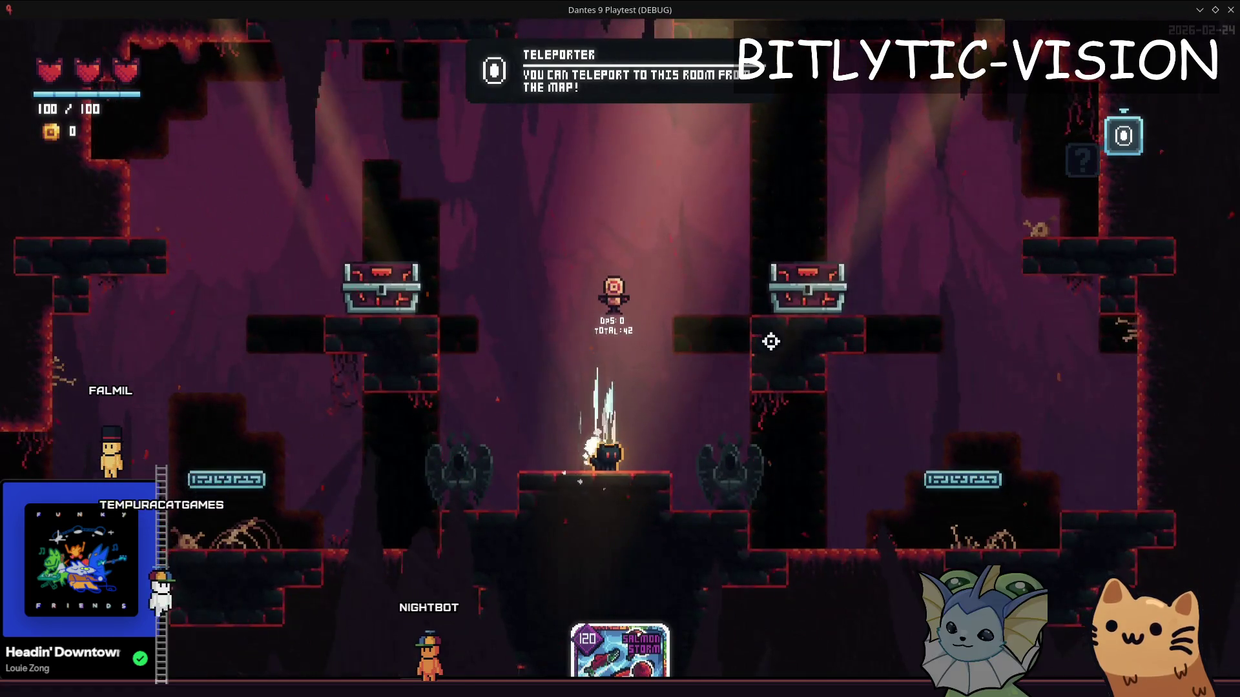
pyautogui.press('F1')
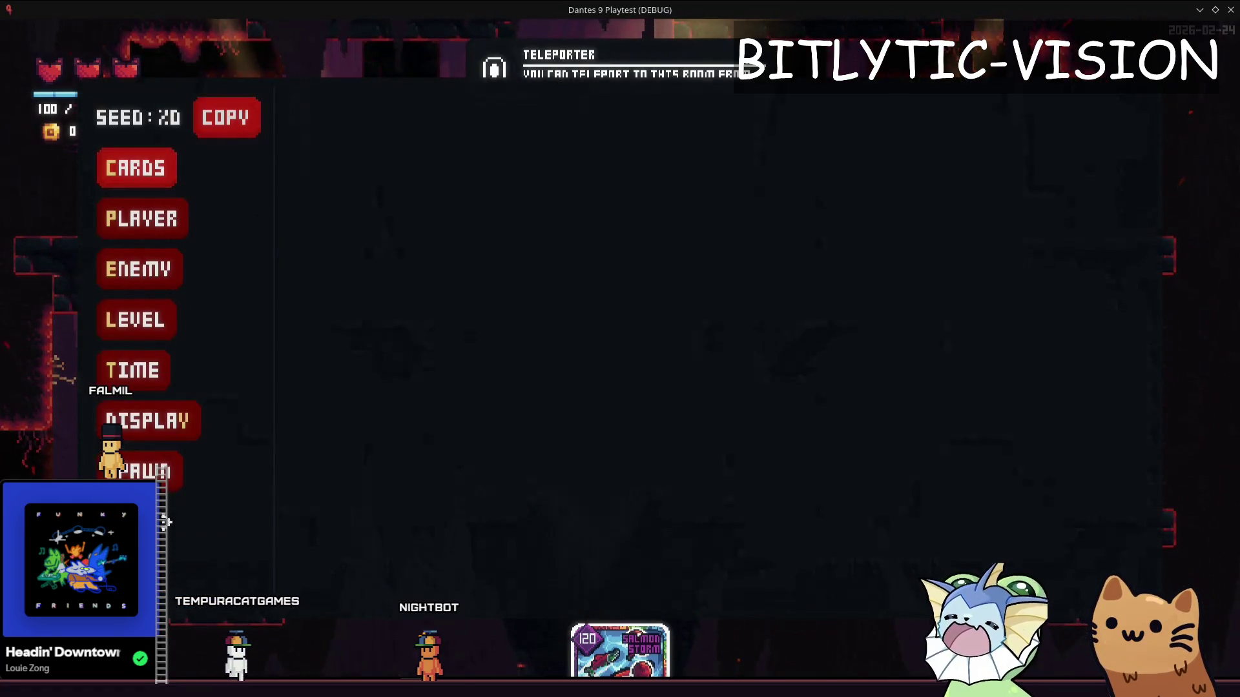
# Look over the Cards debug submenu, then dismiss the debug menu and resume play
pyautogui.press('c')
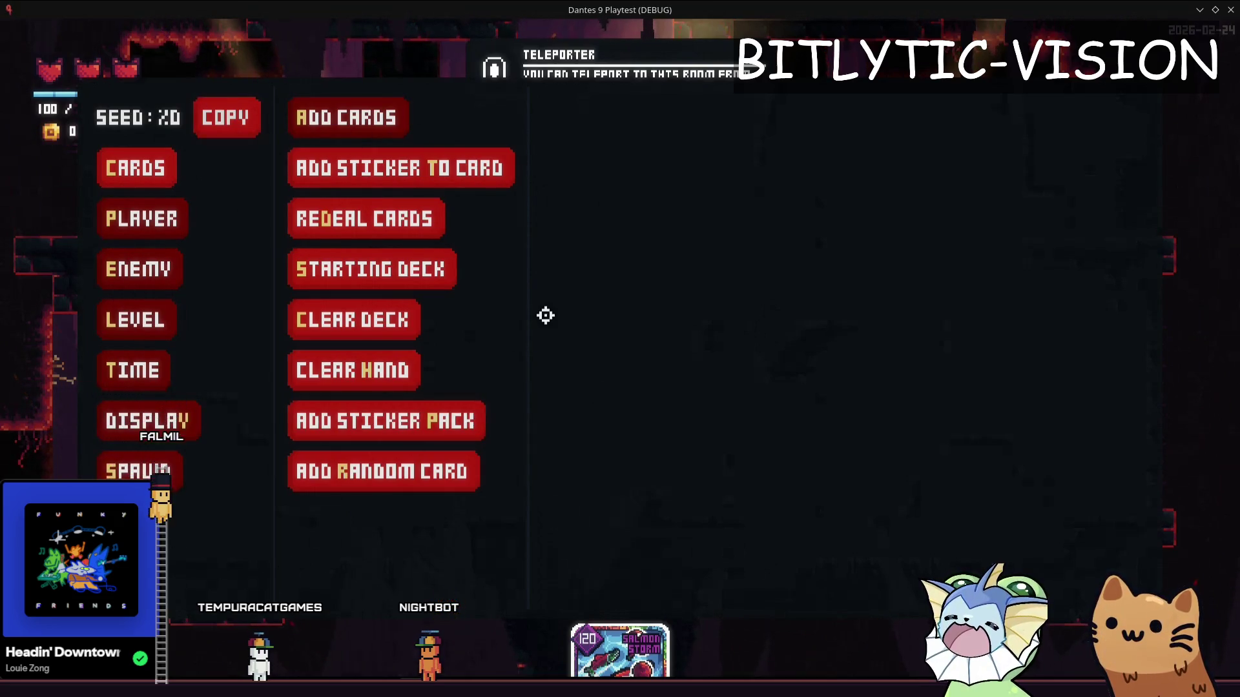
pyautogui.press('Escape')
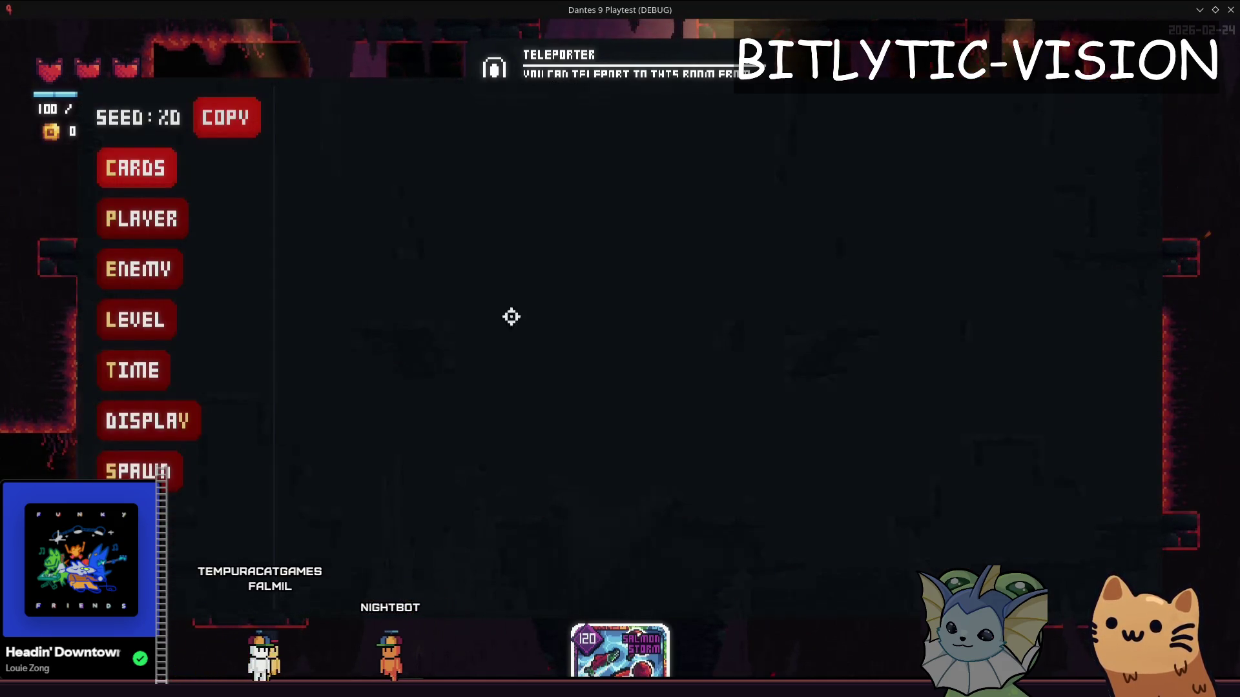
pyautogui.press('Escape')
pyautogui.press('Escape')
pyautogui.press('Escape')
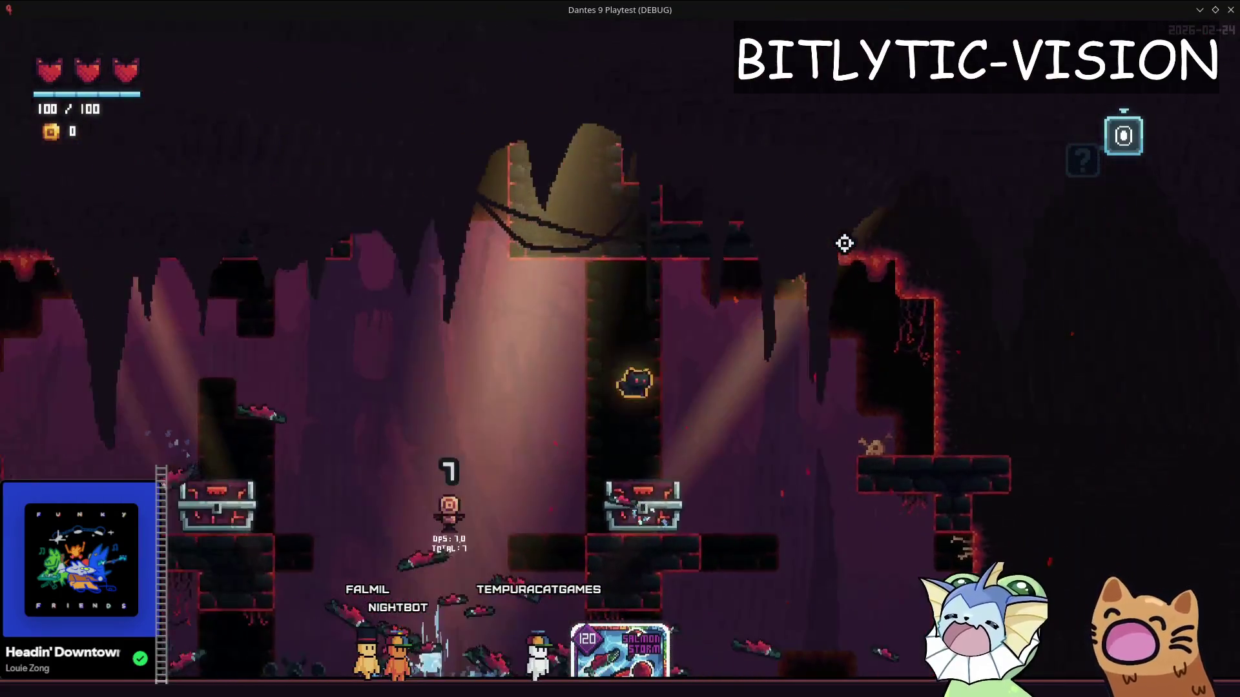
# Browse the debug card list, then move the cat back and forth between the two chests
pyautogui.press('`')
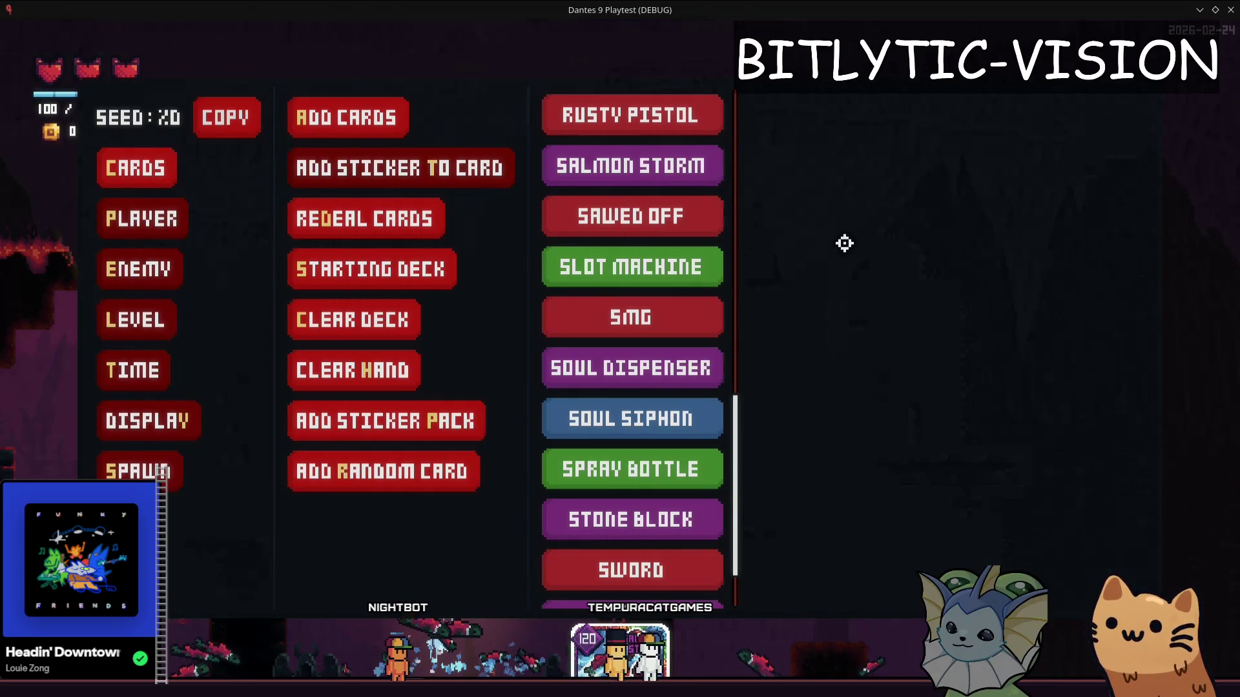
pyautogui.press('`')
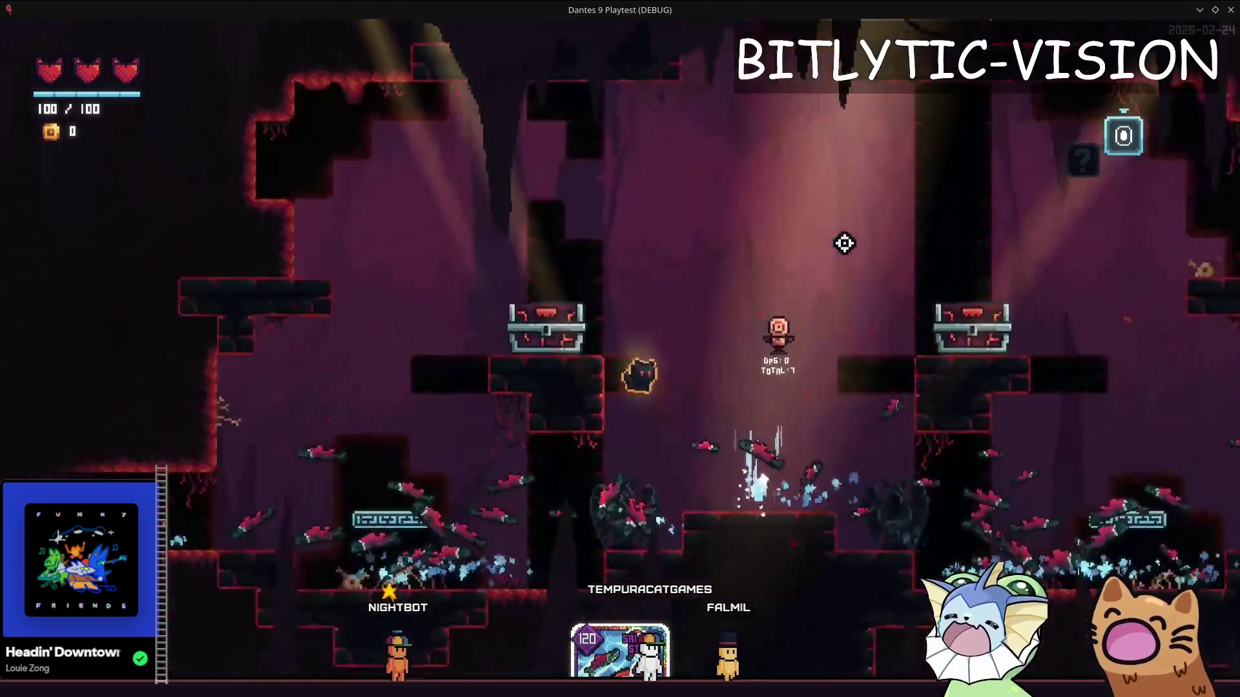
pyautogui.press('d')
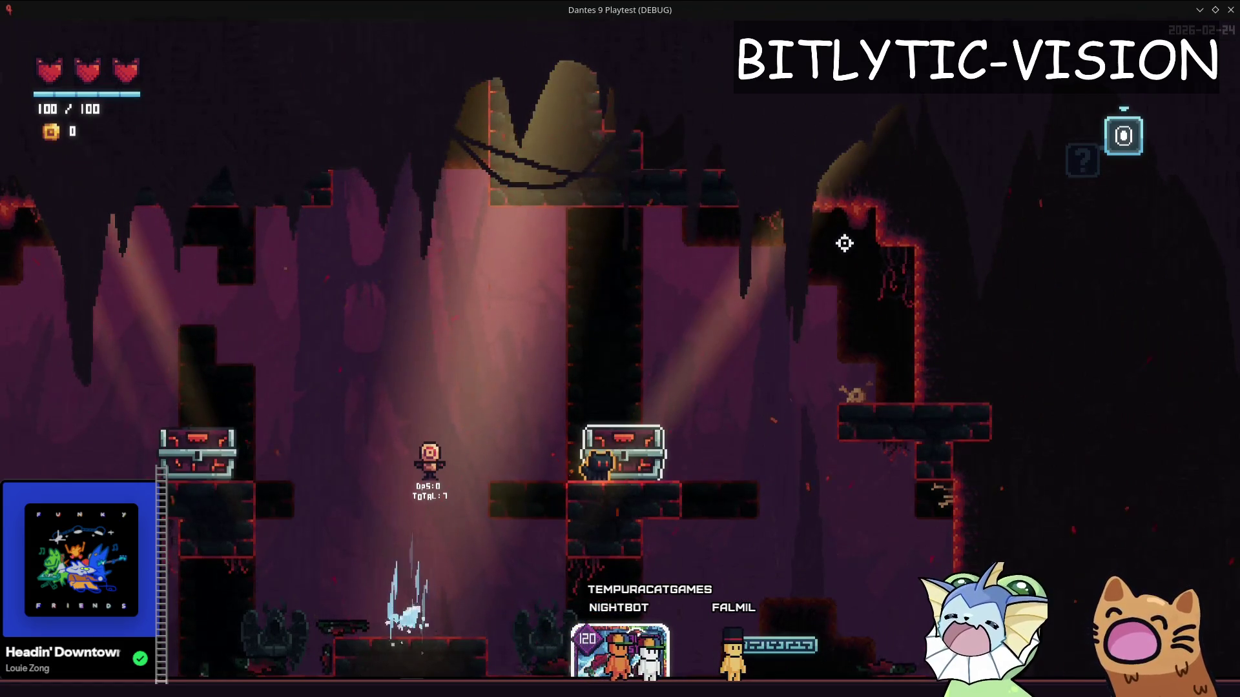
pyautogui.press('a')
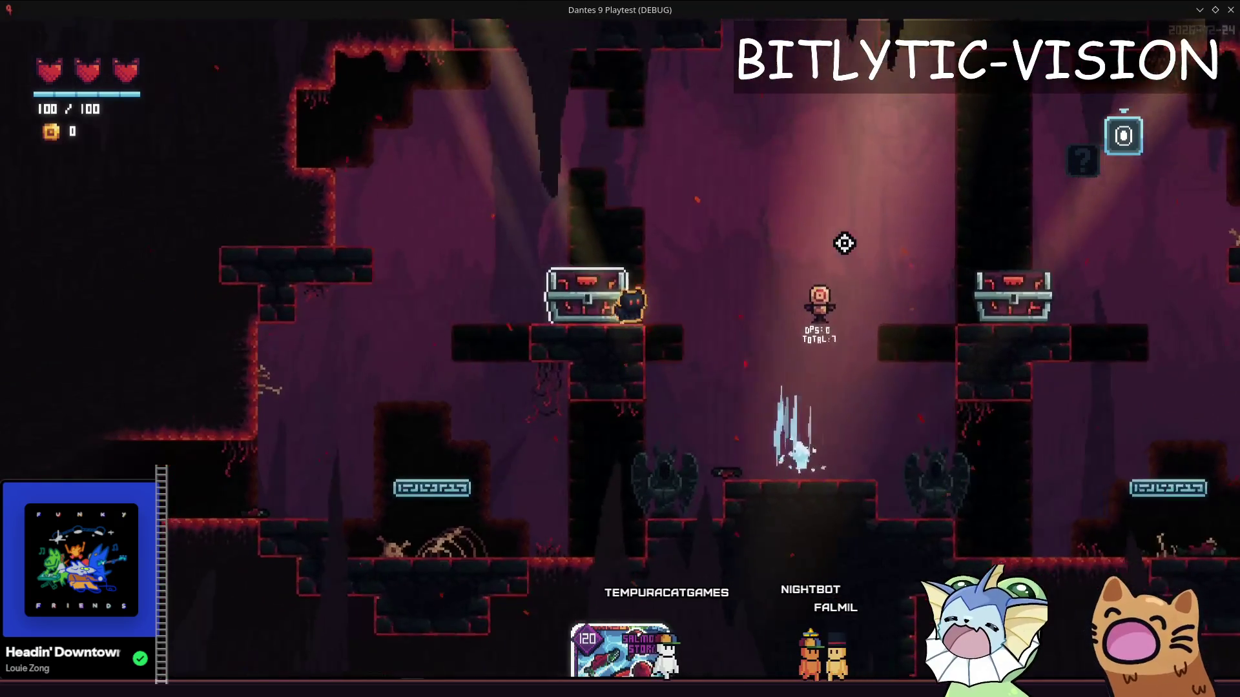
pyautogui.press('a')
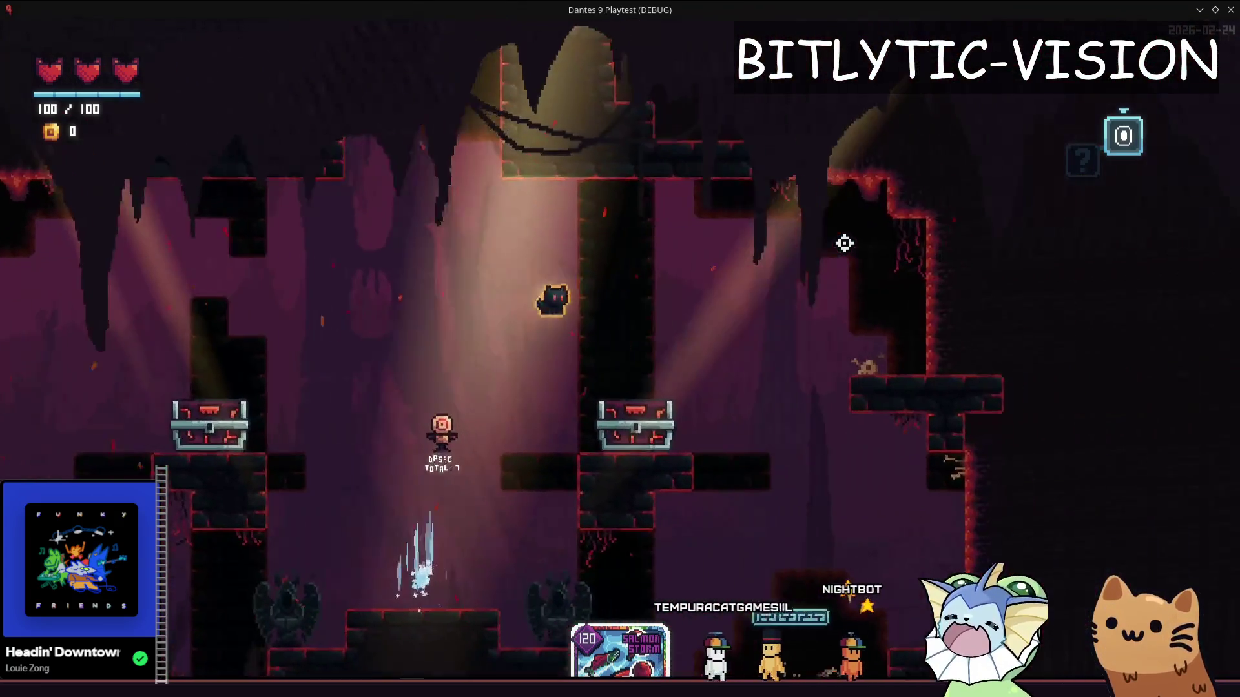
pyautogui.press('d')
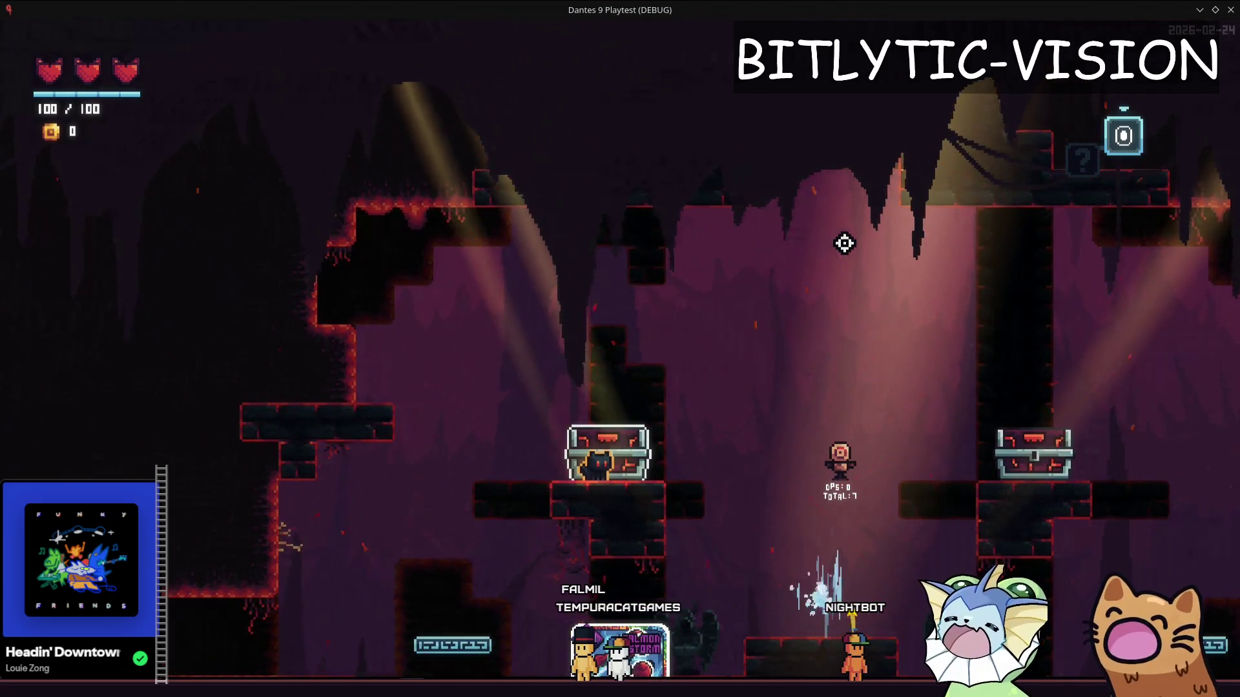
# Bring the debug menu back up on its Level submenu
pyautogui.press('F1')
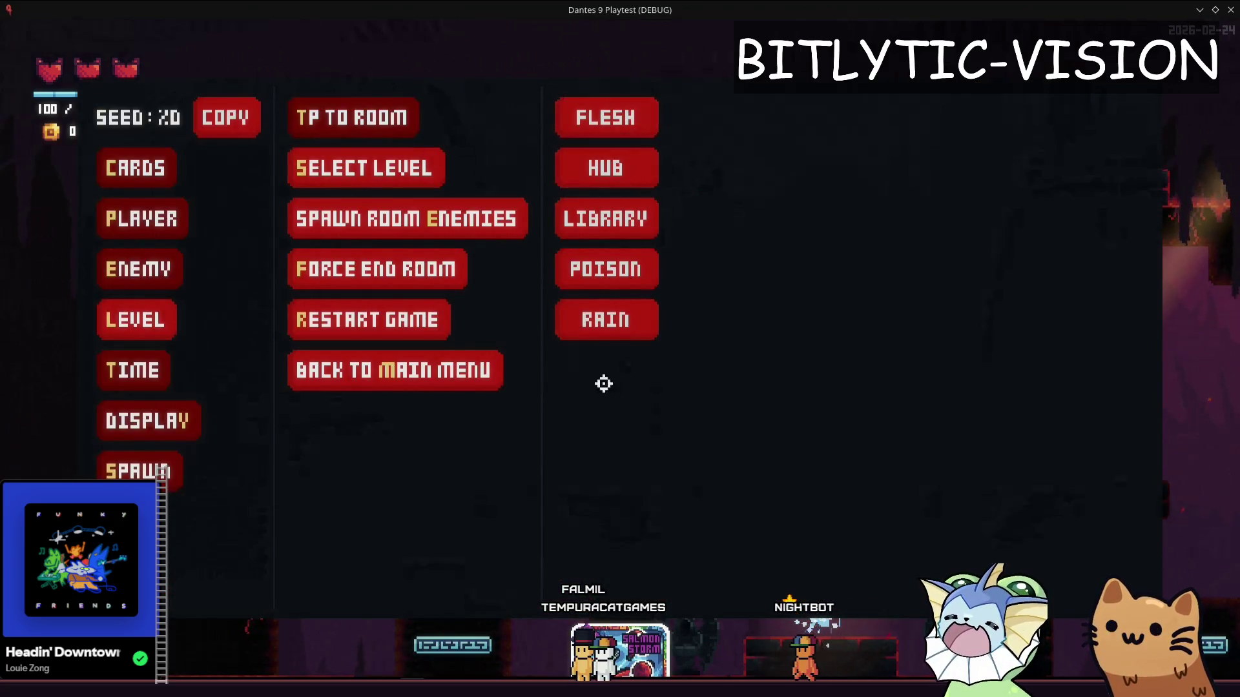
# Teleport to RoomShop via Level > TP to Room
pyautogui.press('F1')
pyautogui.press('F1')
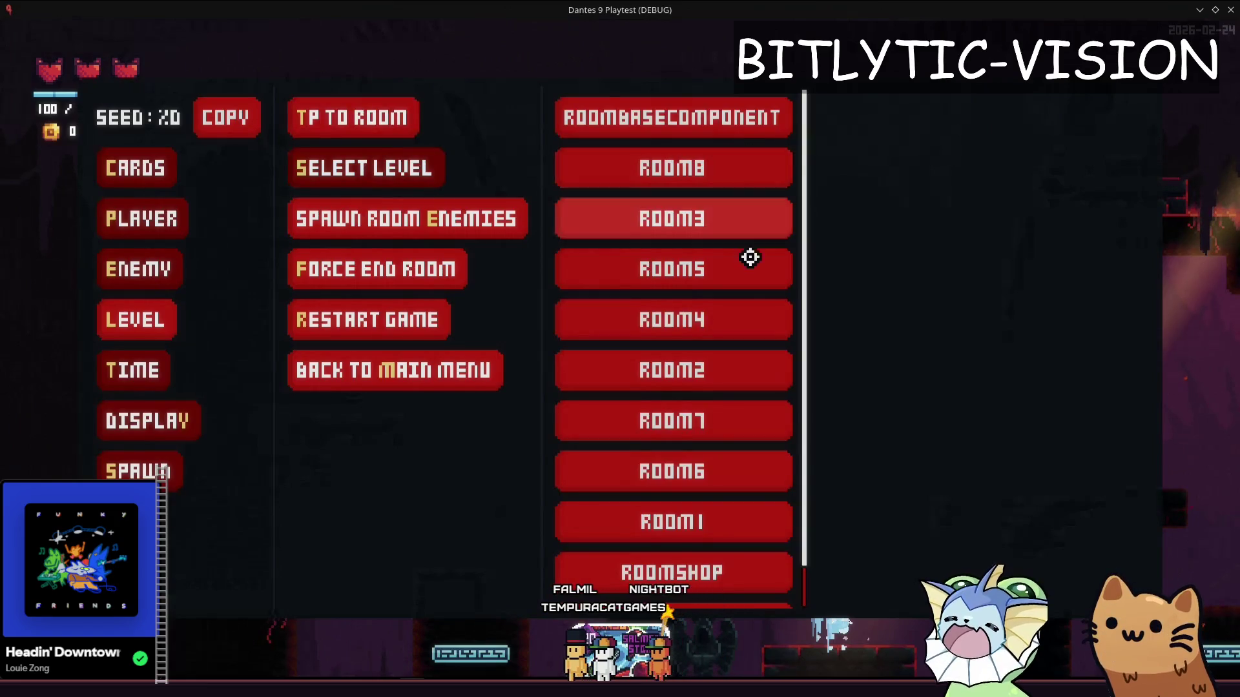
pyautogui.scroll(-1, 717, 529)
pyautogui.click(717, 528)
pyautogui.press('F1')
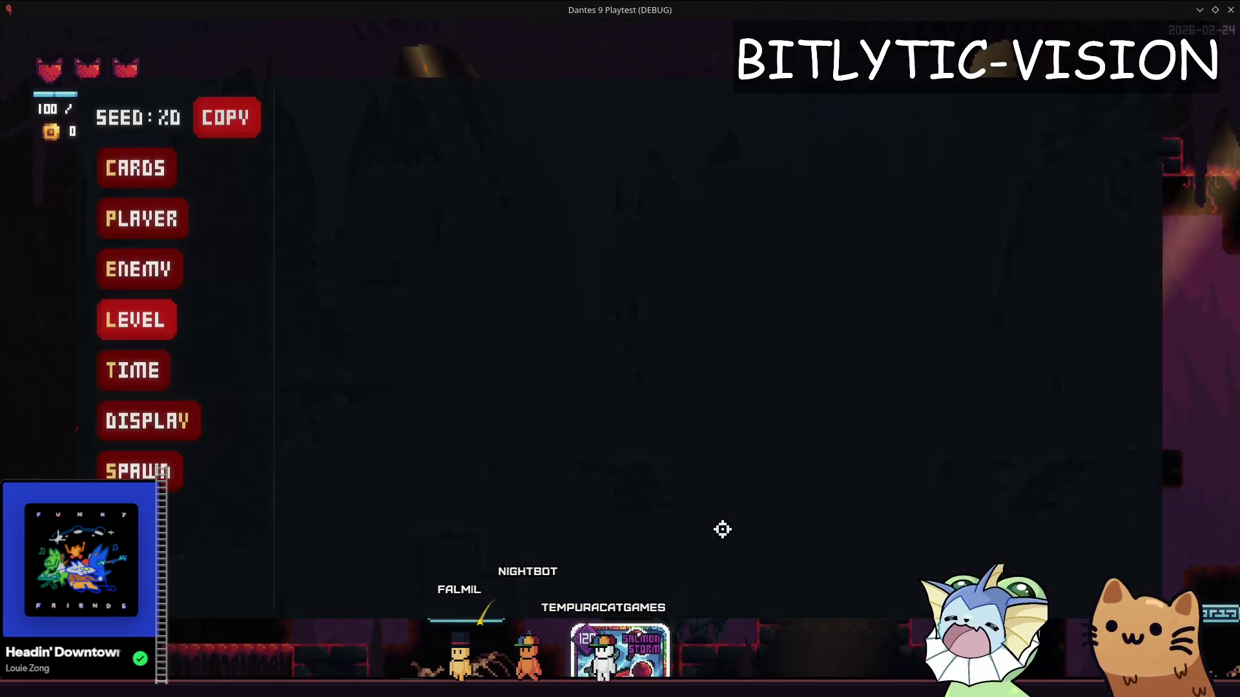
# Step through the Display, Spawn, Enemy and Player debug submenus
pyautogui.press('Return')
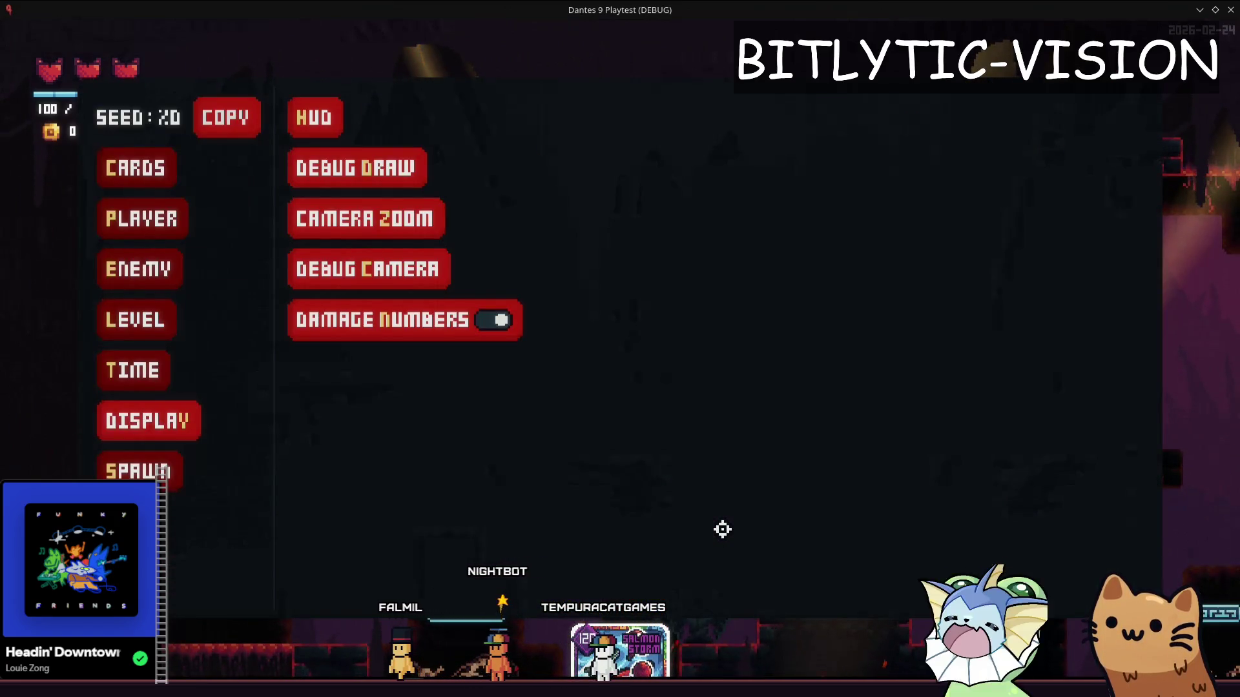
pyautogui.press('Escape')
pyautogui.press('Return')
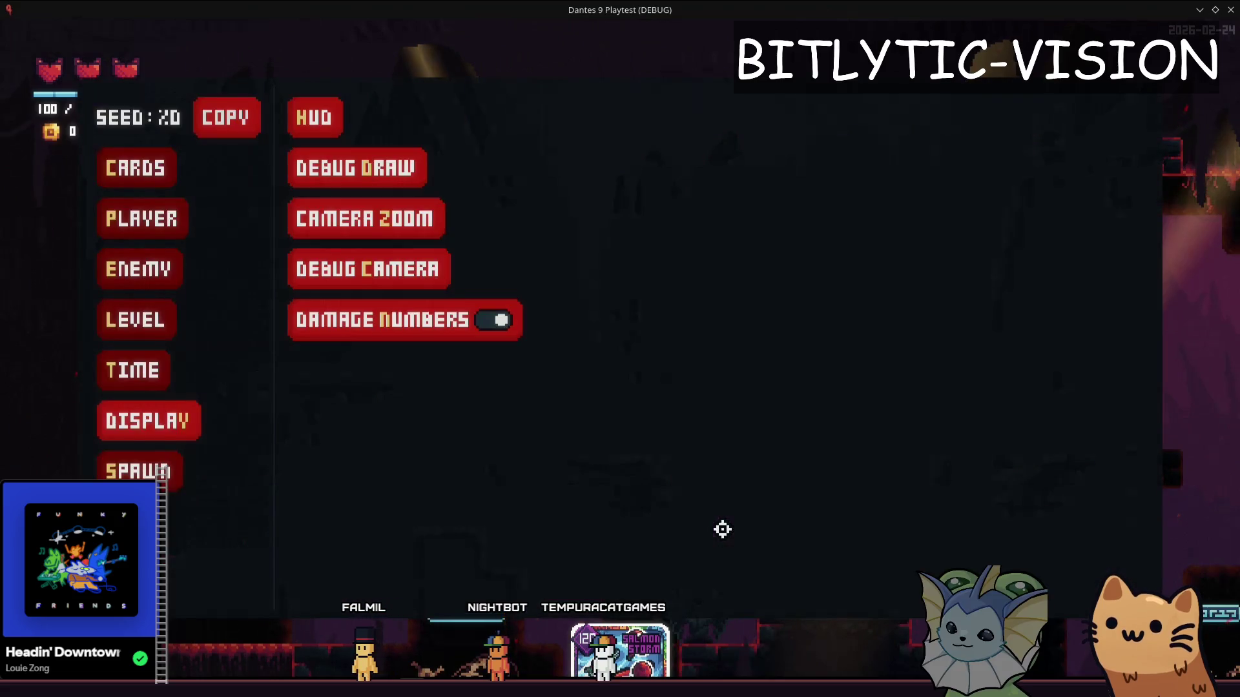
pyautogui.press('Escape')
pyautogui.press('Down')
pyautogui.press('Return')
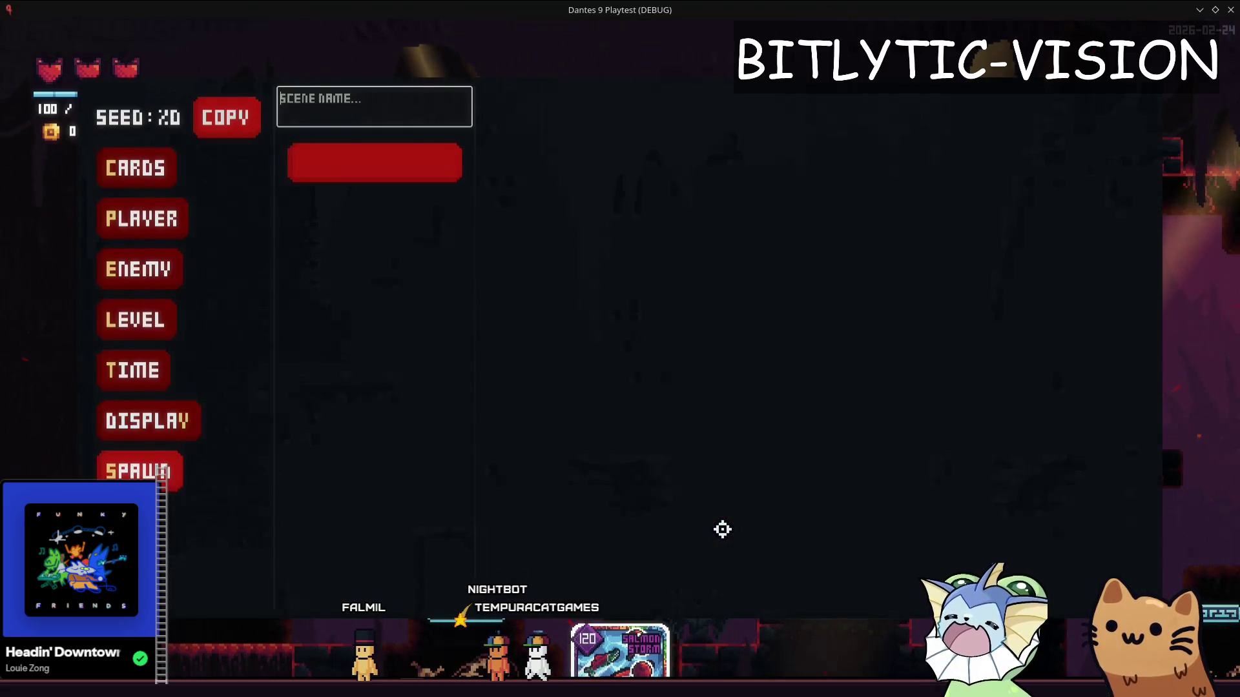
pyautogui.press('Escape')
pyautogui.press('Up')
pyautogui.press('Up')
pyautogui.press('Up')
pyautogui.press('Return')
pyautogui.press('Escape')
pyautogui.press('Return')
pyautogui.press('Escape')
pyautogui.press('Up')
pyautogui.press('Return')
pyautogui.press('Escape')
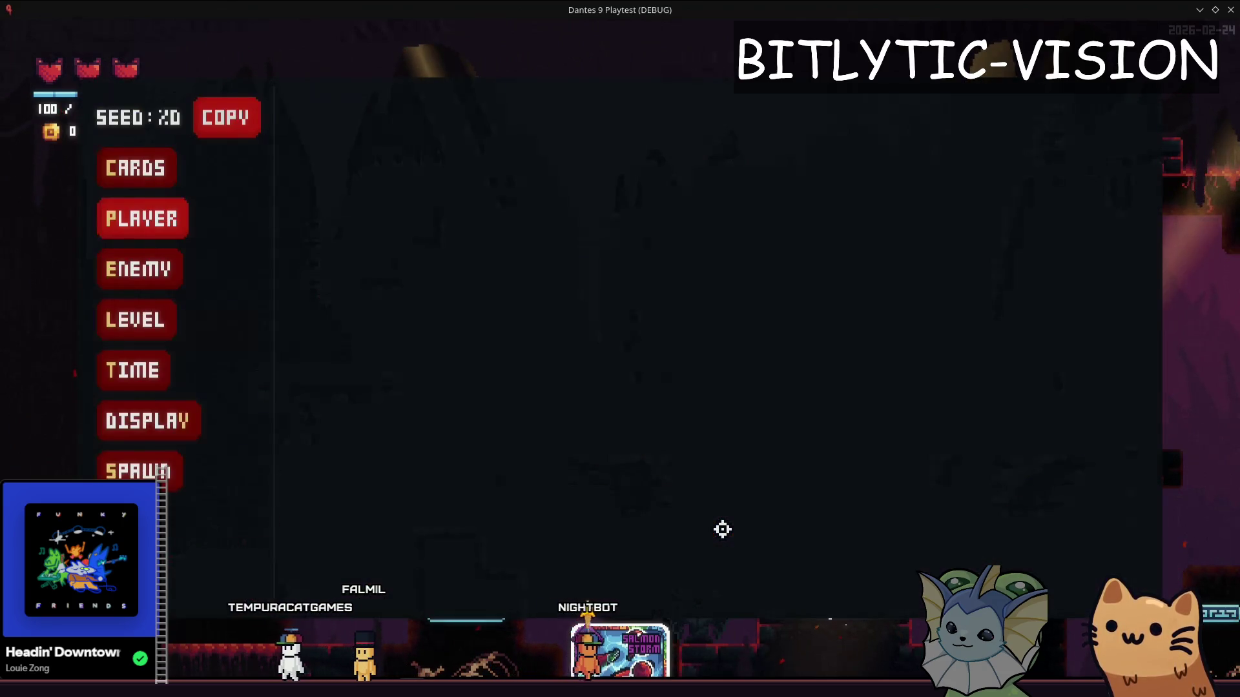
pyautogui.press('Return')
pyautogui.press('Down')
pyautogui.press('Return')
pyautogui.scroll(-5, 678, 465)
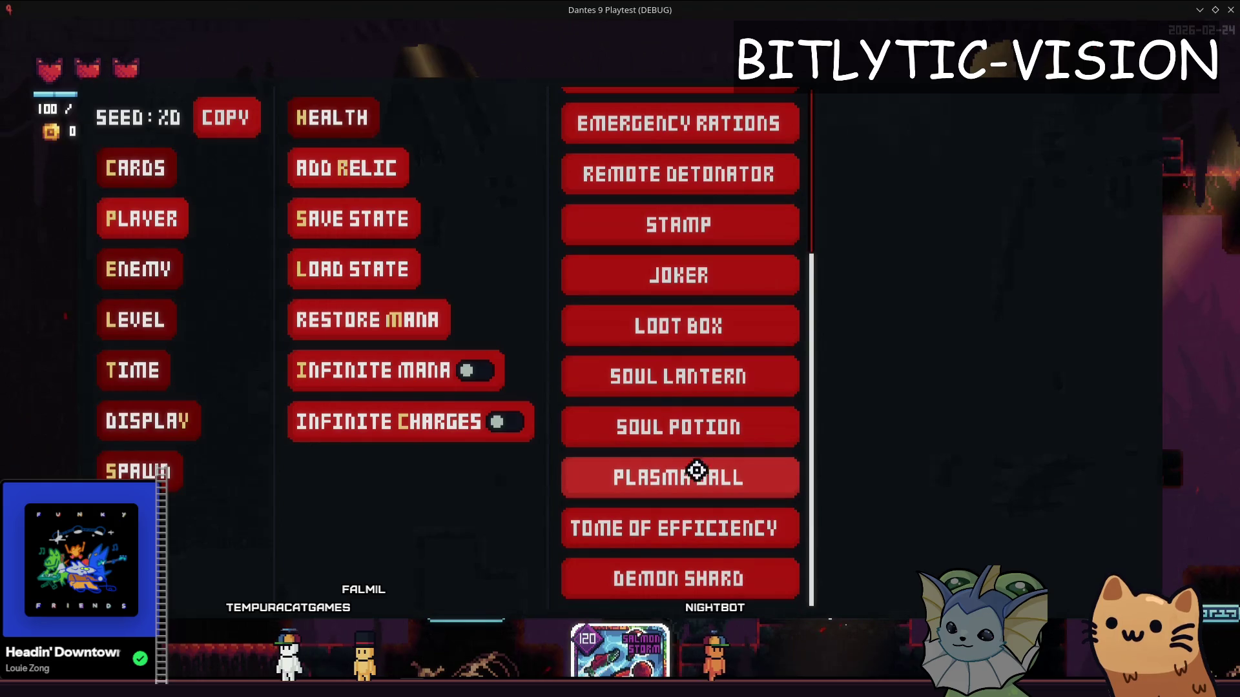
# Give the player relics such as Plasma Ball, Soul Potion, Stamp and Loot Box
pyautogui.click(696, 471)
pyautogui.scroll(-1, 698, 471)
pyautogui.scroll(-4, 753, 476)
pyautogui.scroll(1, 786, 491)
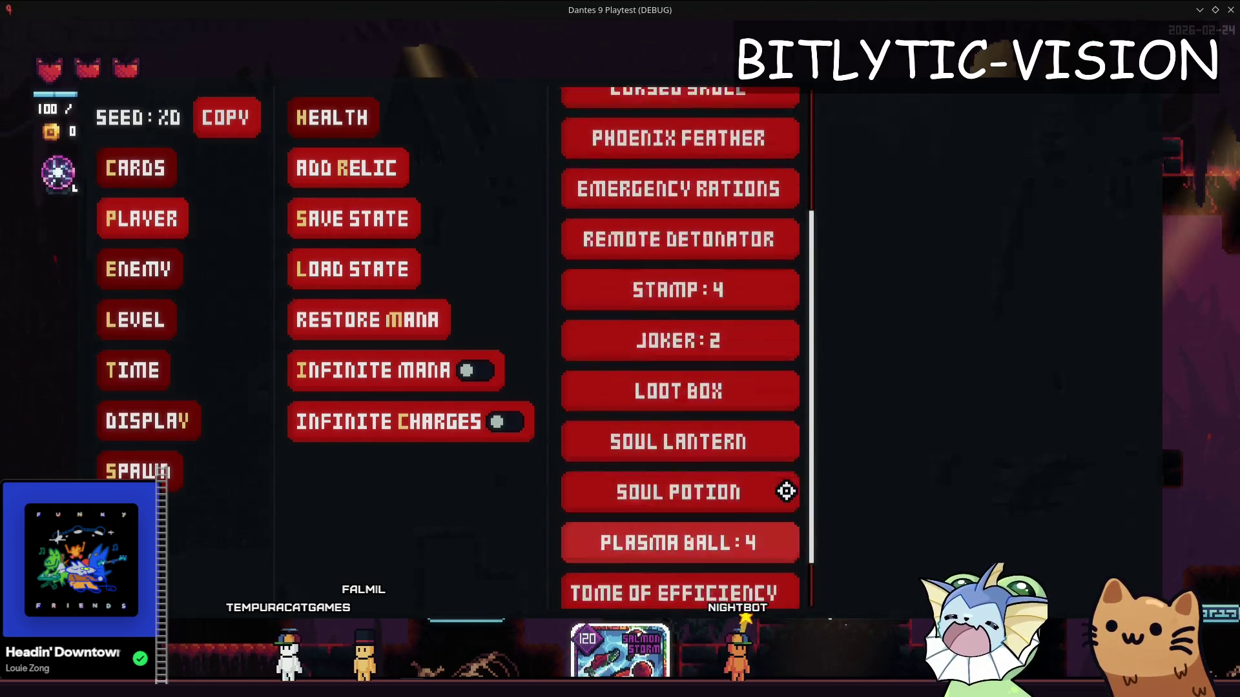
pyautogui.click(785, 492)
pyautogui.scroll(2, 747, 581)
pyautogui.click(665, 476)
pyautogui.scroll(3, 747, 532)
pyautogui.click(747, 532)
pyautogui.scroll(-3, 752, 462)
pyautogui.scroll(5, 753, 462)
pyautogui.click(752, 473)
pyautogui.scroll(-3, 753, 474)
pyautogui.scroll(3, 752, 473)
pyautogui.scroll(-5, 752, 474)
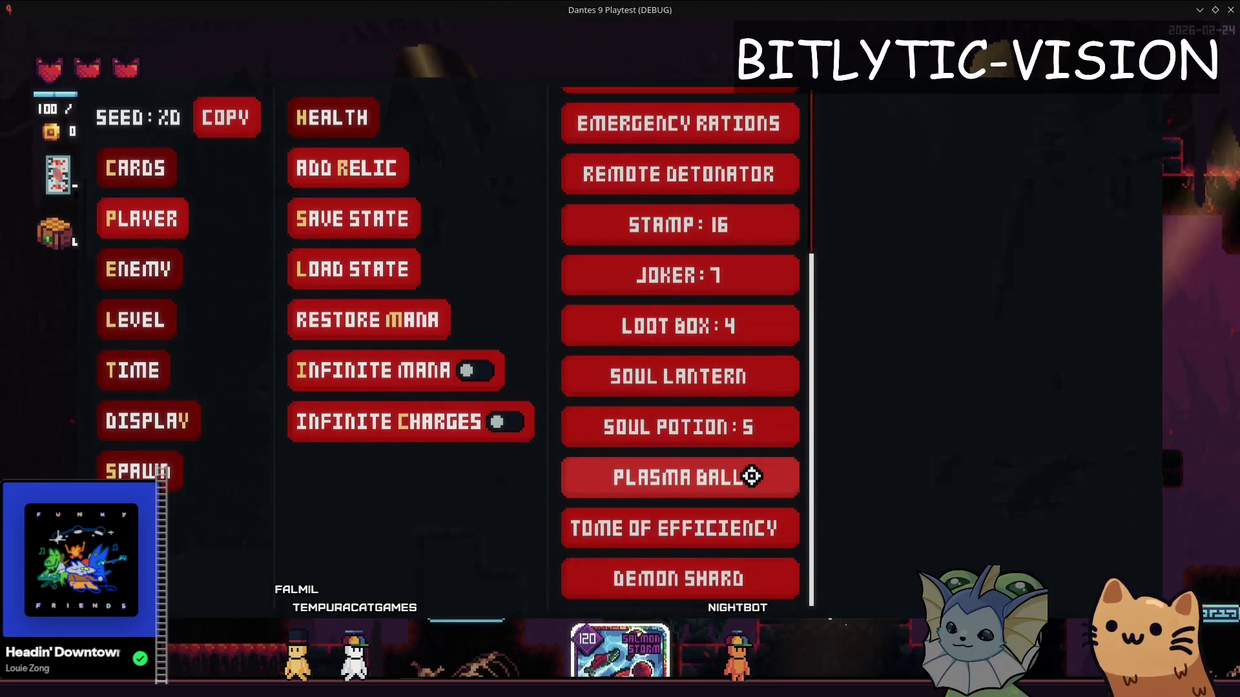
# Remove the added Loot Box, Stamp, Joker and Soul Potion relics, then return to the editor
pyautogui.rightClick(701, 326)
pyautogui.rightClick(714, 224)
pyautogui.rightClick(723, 276)
pyautogui.rightClick(738, 432)
pyautogui.hotkey('alt', 'Tab')
# In scroll_container.gd, add a shift_lock_scroll export set to false above scroll_tween
pyautogui.hotkey('shift', 'alt', 'o')
pyautogui.write('scroll')
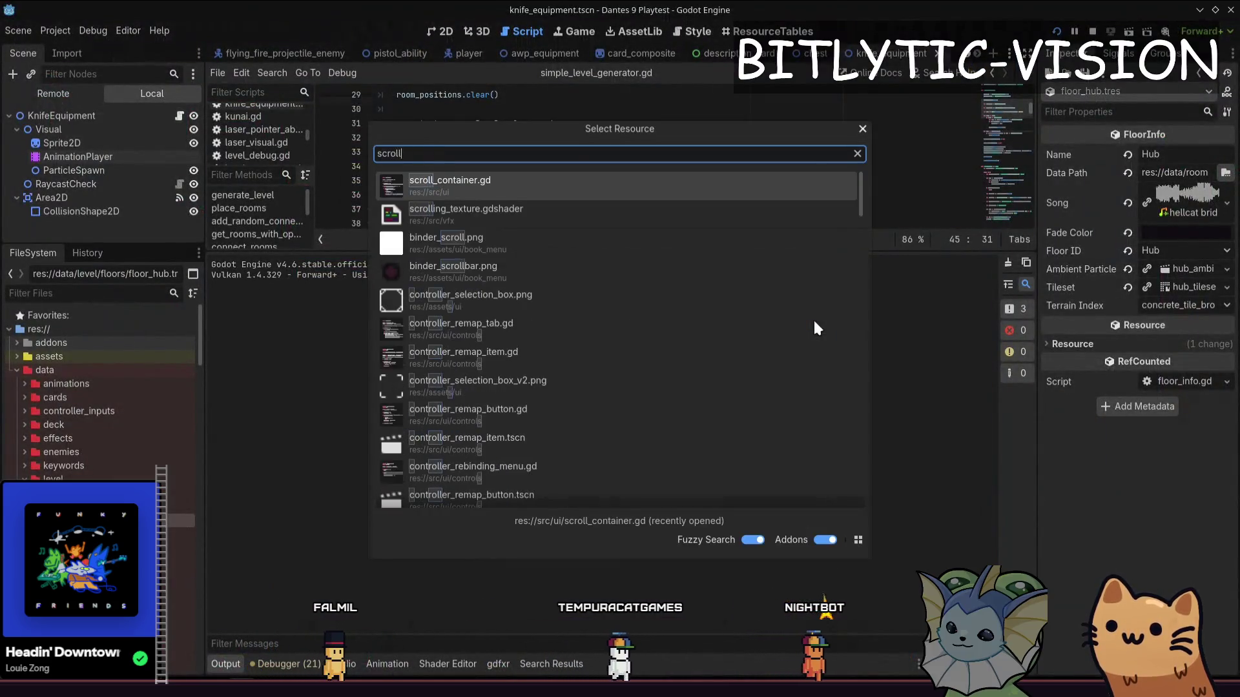
pyautogui.write('_container')
pyautogui.press('Return')
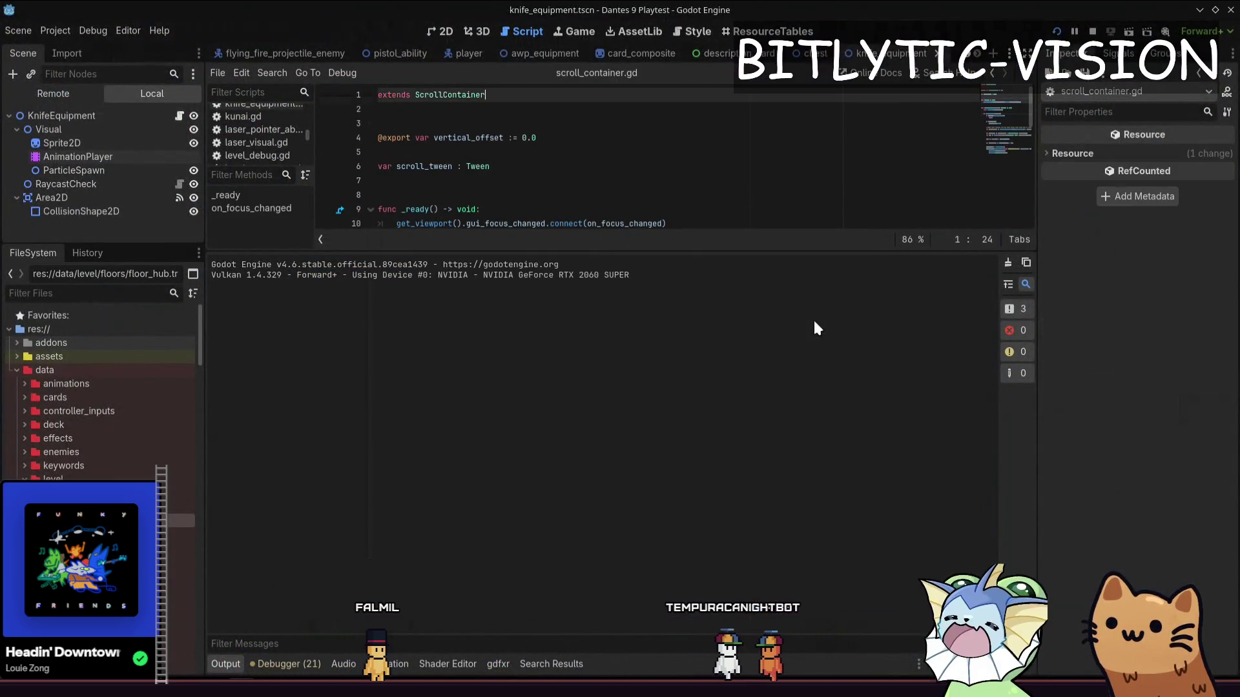
pyautogui.moveTo(620, 250); pyautogui.dragTo(620, 522)
pyautogui.click(555, 182)
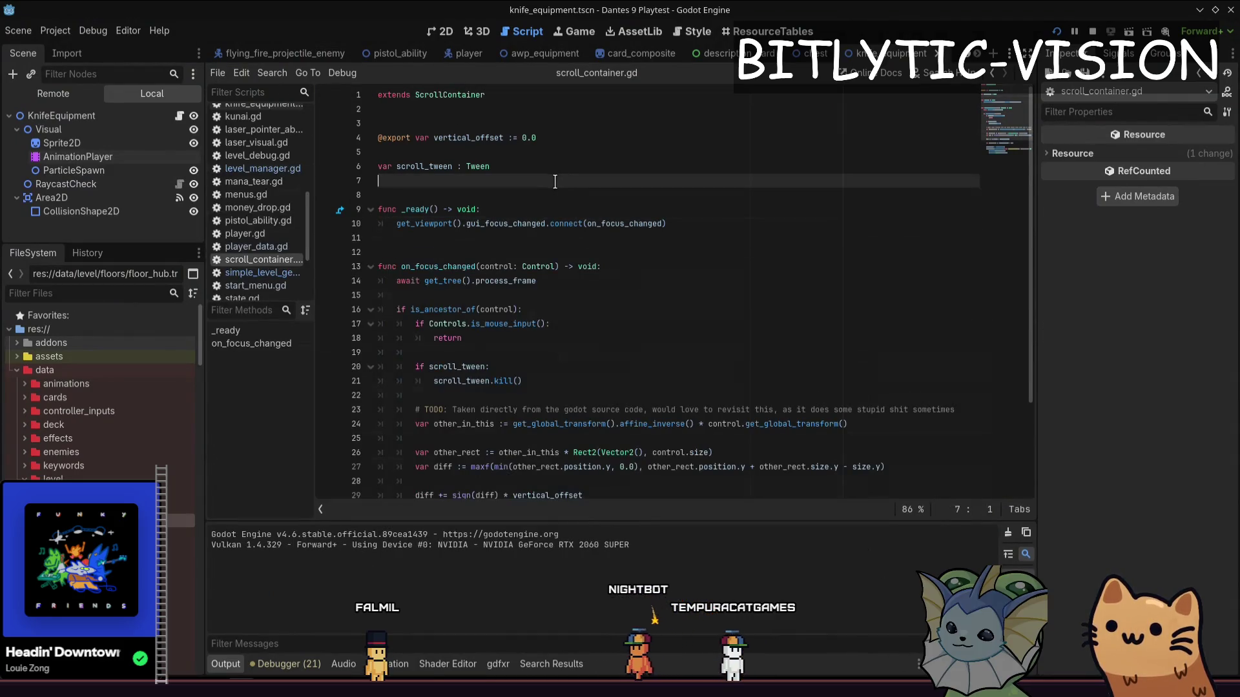
pyautogui.press('Up')
pyautogui.press('Return')
pyautogui.press('Return')
pyautogui.press('Up')
pyautogui.press('Up')
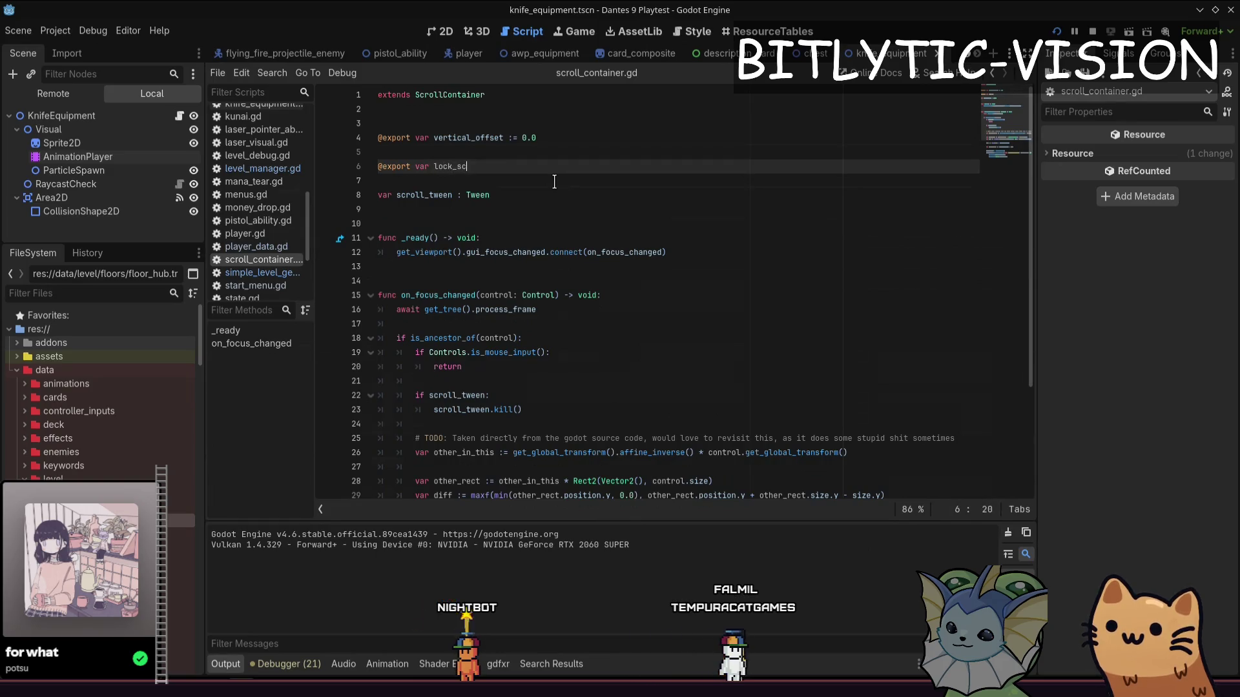
pyautogui.write(':=')
pyautogui.press('Left')
pyautogui.press('Left')
pyautogui.press('Left')
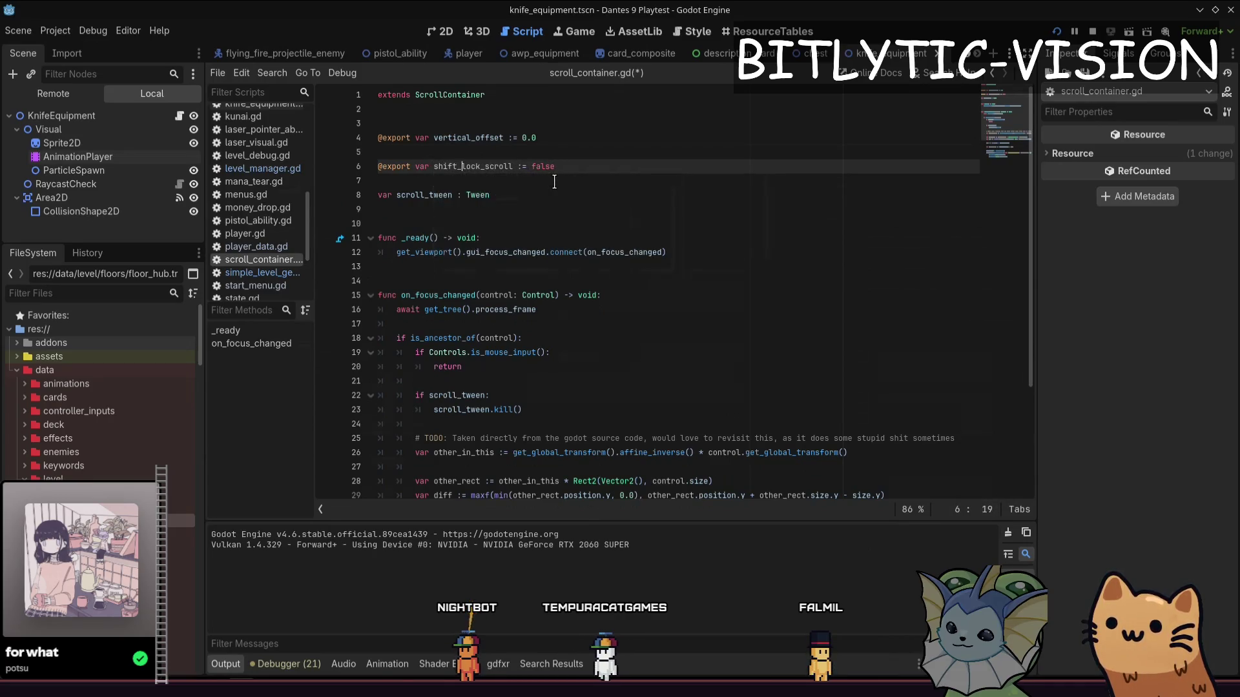
# Review the script, save it, and bring up Find in Files for a project-wide search
pyautogui.hotkey('ctrl', 'End')
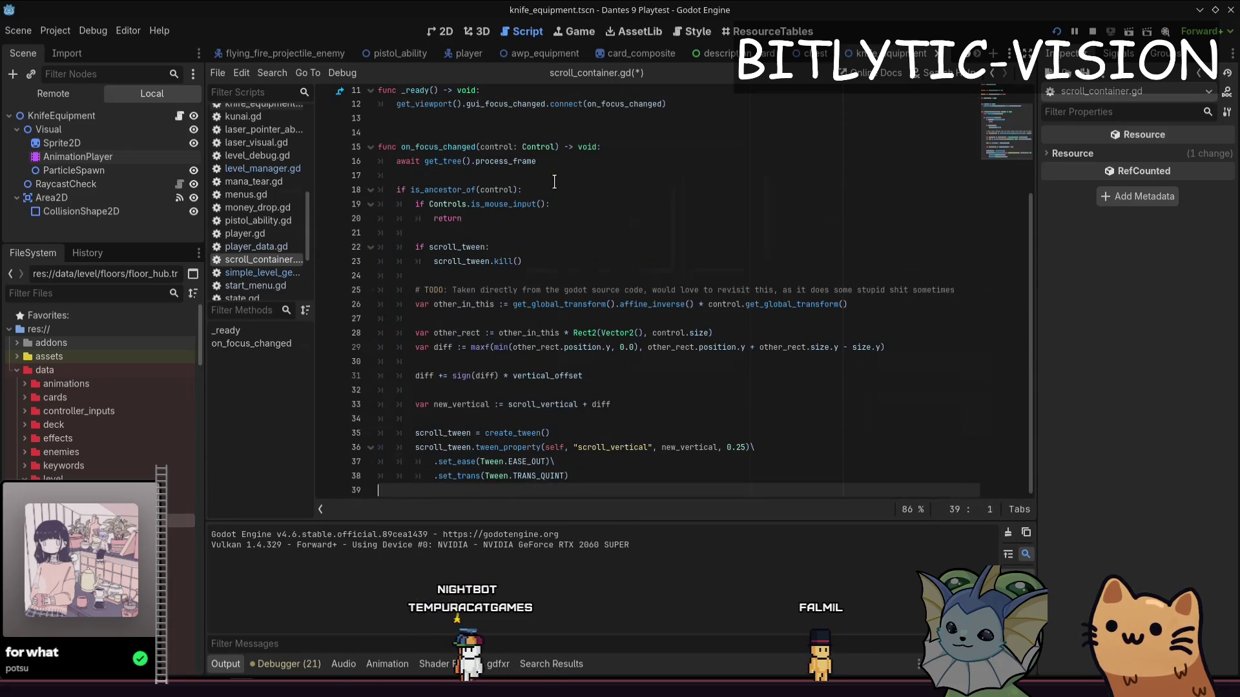
pyautogui.press('pageup')
pyautogui.press('pageup')
pyautogui.press('pagedown')
pyautogui.press('pageup')
pyautogui.hotkey('ctrl', 'End')
pyautogui.hotkey('ctrl', 's')
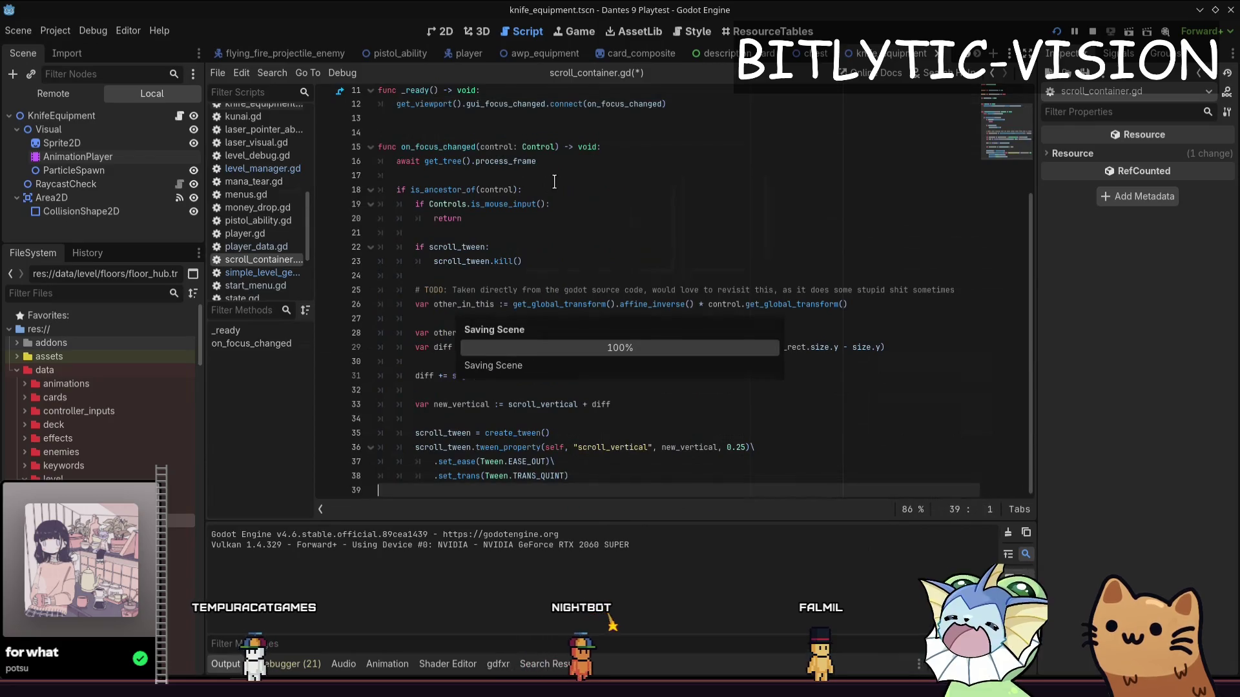
pyautogui.hotkey('ctrl', 'f')
pyautogui.hotkey('ctrl', 'Home')
pyautogui.press('Escape')
pyautogui.hotkey('ctrl', 'shift', 'f')
pyautogui.write('smooth')
# Search project files for 'smooth' (17 matches), glance at Quick Open for smooth_scroll, and scan the script
pyautogui.press('Return')
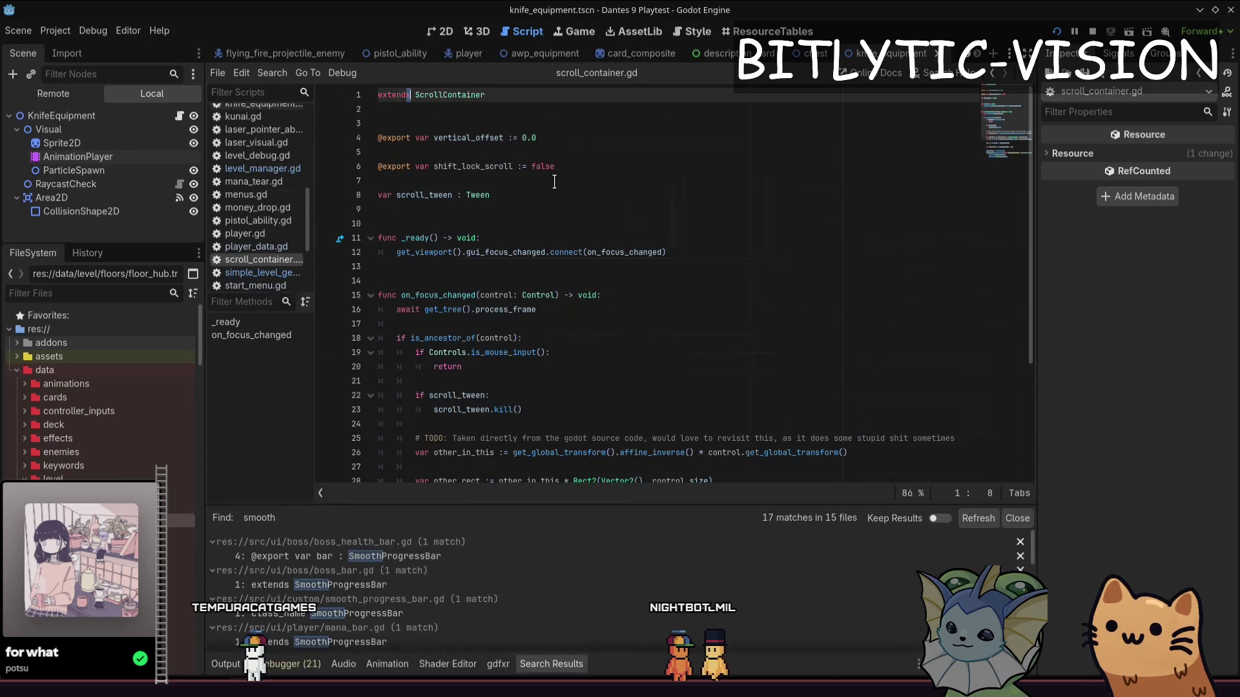
pyautogui.hotkey('shift', 'alt', 'o')
pyautogui.write('smooth_scr')
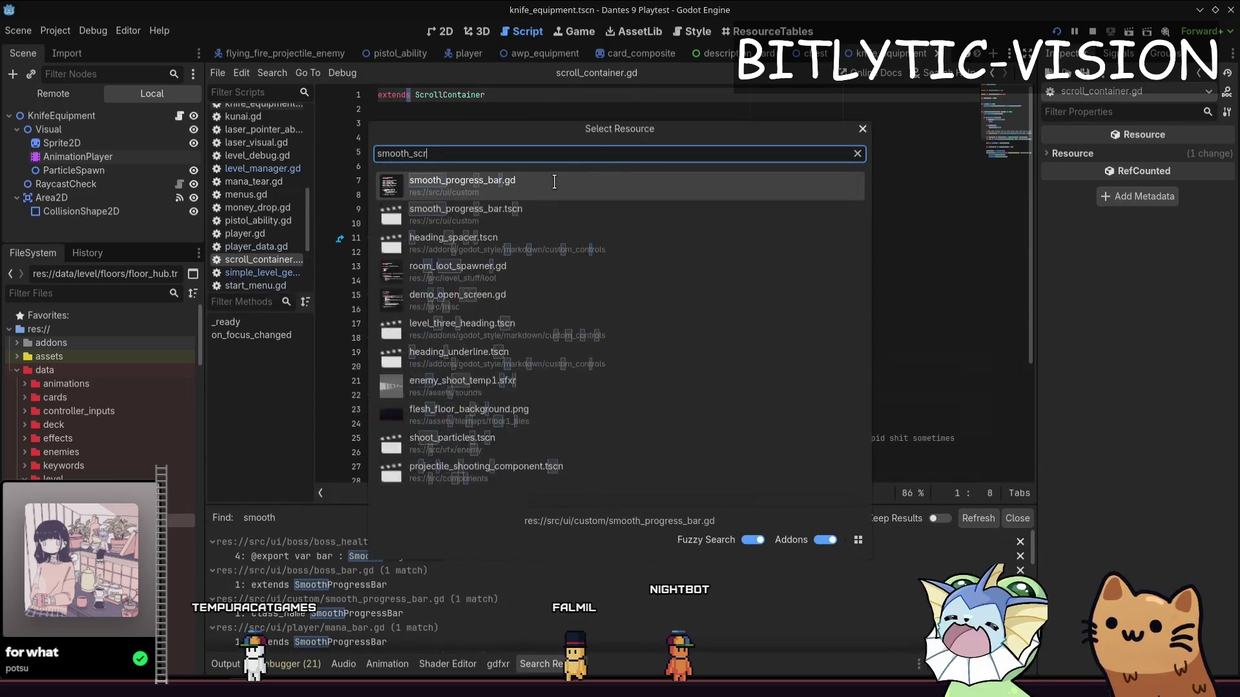
pyautogui.write('oll')
pyautogui.press('Escape')
pyautogui.press('pagedown')
pyautogui.press('pagedown')
pyautogui.press('pageup')
pyautogui.press('pagedown')
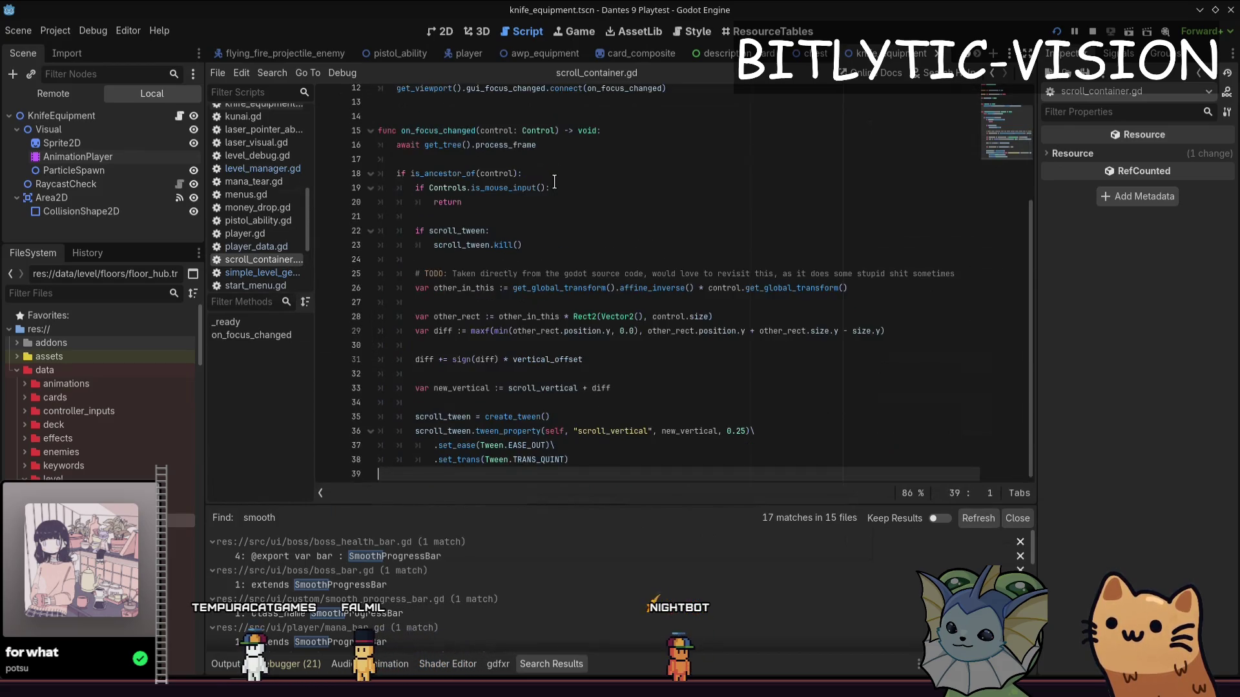
pyautogui.press('Up')
pyautogui.press('Up')
pyautogui.press('Up')
pyautogui.press('Up')
pyautogui.press('Up')
pyautogui.press('Up')
pyautogui.press('Up')
pyautogui.press('Up')
pyautogui.press('Down')
pyautogui.press('Up')
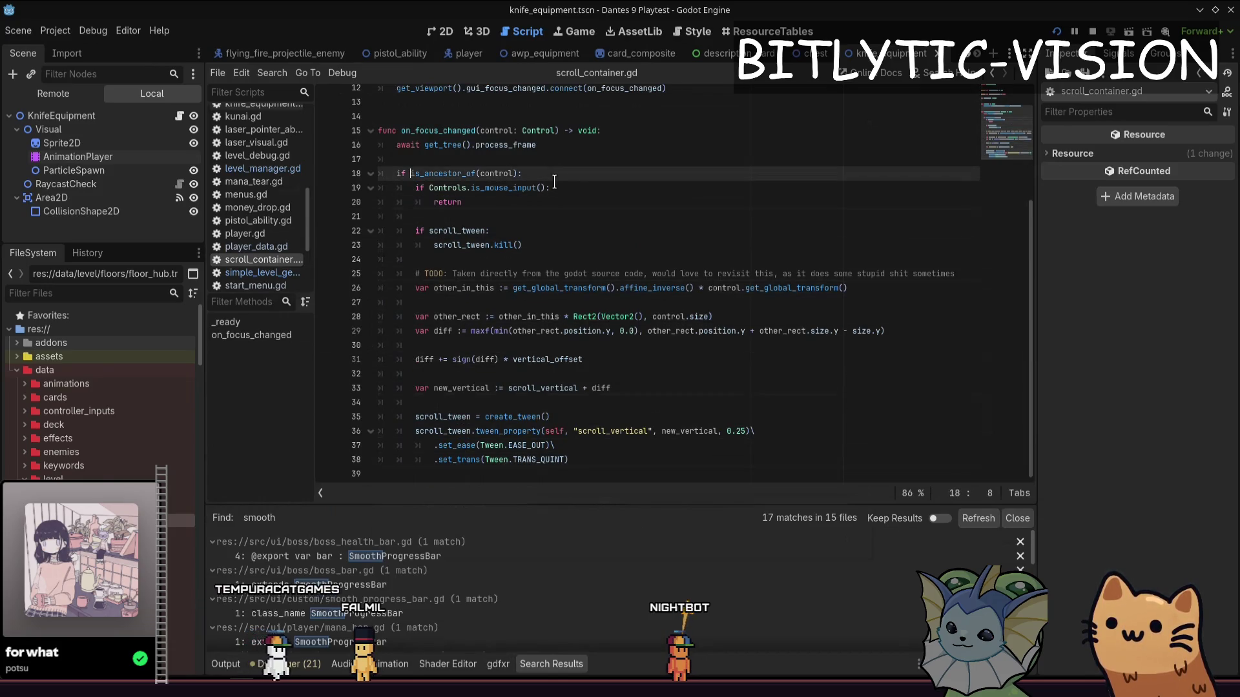
# Switch to the running playtest and reopen its debug menu
pyautogui.hotkey('alt', 'Tab')
pyautogui.scroll(3, 702, 326)
pyautogui.scroll(-3, 703, 325)
pyautogui.press('`')
pyautogui.press('`')
pyautogui.press('`')
pyautogui.press('`')
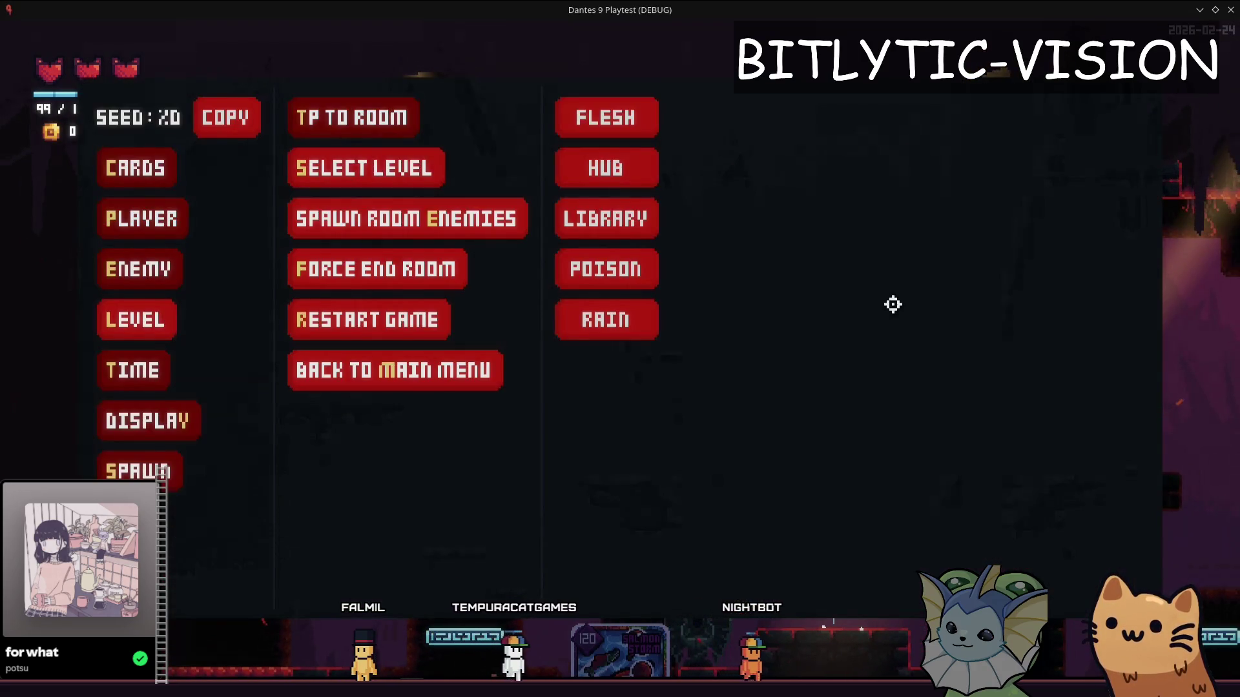
pyautogui.press('`')
pyautogui.press('`')
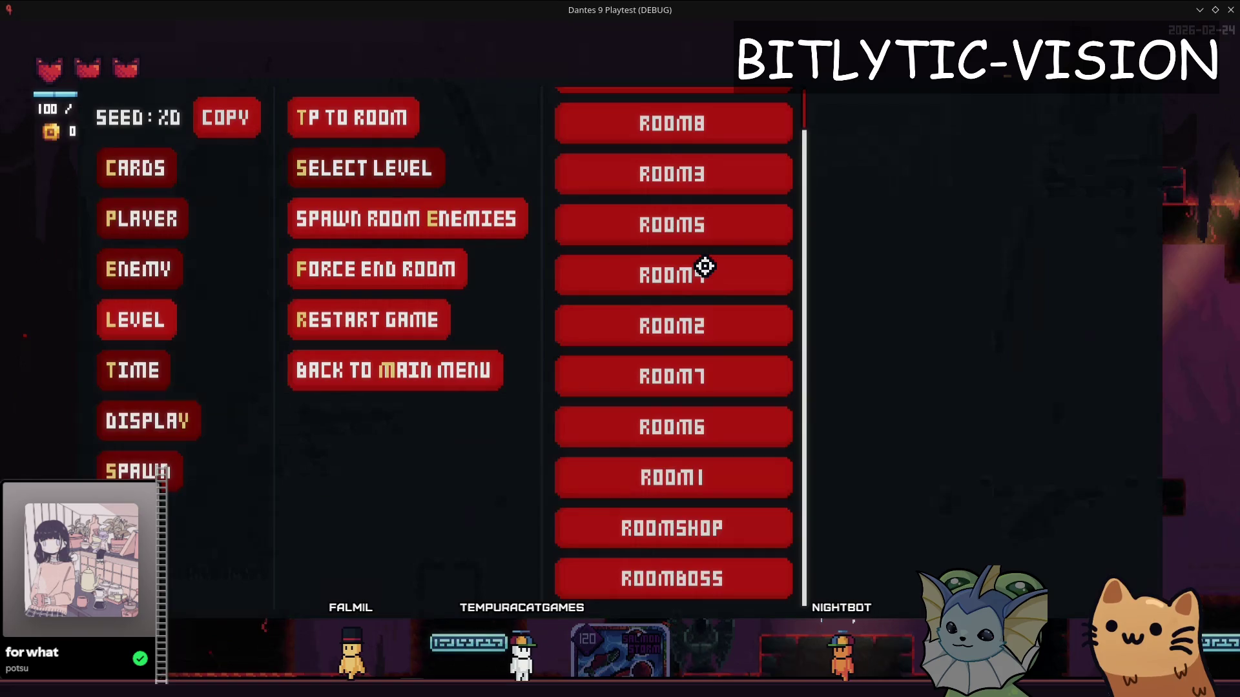
# Teleport to ROOMSHOP, open the forge's card panel, then pause the game
pyautogui.click(657, 541)
pyautogui.press('a')
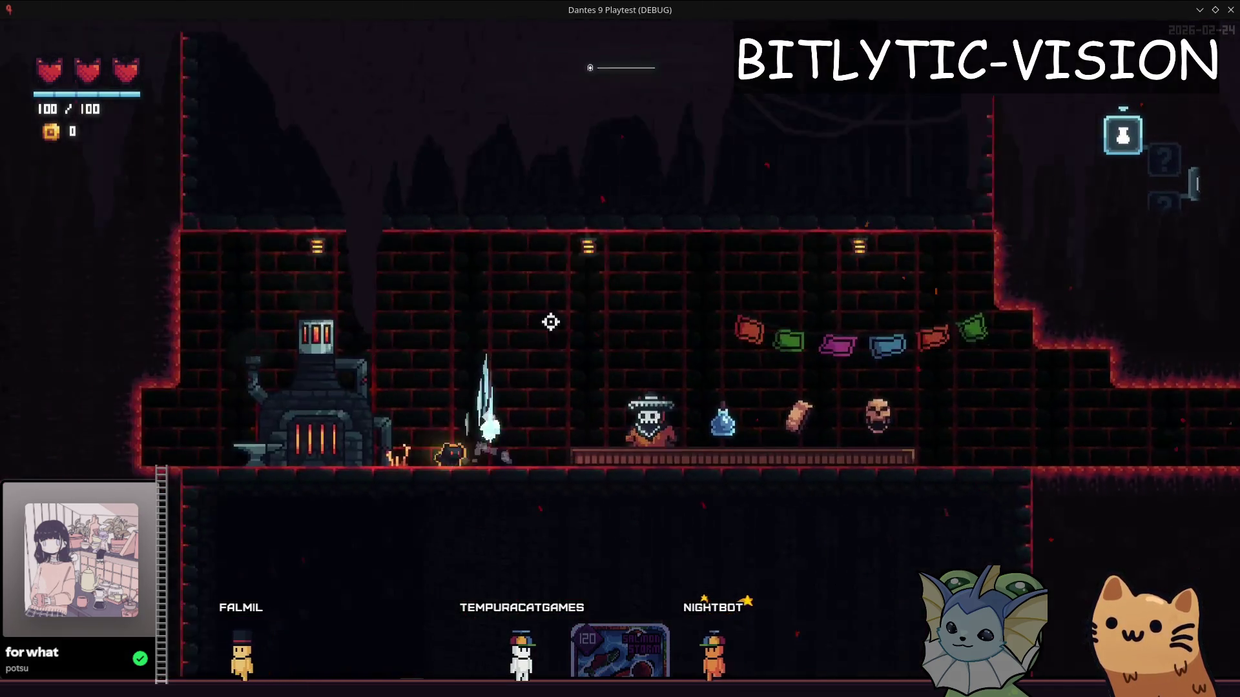
pyautogui.press('e')
pyautogui.scroll(-1, 627, 398)
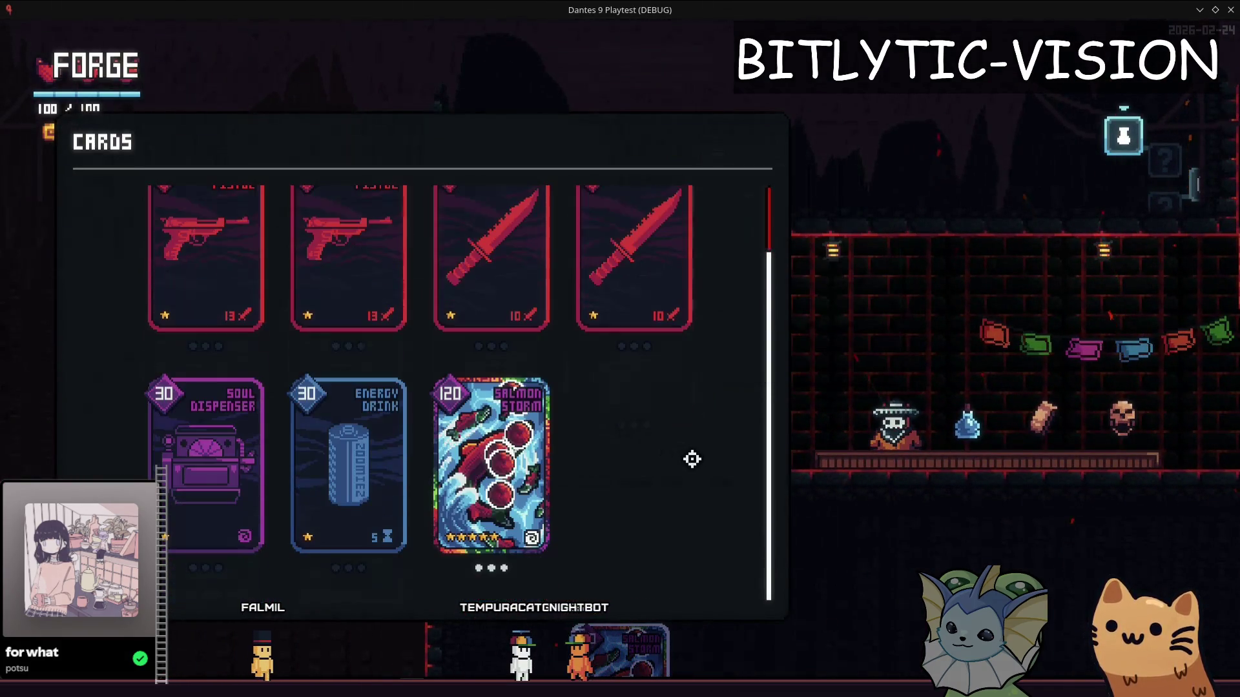
pyautogui.press('Escape')
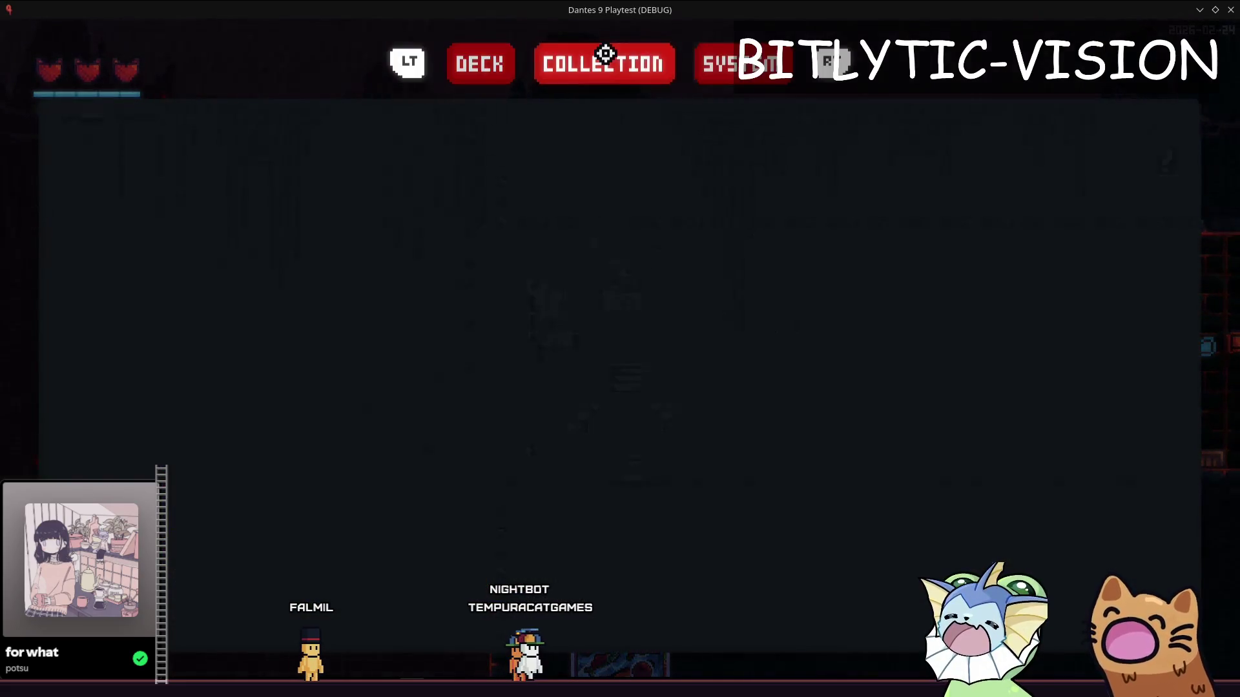
# Review the SYSTEM > CONTROLLER binding settings, then resume play
pyautogui.click(741, 63)
pyautogui.press('e')
pyautogui.press('e')
pyautogui.click(790, 111)
pyautogui.scroll(-2, 816, 286)
pyautogui.scroll(-3, 831, 304)
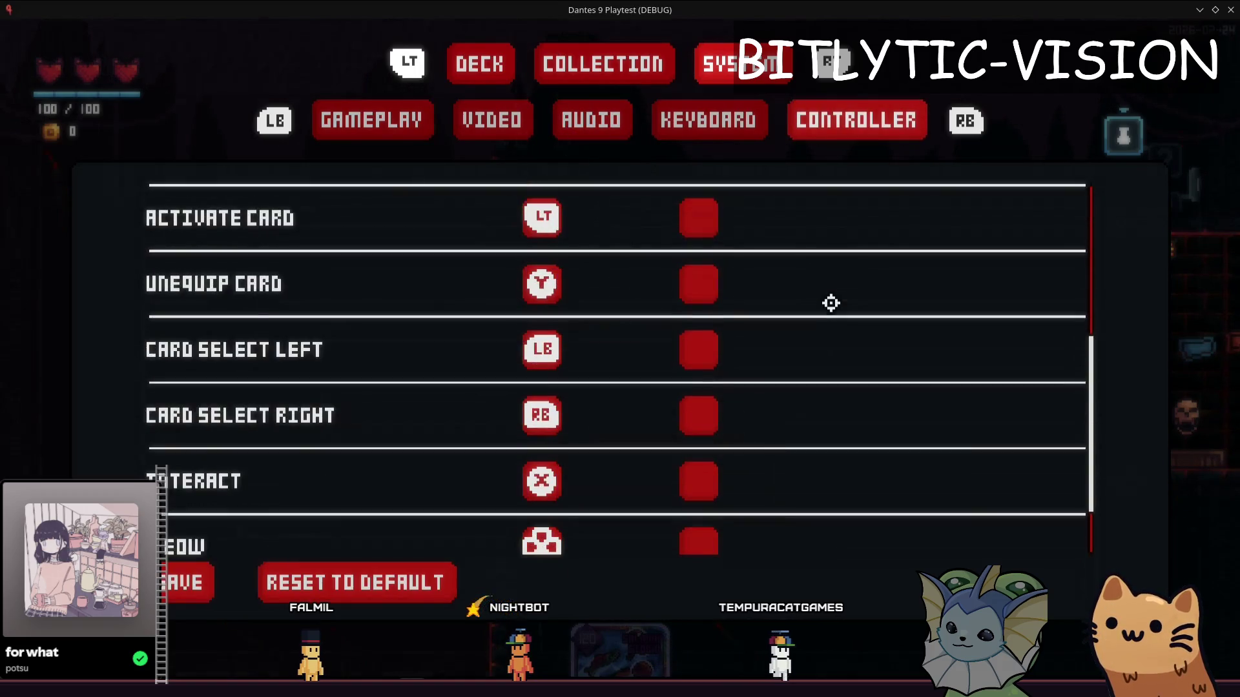
pyautogui.scroll(-1, 775, 297)
pyautogui.scroll(6, 775, 295)
pyautogui.scroll(-2, 775, 296)
pyautogui.scroll(-3, 774, 296)
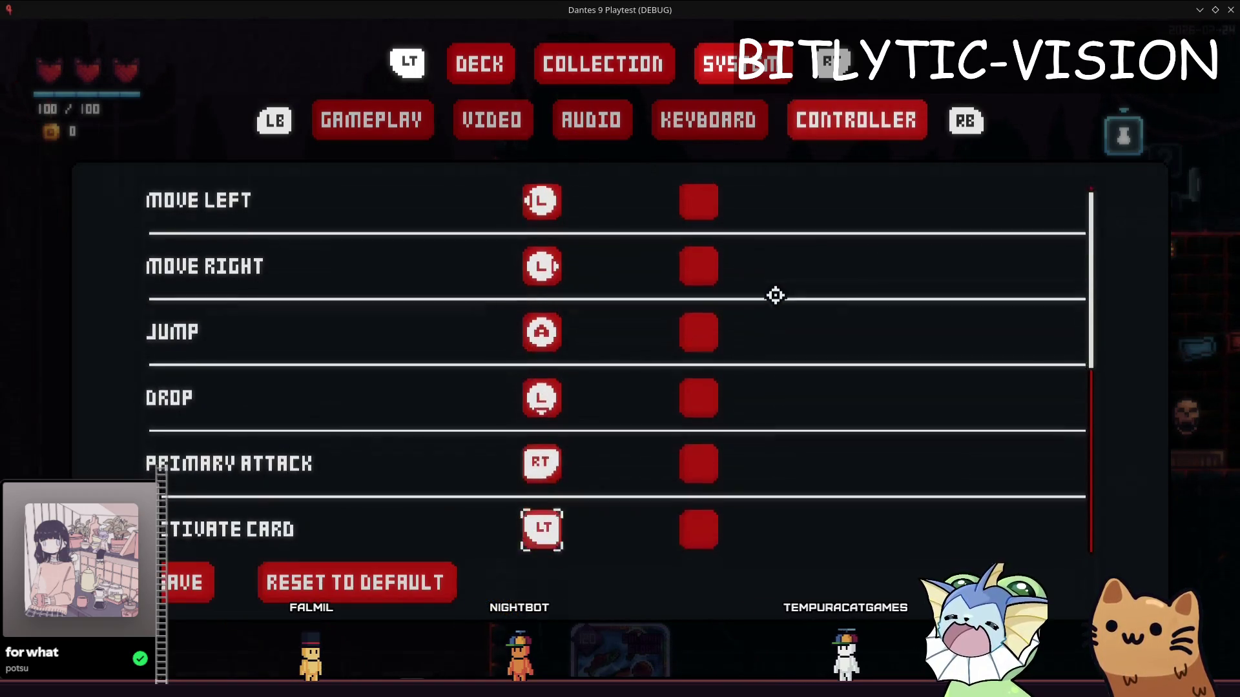
pyautogui.scroll(-3, 775, 296)
pyautogui.scroll(-1, 774, 296)
pyautogui.scroll(3, 775, 295)
pyautogui.scroll(3, 776, 295)
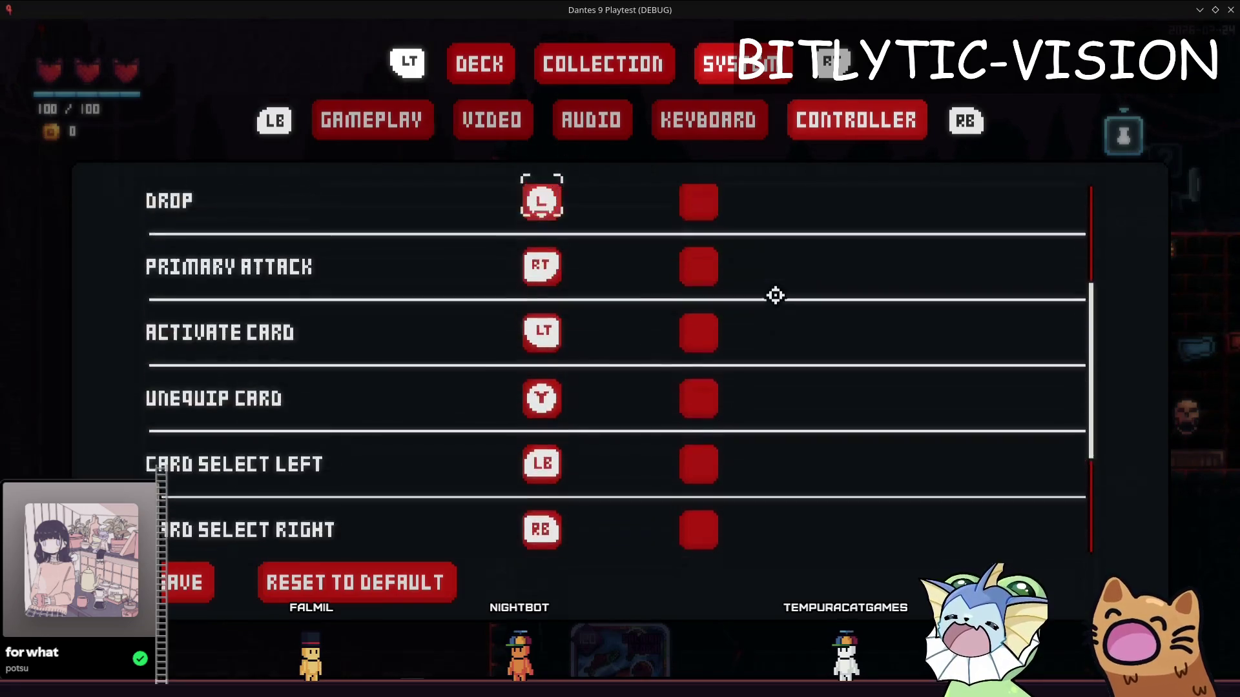
pyautogui.scroll(3, 776, 296)
pyautogui.scroll(-3, 781, 295)
pyautogui.scroll(-2, 844, 307)
pyautogui.scroll(5, 850, 307)
pyautogui.scroll(-5, 858, 307)
pyautogui.scroll(5, 861, 307)
pyautogui.scroll(-1, 862, 299)
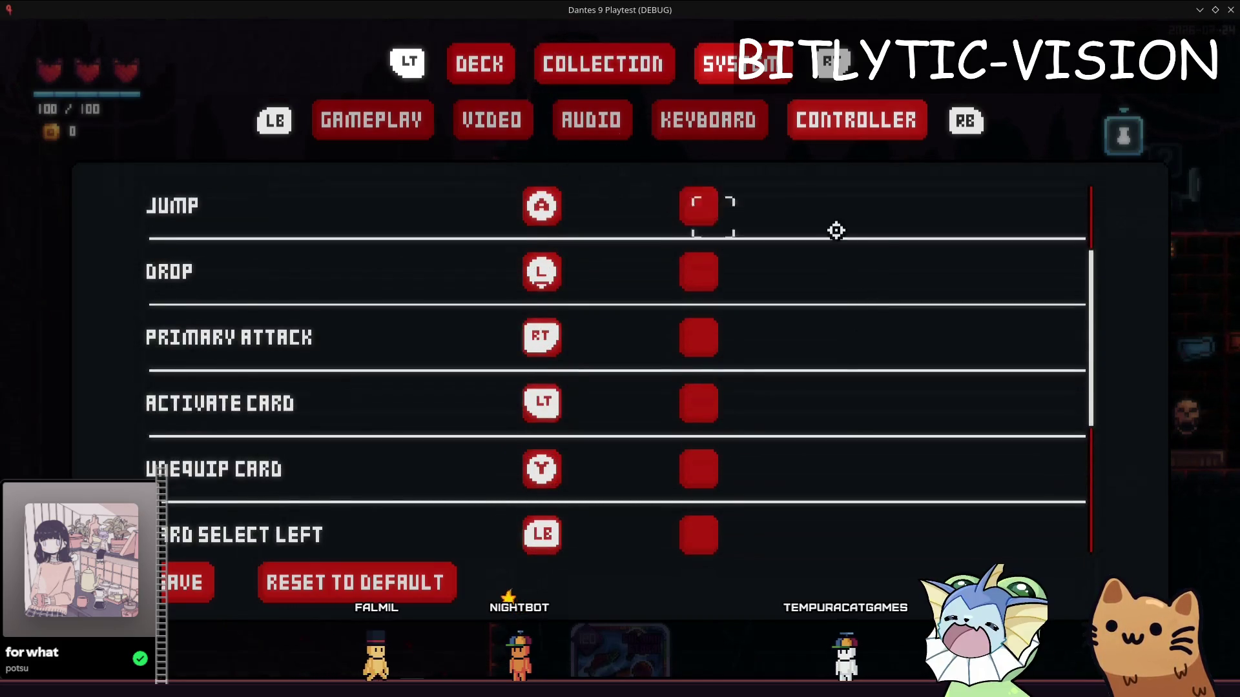
pyautogui.scroll(1, 835, 230)
pyautogui.scroll(-3, 838, 233)
pyautogui.scroll(3, 837, 233)
pyautogui.scroll(-3, 843, 248)
pyautogui.scroll(3, 844, 250)
pyautogui.scroll(-3, 845, 251)
pyautogui.scroll(3, 845, 251)
pyautogui.scroll(-5, 843, 248)
pyautogui.scroll(6, 846, 250)
pyautogui.press('Escape')
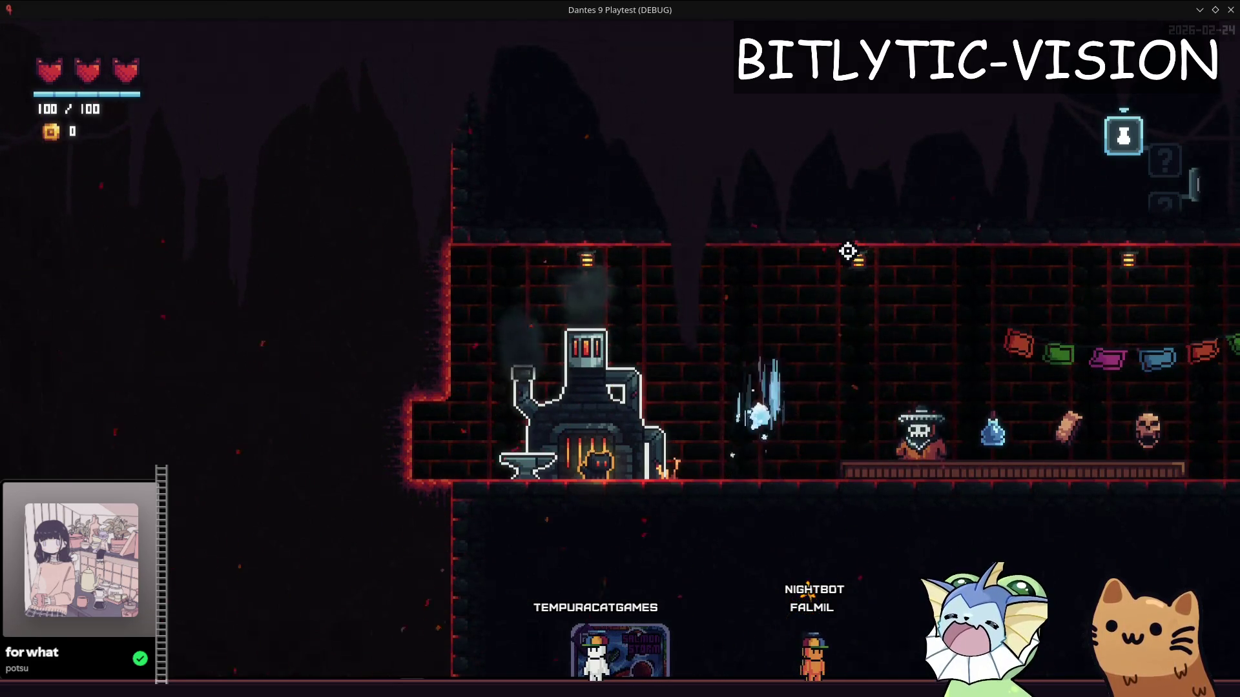
# Walk around the shop room and check the forge's cards panel
pyautogui.press('d')
pyautogui.press('a')
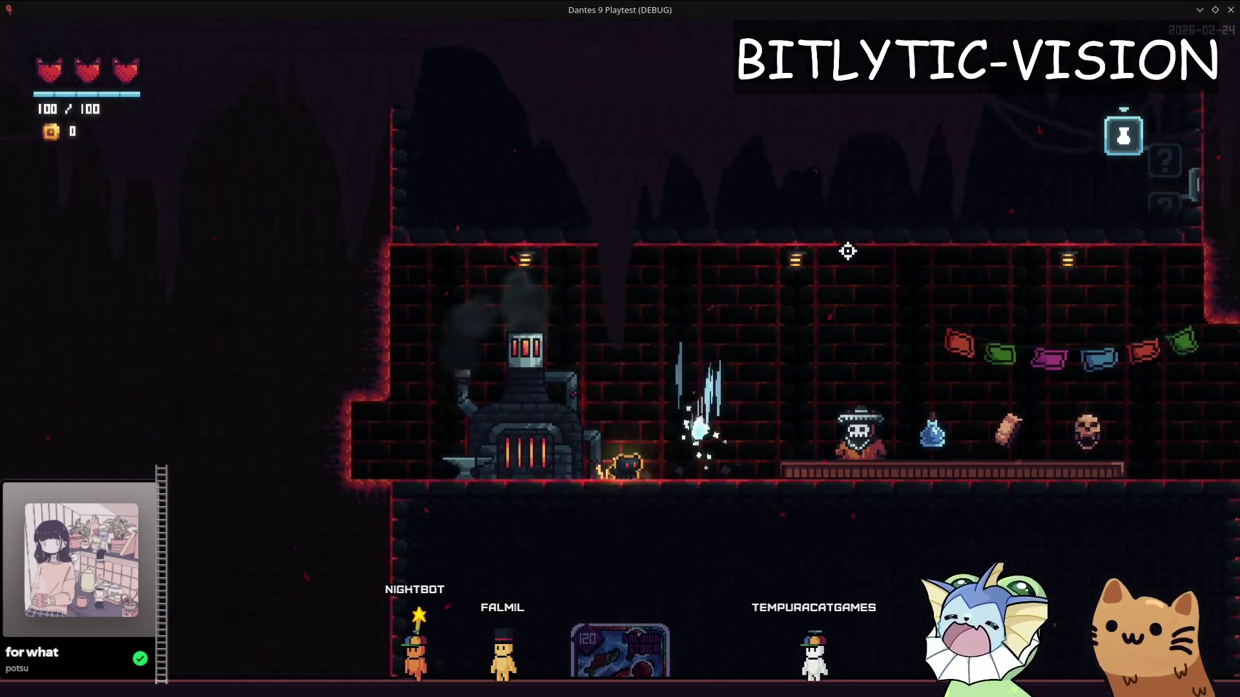
pyautogui.press('e')
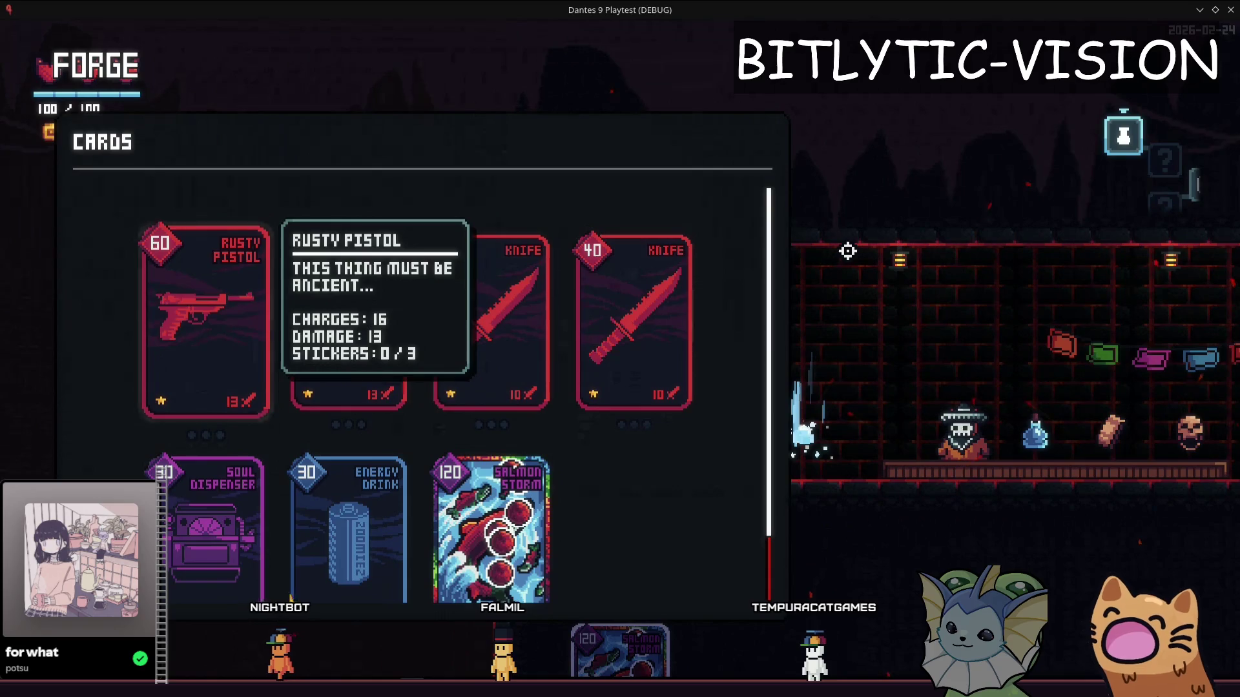
pyautogui.press('e')
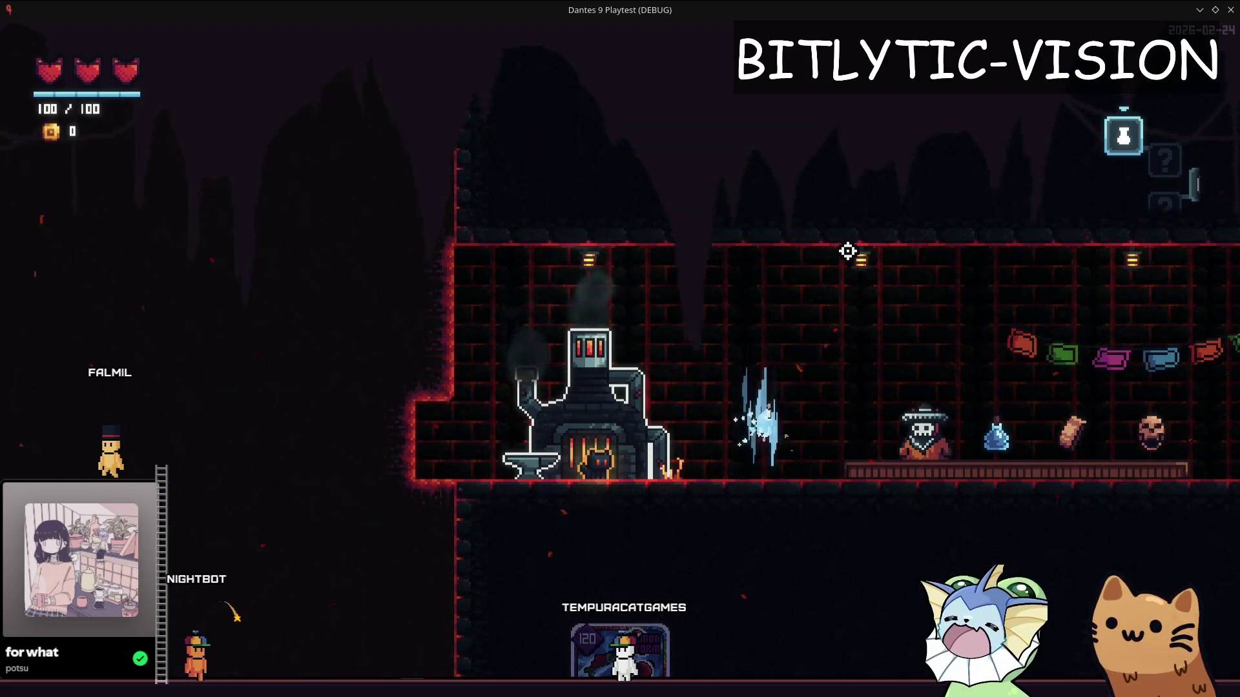
pyautogui.press('Tab')
pyautogui.press('Tab')
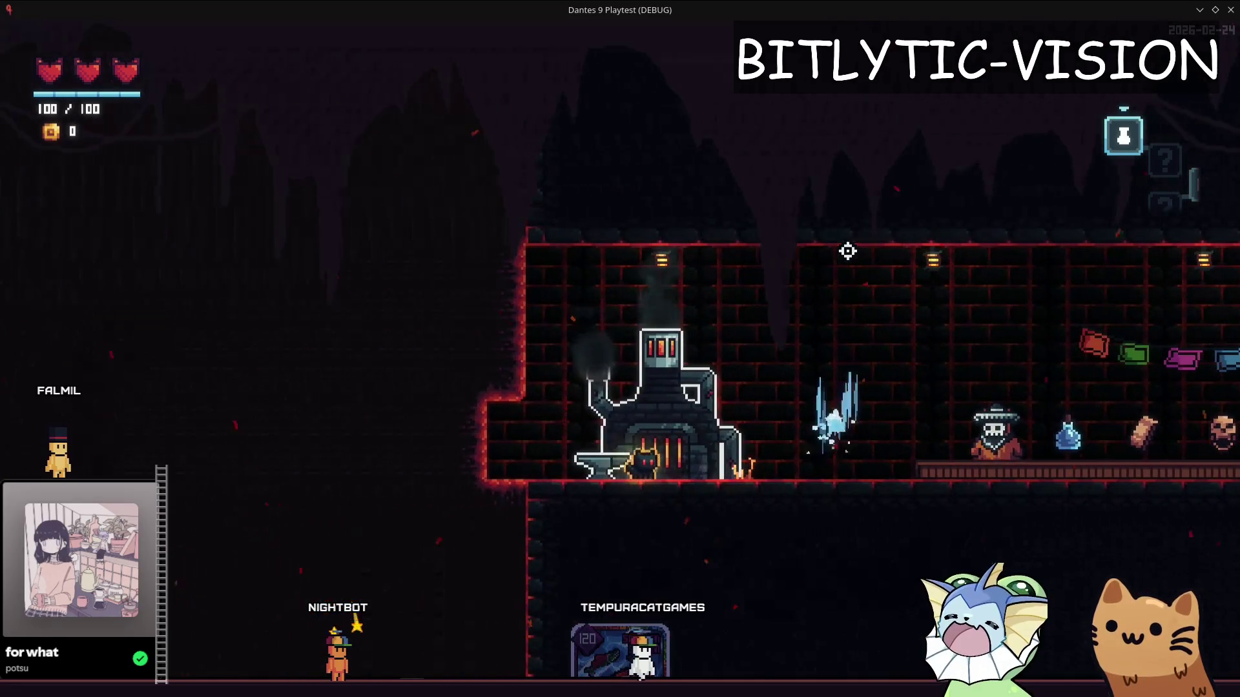
# Toggle the quick search overlay a few times, then quit the playtest back to the editor
pyautogui.hotkey('alt', 'space')
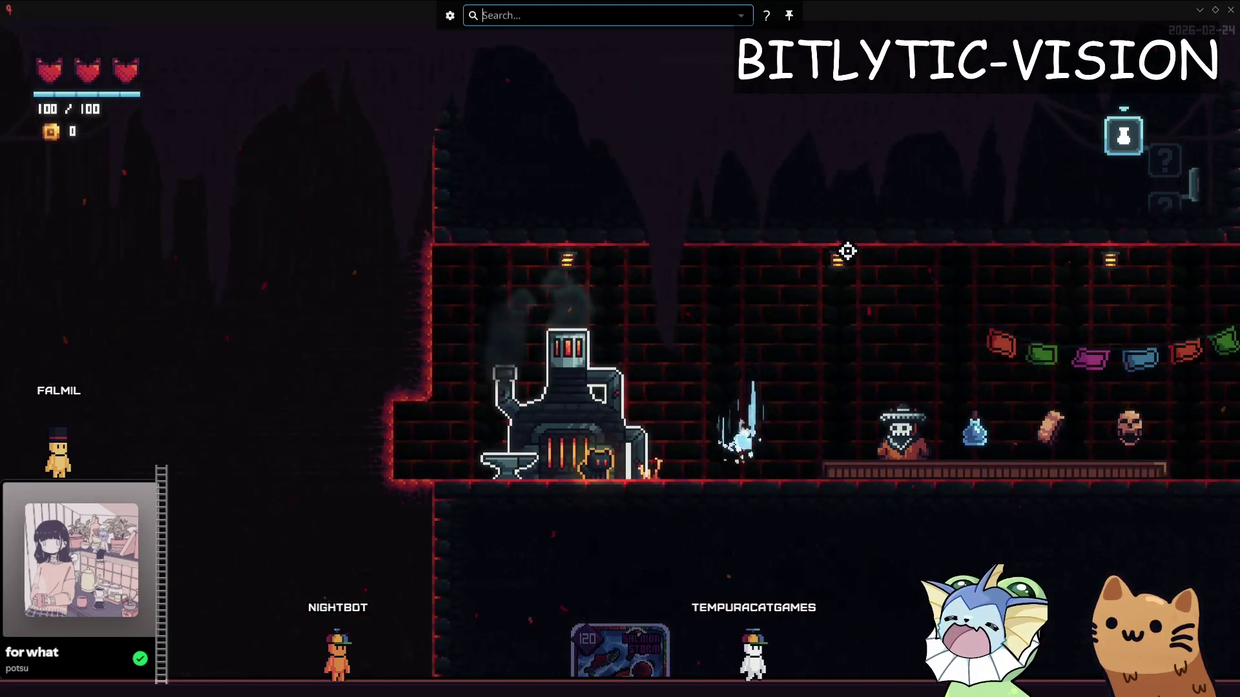
pyautogui.press('Escape')
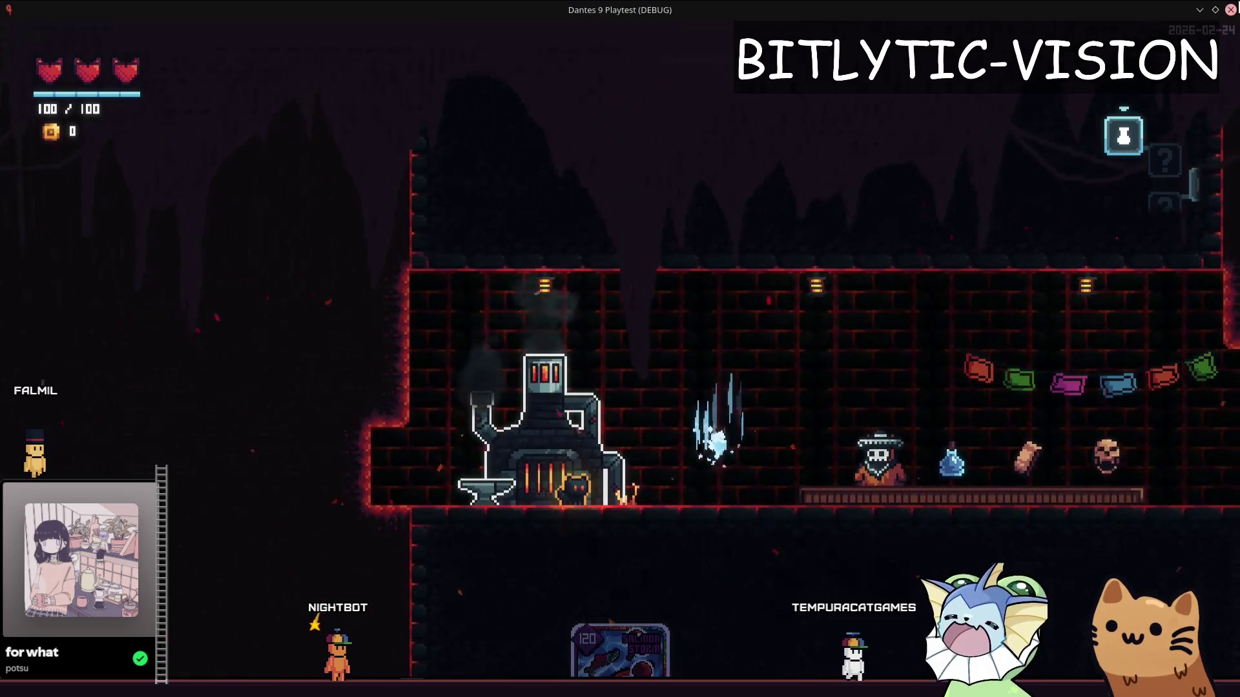
pyautogui.hotkey('alt', 'space')
pyautogui.press('Escape')
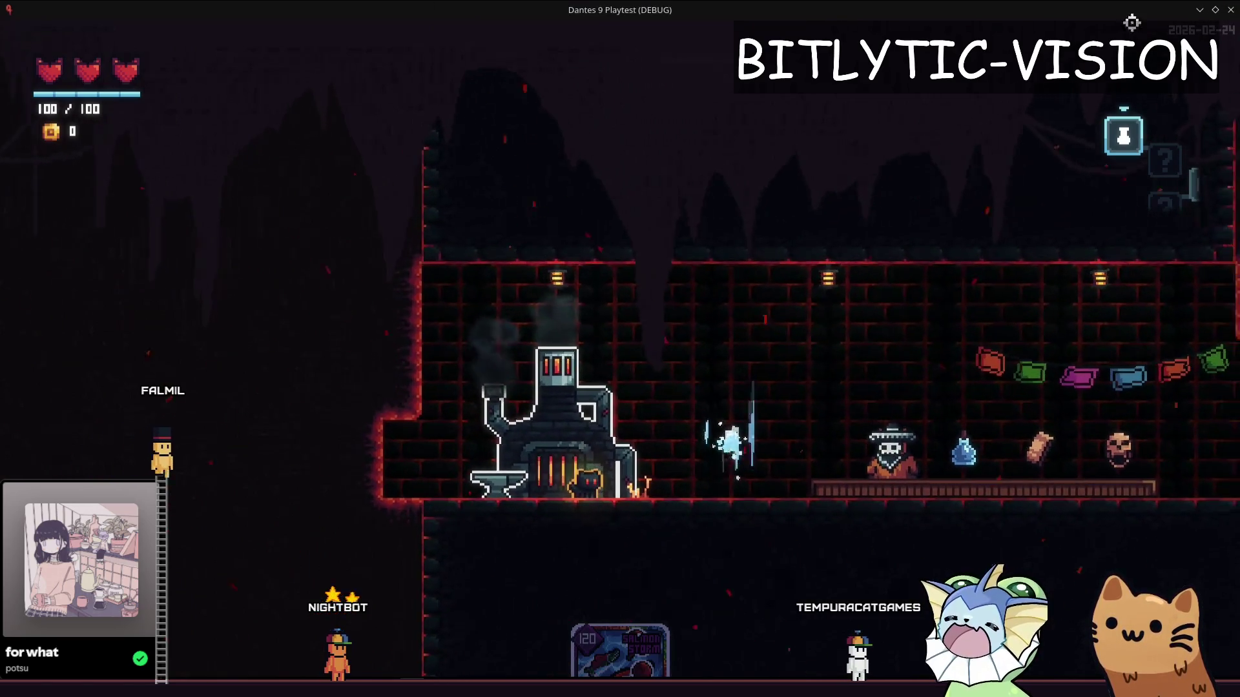
pyautogui.hotkey('alt', 'space')
pyautogui.press('Escape')
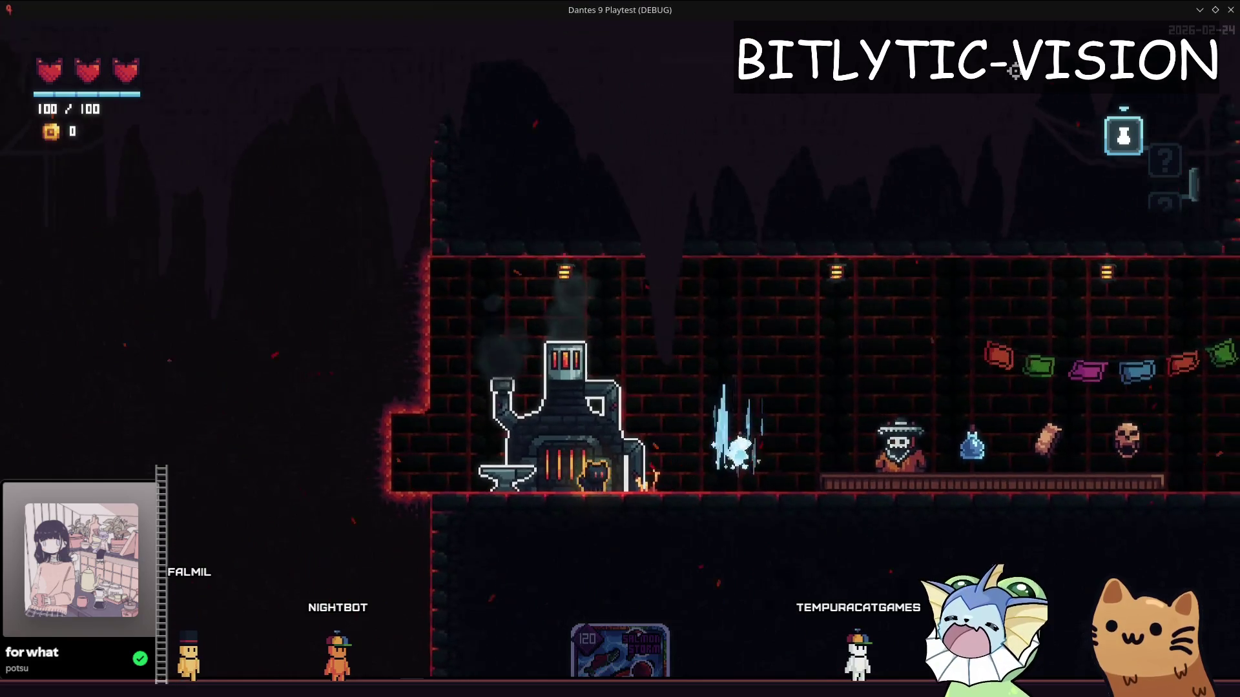
pyautogui.press('F8')
pyautogui.hotkey('alt', 'space')
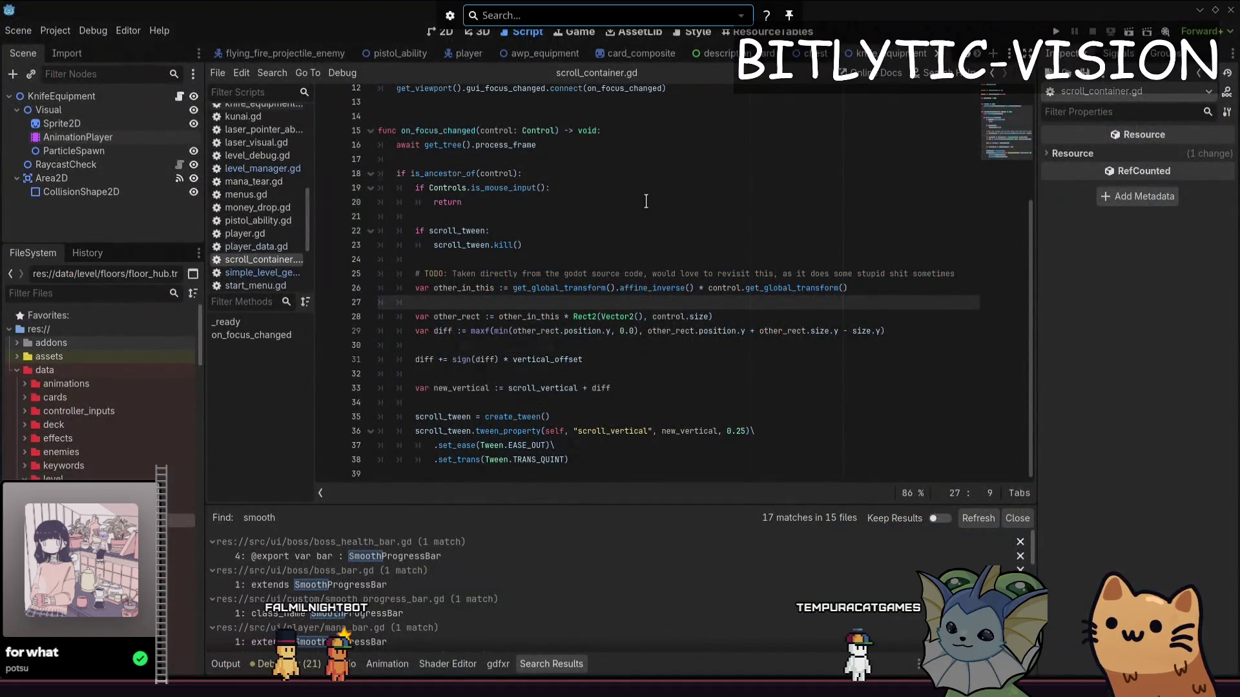
# Place the cursor on line 20's return in on_focus_changed and save
pyautogui.press('Escape')
pyautogui.click(645, 202)
pyautogui.hotkey('ctrl', 's')
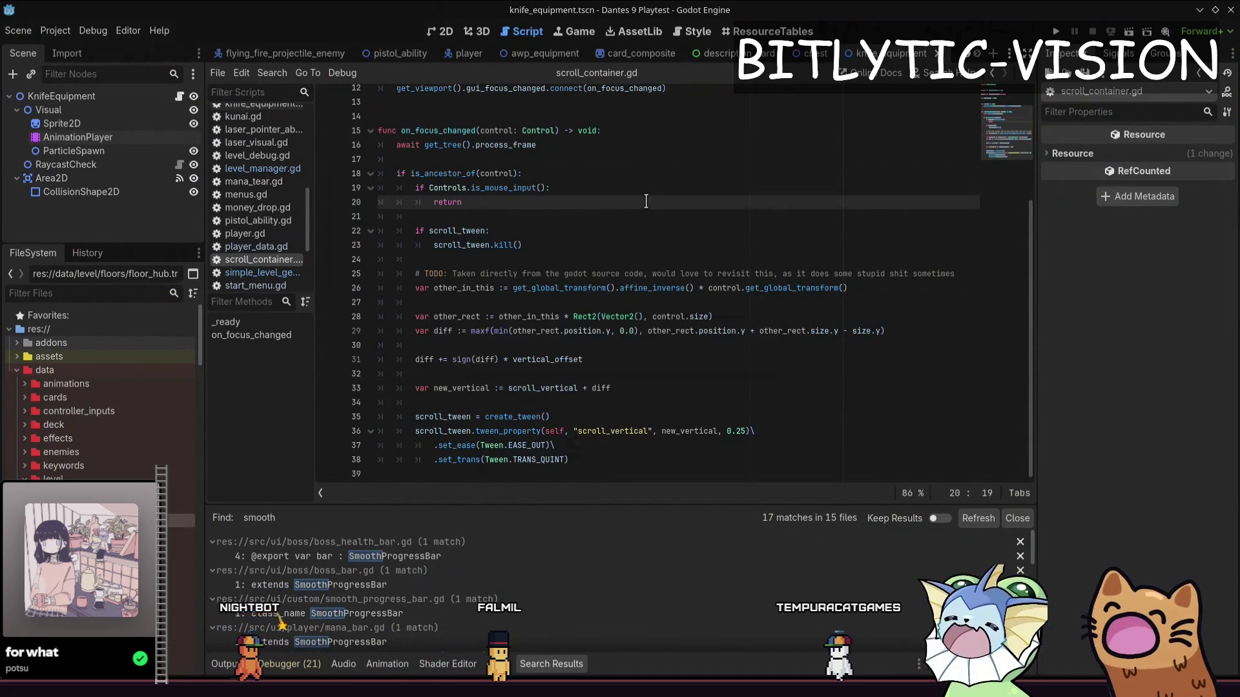